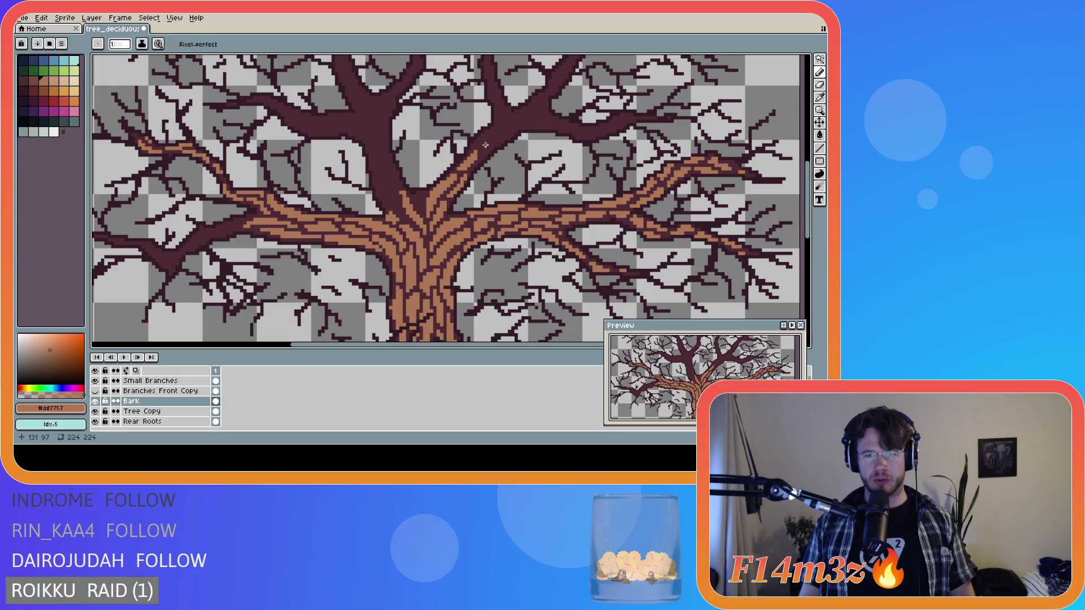
# - Draw light-brown bark strokes along the lower part of the upper central branch
pyautogui.moveTo(479, 153); pyautogui.dragTo(501, 141)
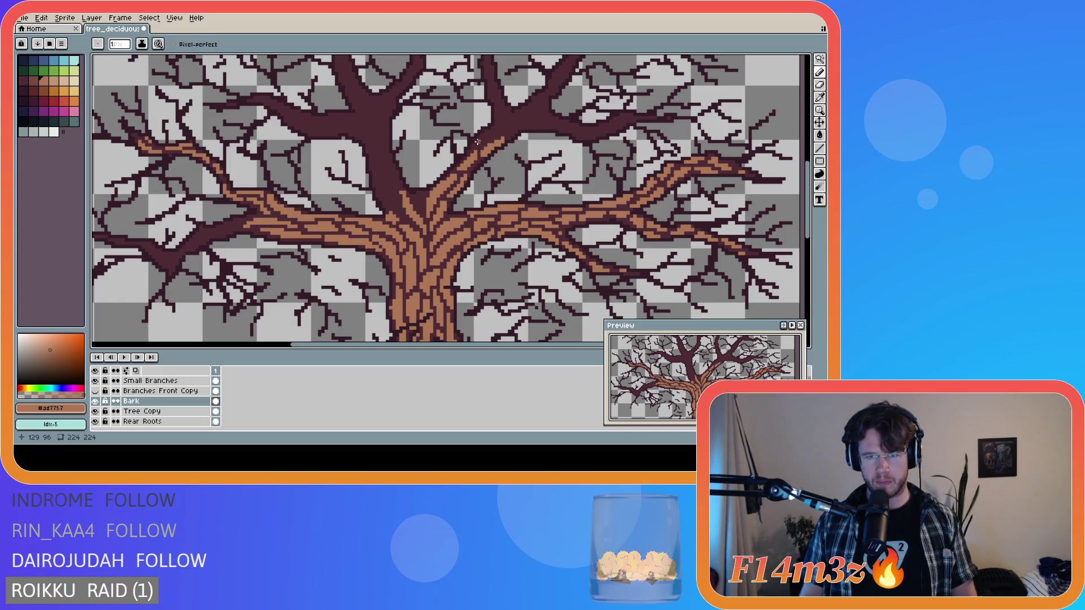
pyautogui.moveTo(476, 145)
pyautogui.mouseDown()
pyautogui.moveTo(497, 115)
pyautogui.moveTo(485, 138)
pyautogui.mouseUp()
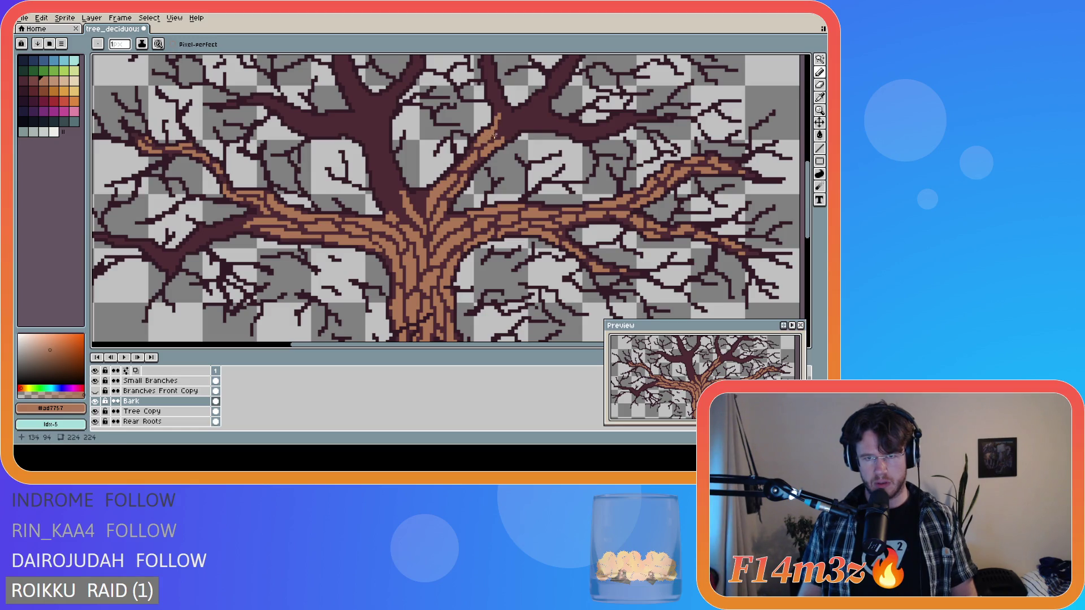
pyautogui.press('e')
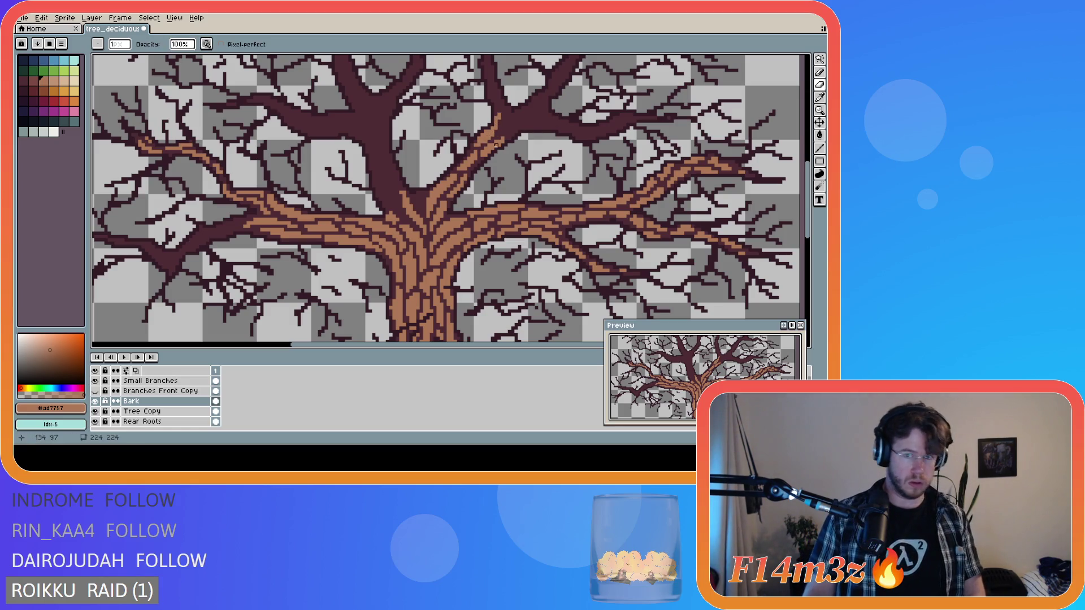
pyautogui.press('b')
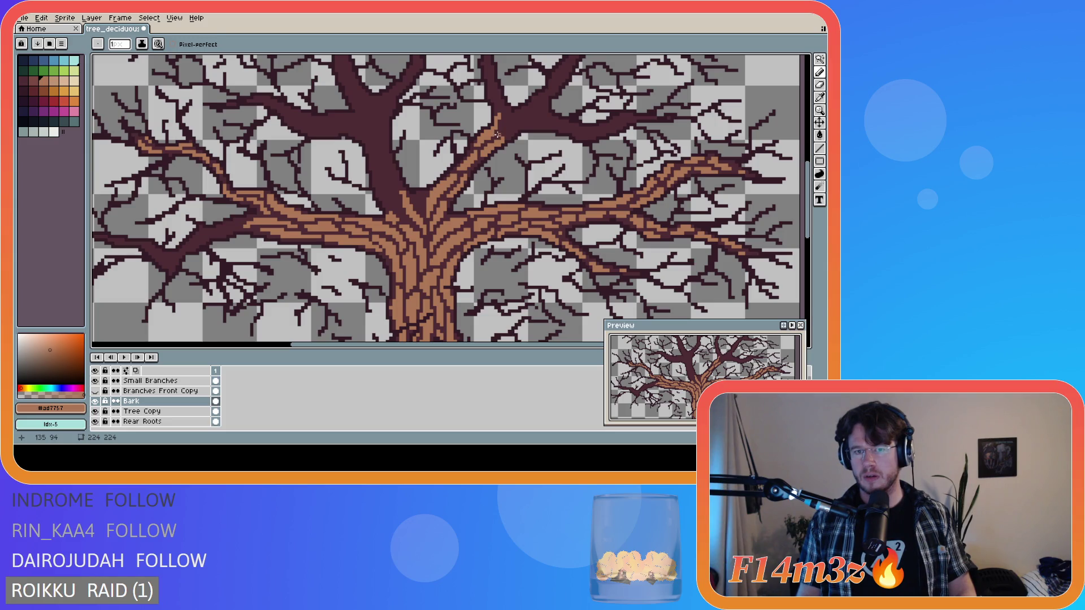
pyautogui.press('b')
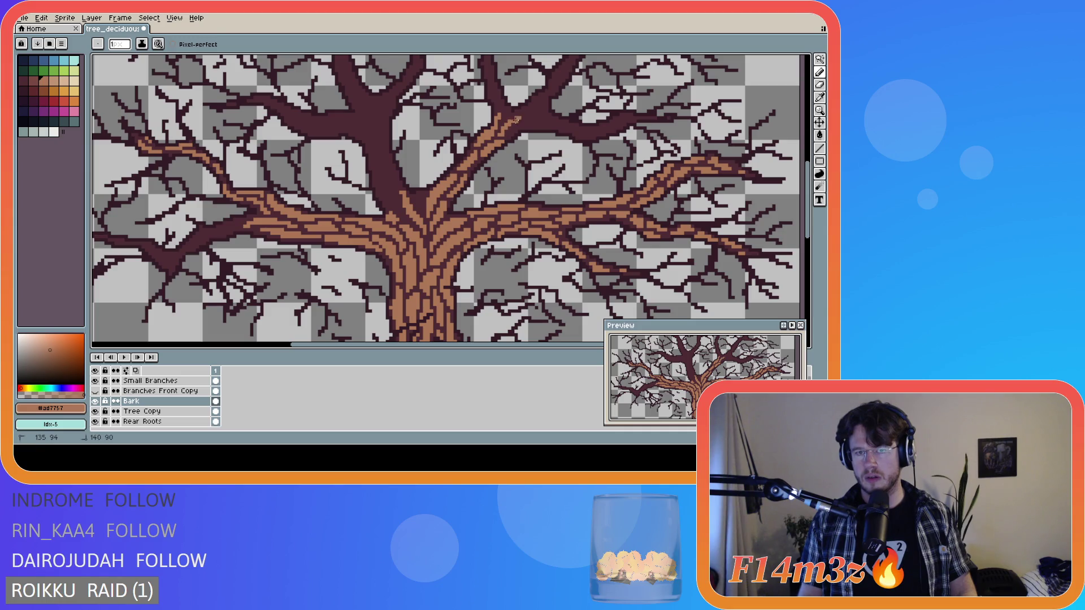
pyautogui.press('v')
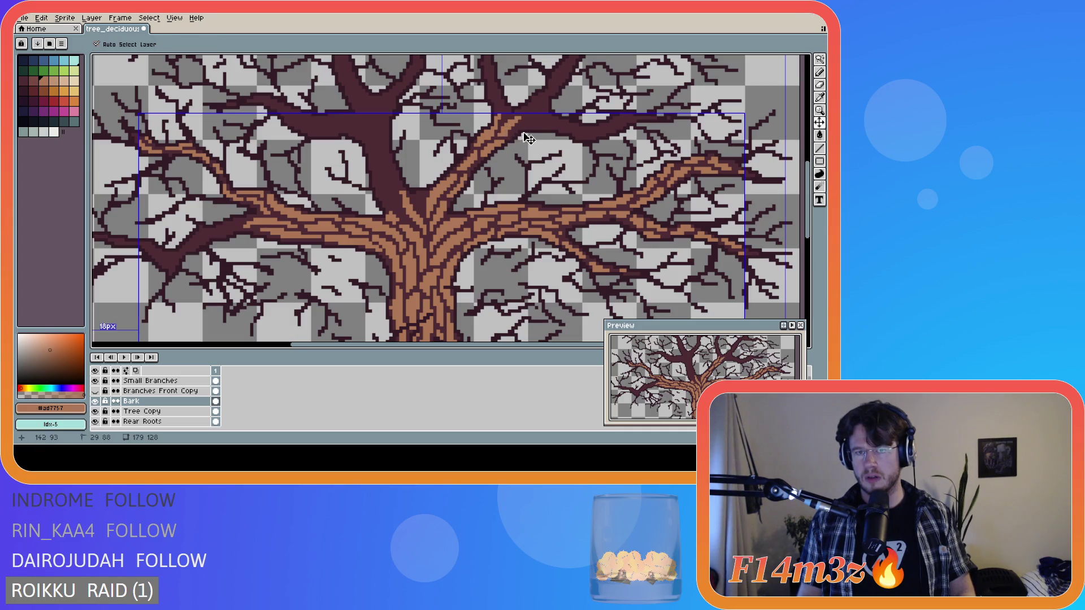
pyautogui.press('b')
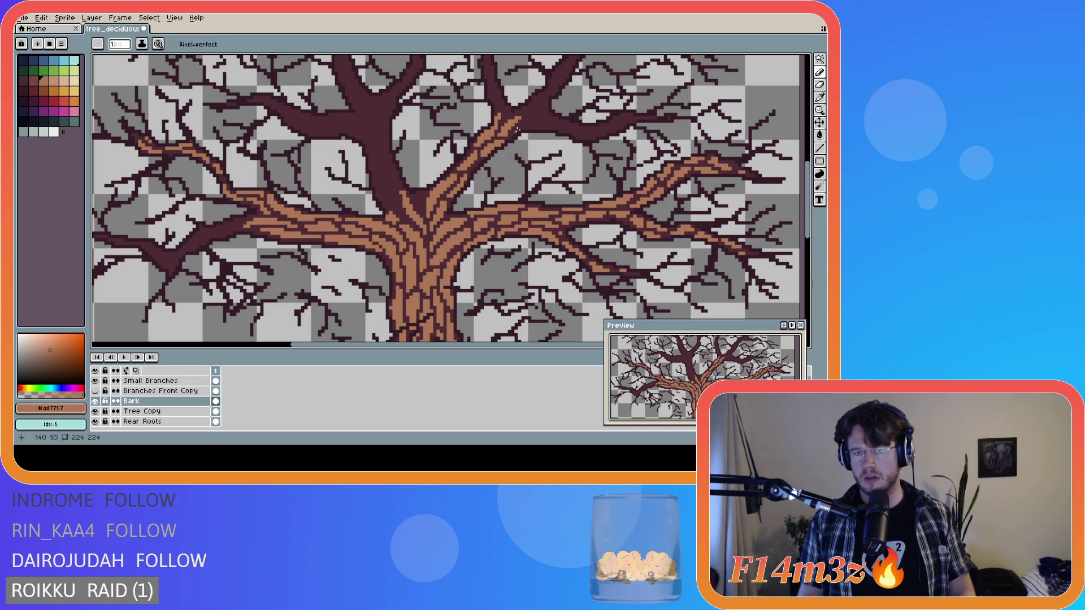
# - Add more bark pixels and short strokes further up the central branch
pyautogui.click(515, 131)
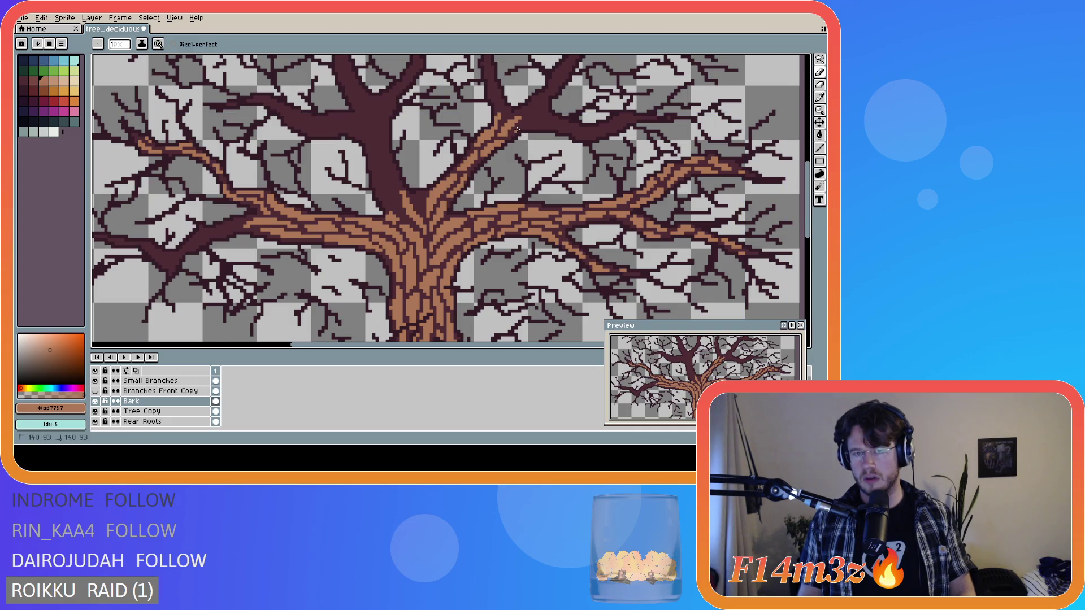
pyautogui.press('v')
pyautogui.press('b')
pyautogui.press('v')
pyautogui.press('b')
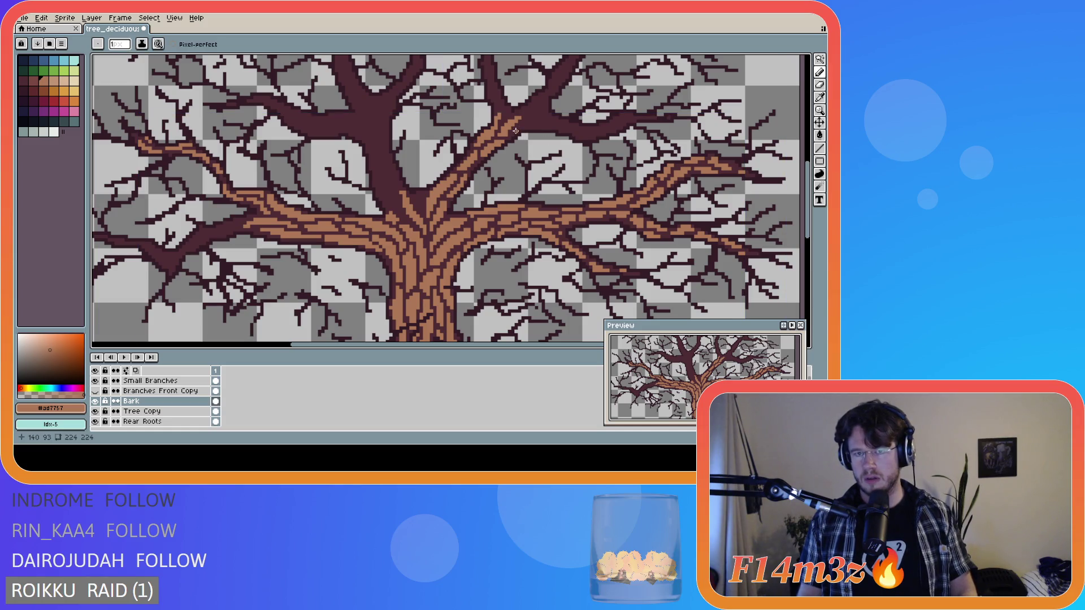
pyautogui.moveTo(519, 129); pyautogui.dragTo(530, 123)
pyautogui.click(547, 127)
pyautogui.click(530, 122)
pyautogui.press('v')
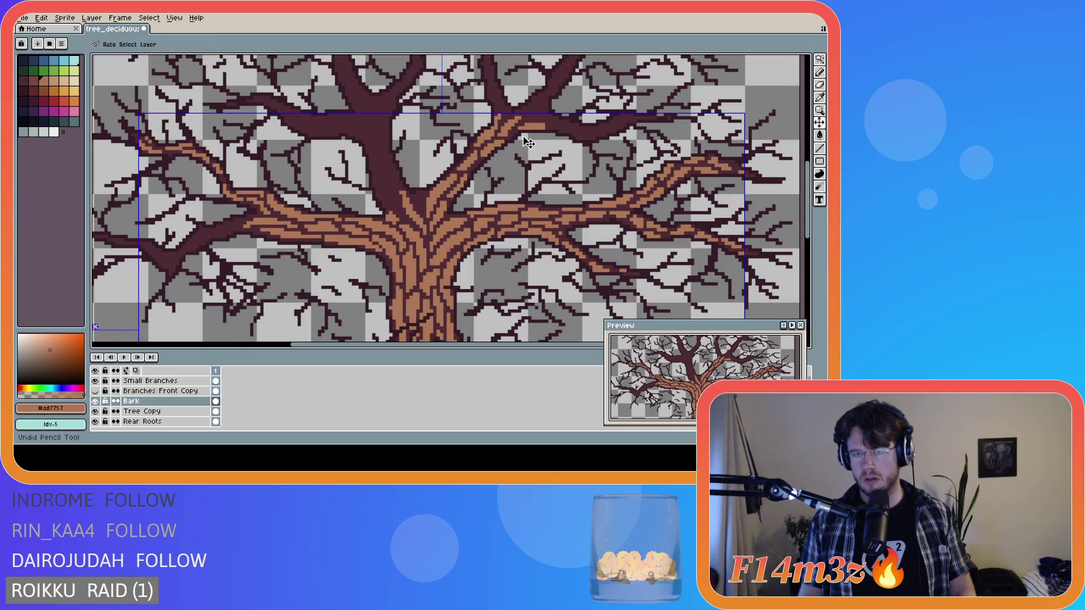
pyautogui.press('b')
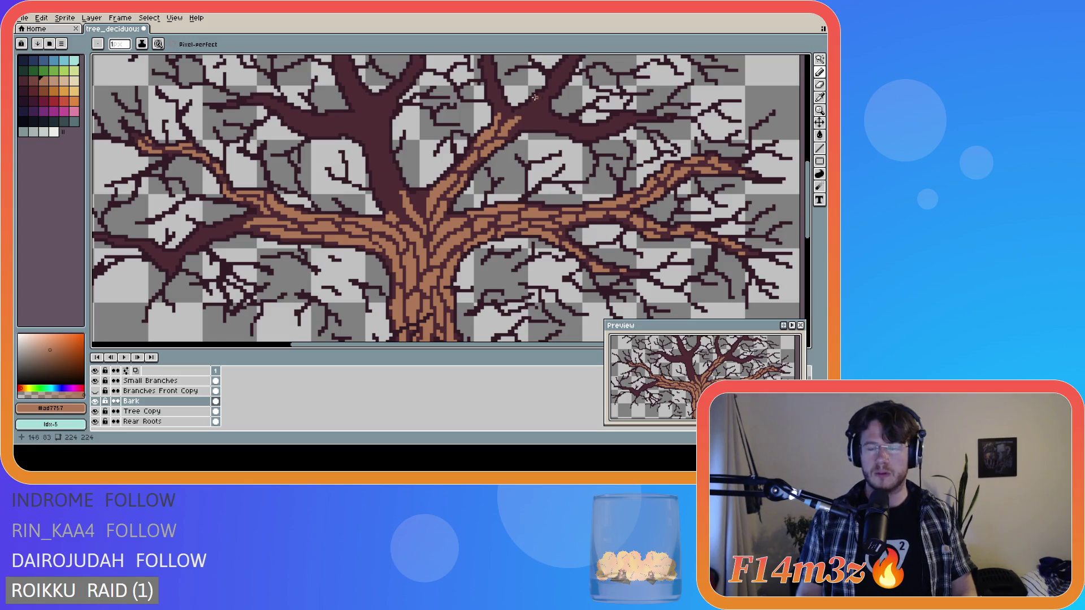
pyautogui.moveTo(806, 179)
pyautogui.mouseDown()
pyautogui.moveTo(806, 203)
pyautogui.moveTo(801, 177)
pyautogui.mouseUp()
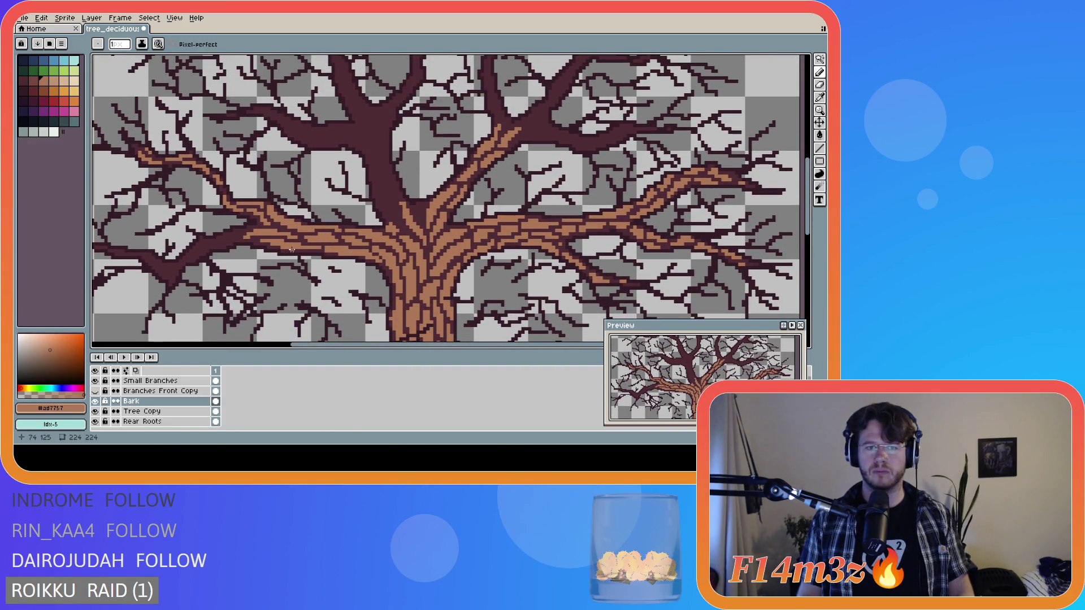
# - Touch up a bark pixel on the left branch, then zoom out to see the whole tree
pyautogui.click(311, 250)
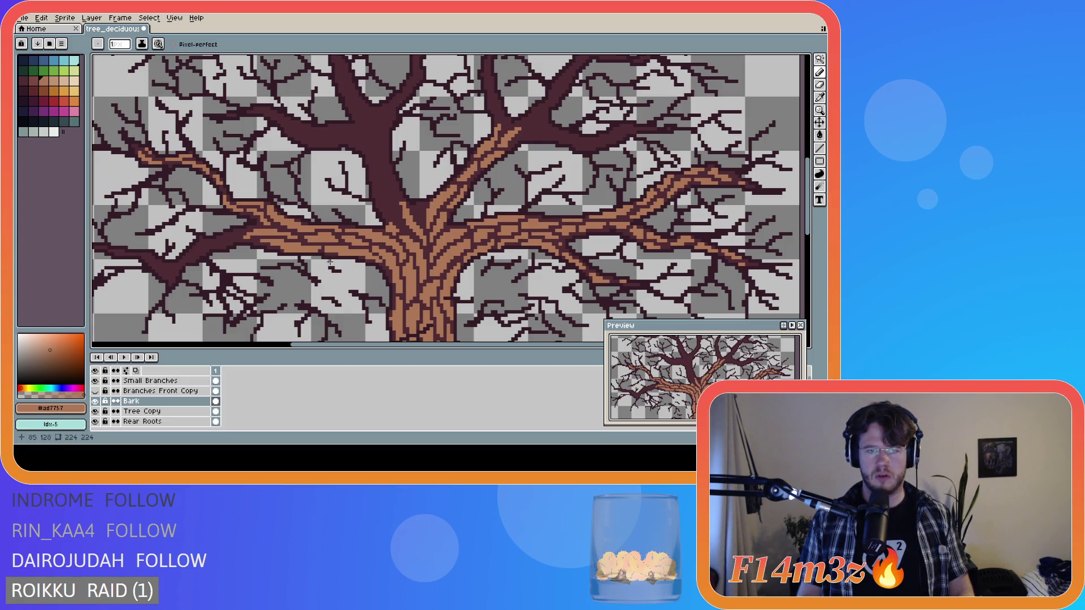
pyautogui.press('shift')
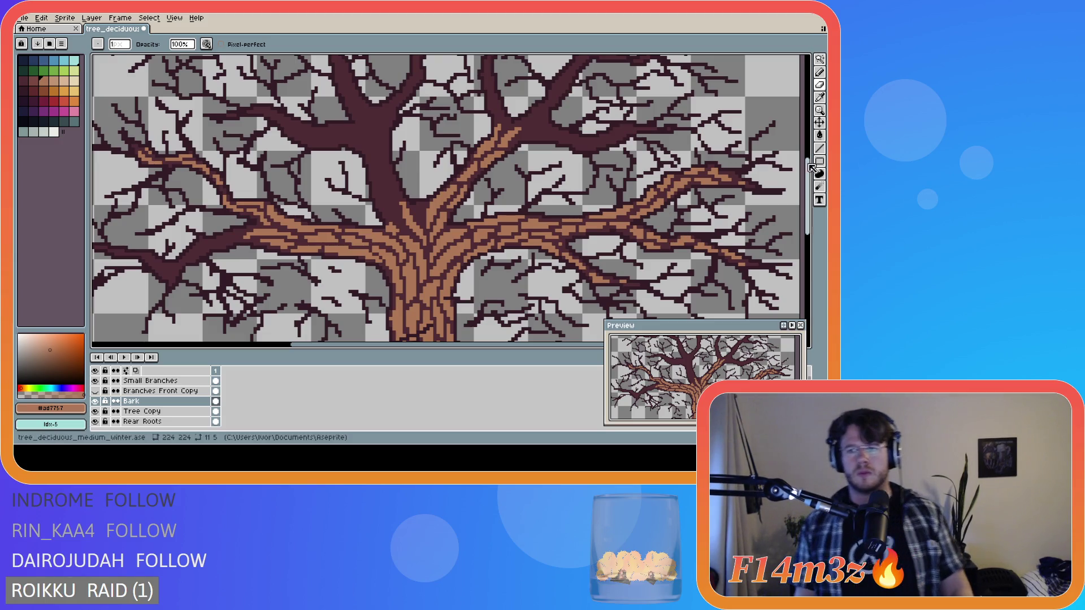
pyautogui.scroll(-2, 812, 190)
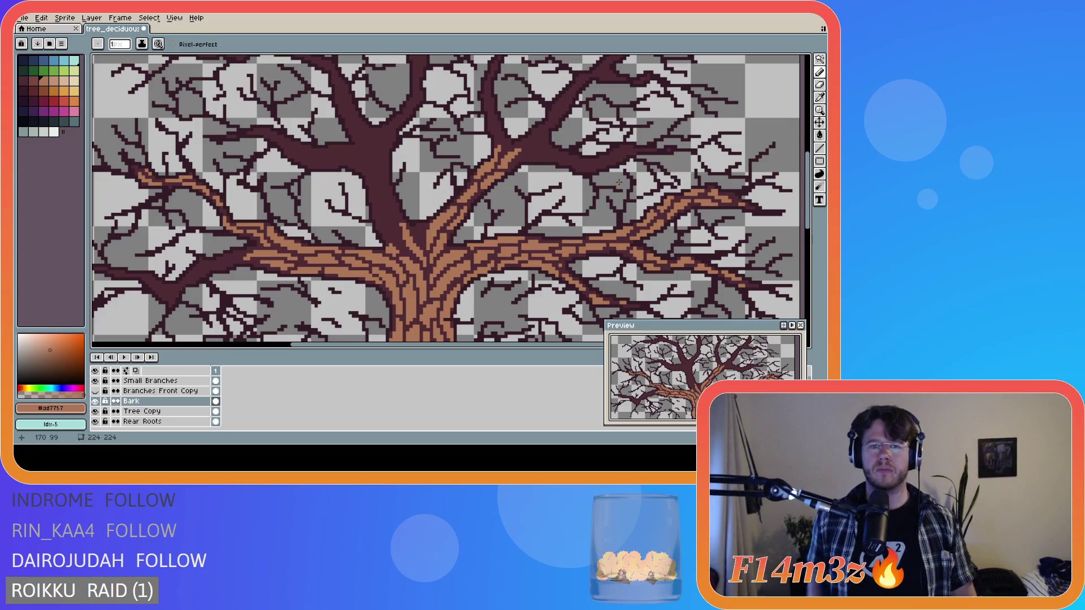
pyautogui.scroll(-3, 618, 183)
pyautogui.scroll(-2, 636, 176)
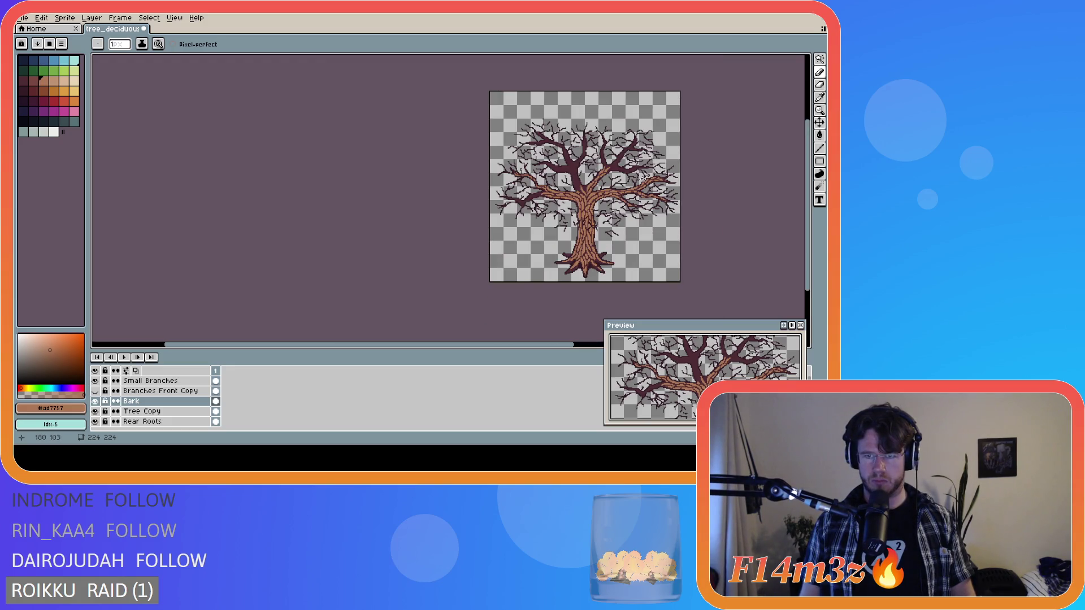
# - Zoom in and draw bark strokes higher up the central rising branch toward the canopy
pyautogui.scroll(2, 642, 176)
pyautogui.scroll(1, 642, 178)
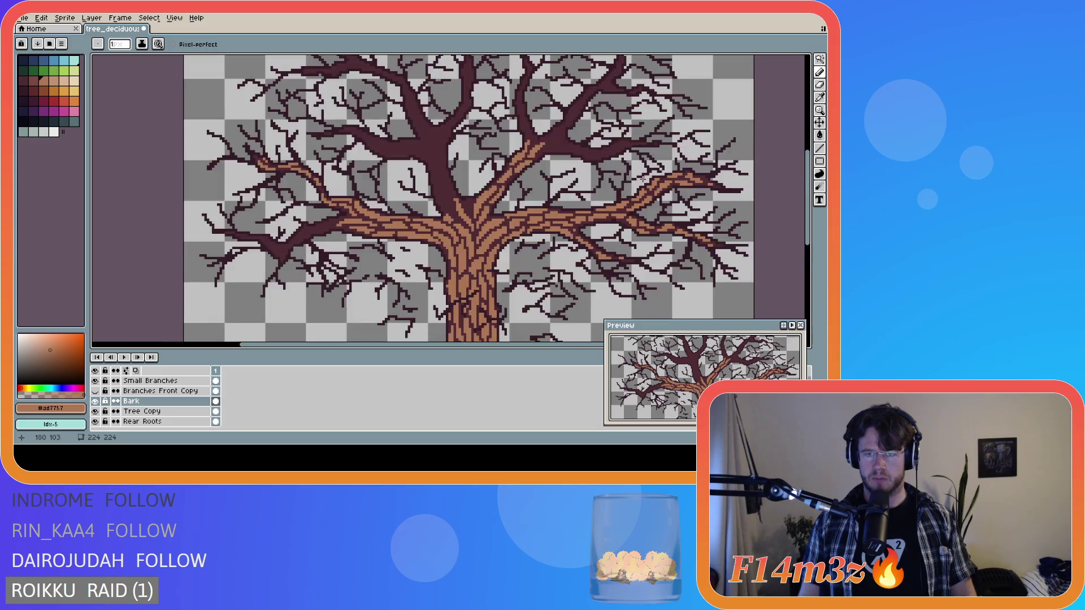
pyautogui.scroll(1, 527, 155)
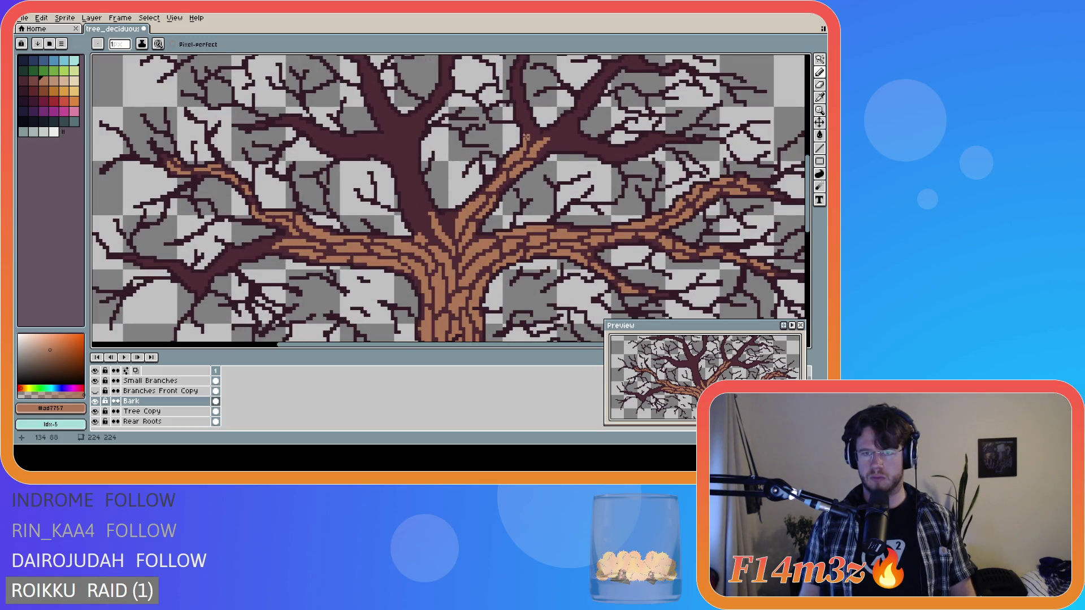
pyautogui.click(535, 137)
pyautogui.moveTo(525, 121); pyautogui.dragTo(524, 121)
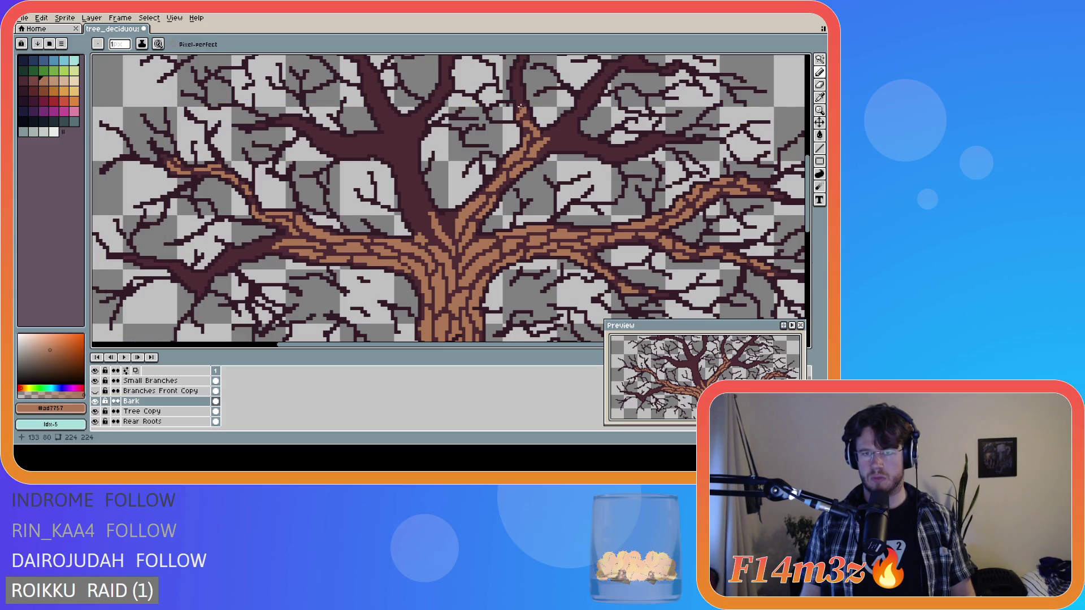
pyautogui.moveTo(522, 106); pyautogui.dragTo(519, 103)
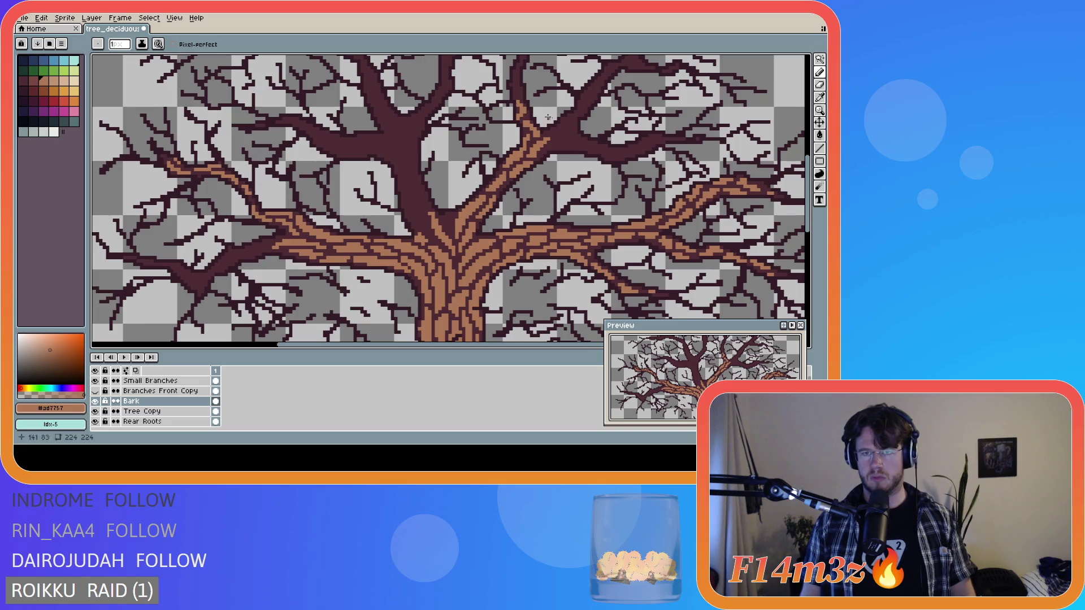
pyautogui.moveTo(803, 179); pyautogui.dragTo(802, 169)
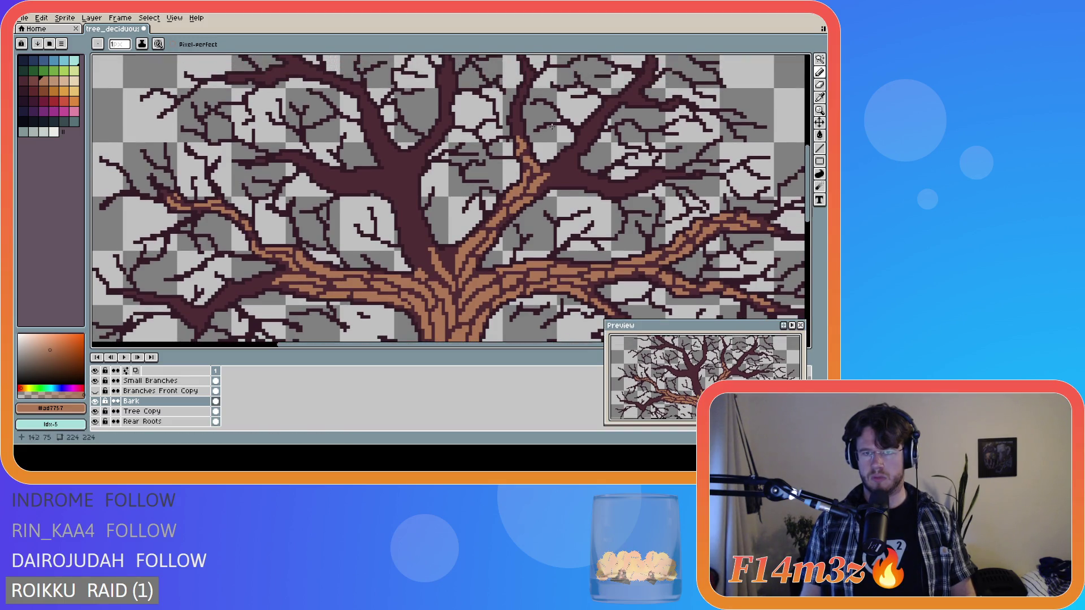
pyautogui.moveTo(519, 116); pyautogui.dragTo(521, 131)
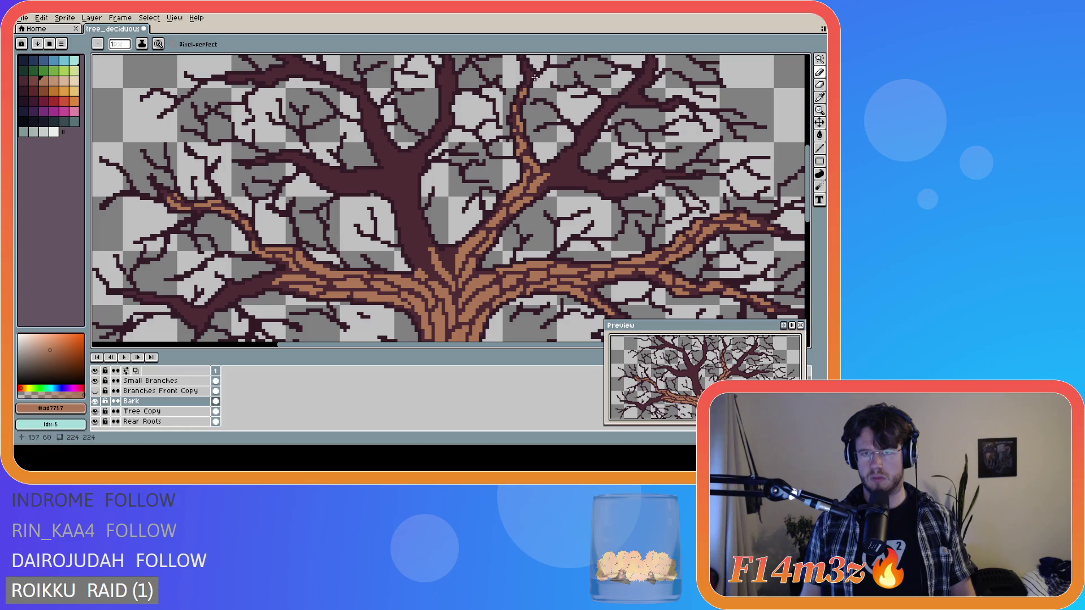
# - Add two bark-brown pixels near the tip of the upper central branch
pyautogui.scroll(3, 802, 173)
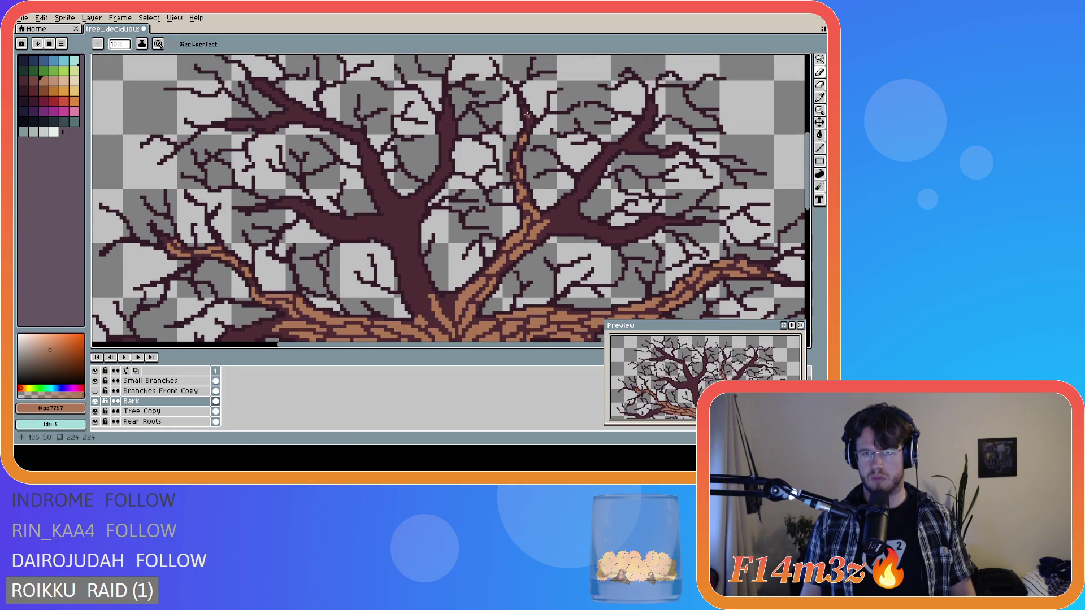
pyautogui.click(526, 115)
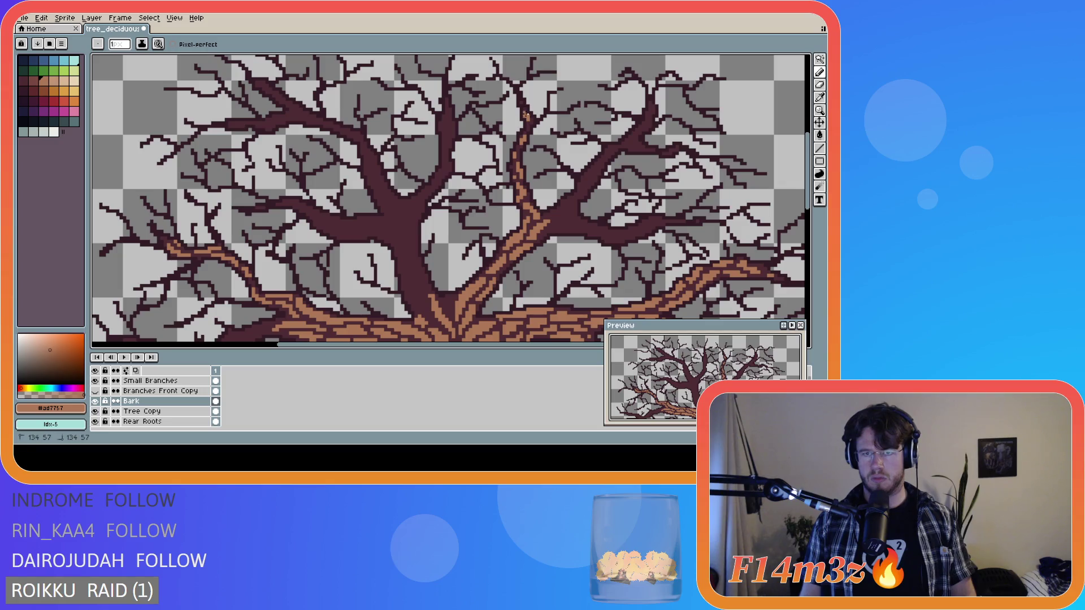
pyautogui.click(527, 124)
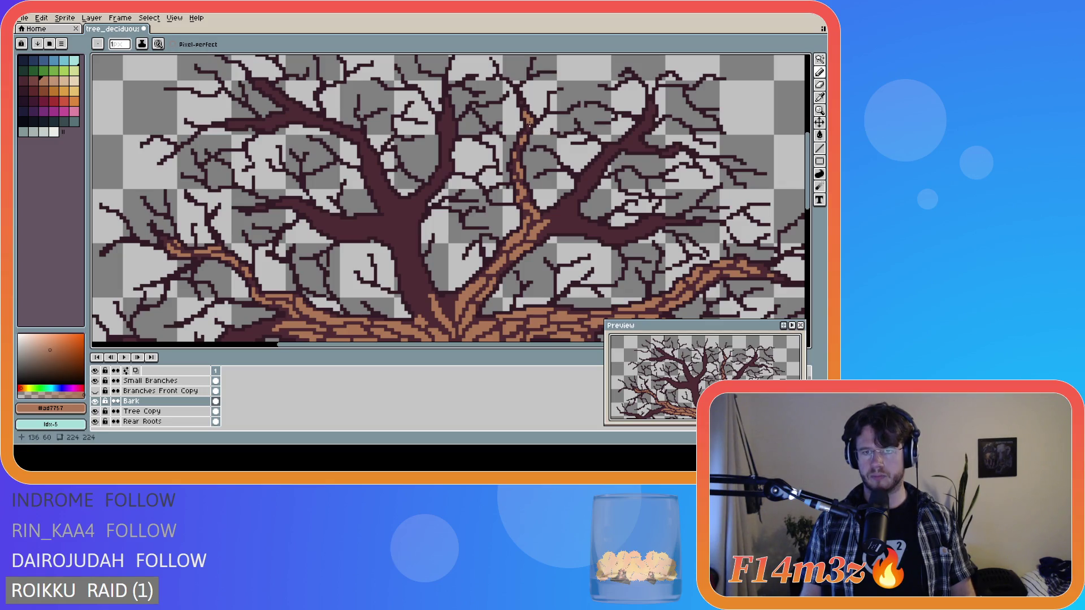
# - Zoom out and pan across the canvas to inspect the textured branch
pyautogui.scroll(-3, 615, 284)
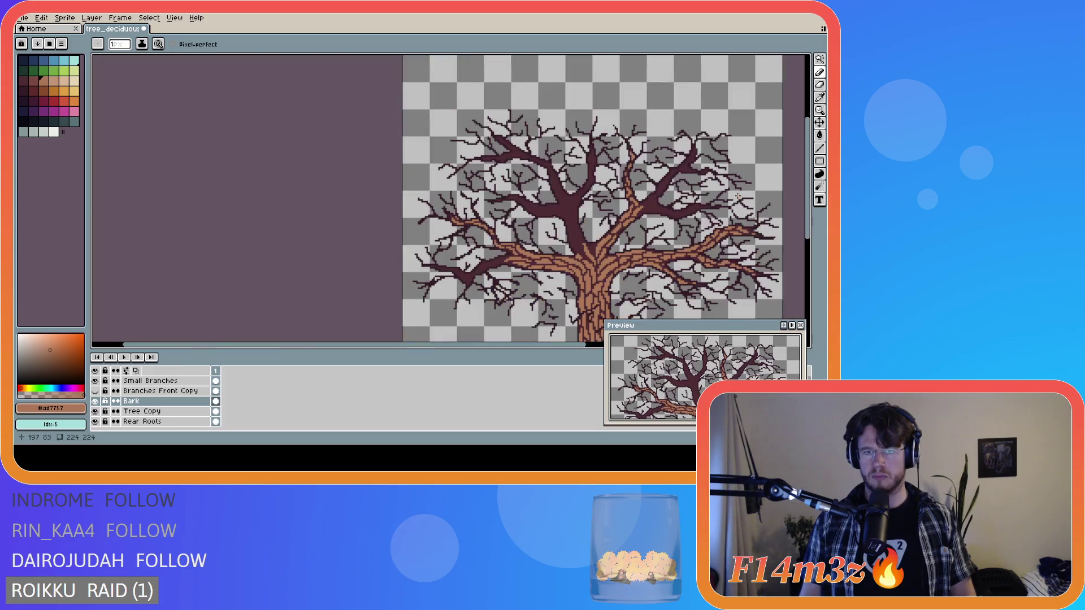
pyautogui.scroll(3, 610, 165)
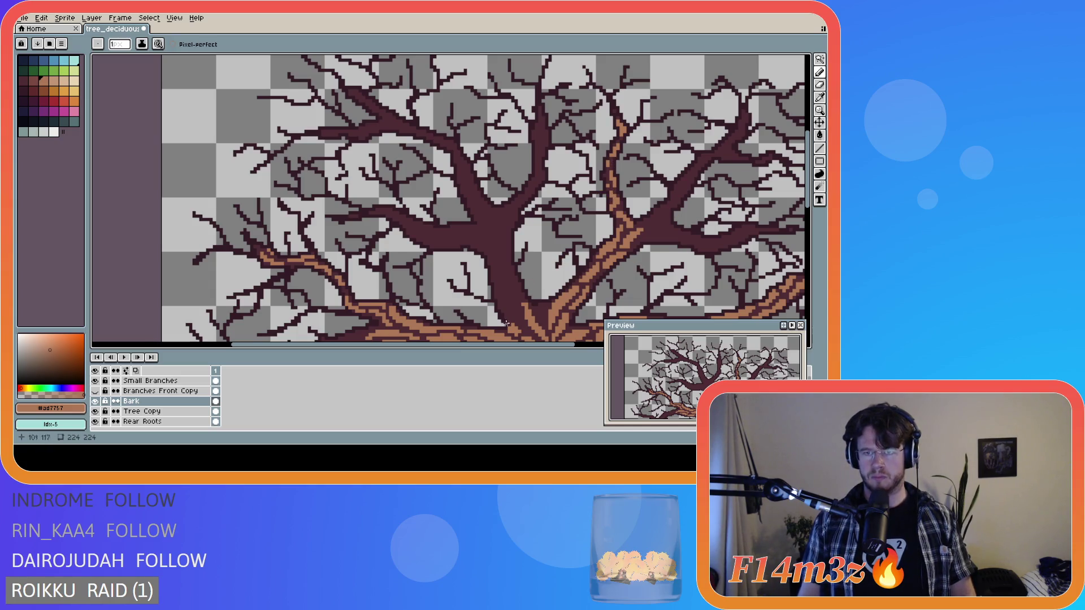
pyautogui.moveTo(430, 344); pyautogui.dragTo(497, 344)
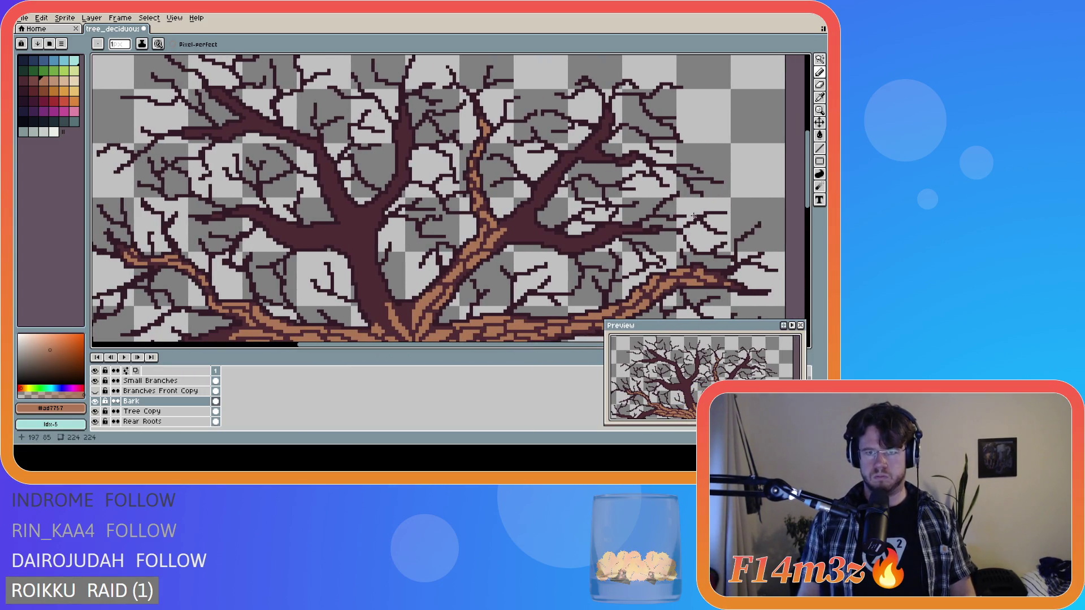
pyautogui.scroll(-3, 704, 223)
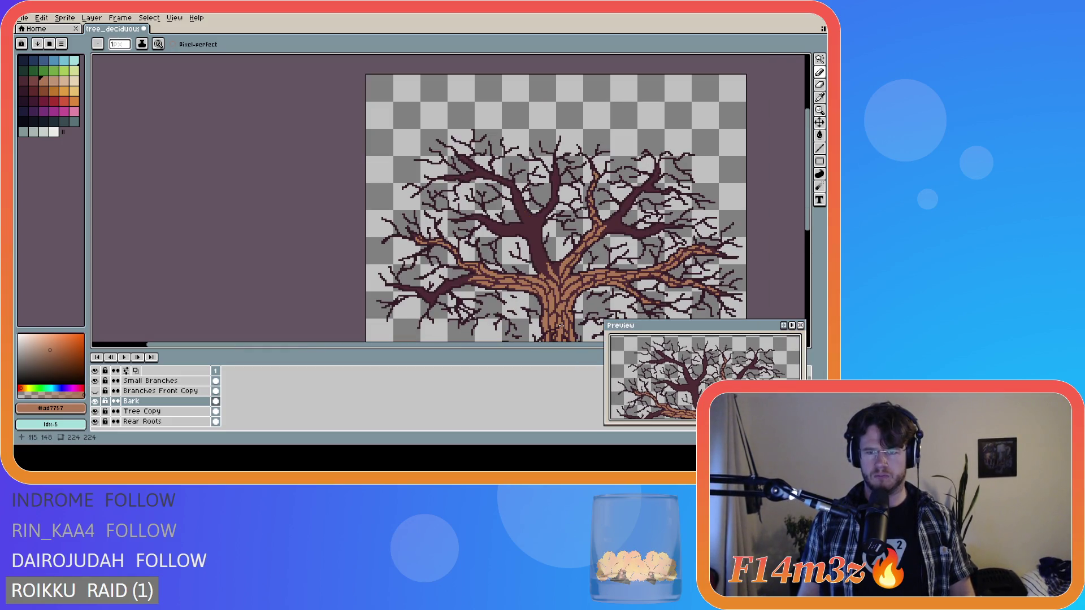
pyautogui.hscroll(1, 568, 347)
pyautogui.hscroll(5, 570, 351)
pyautogui.scroll(1, 624, 254)
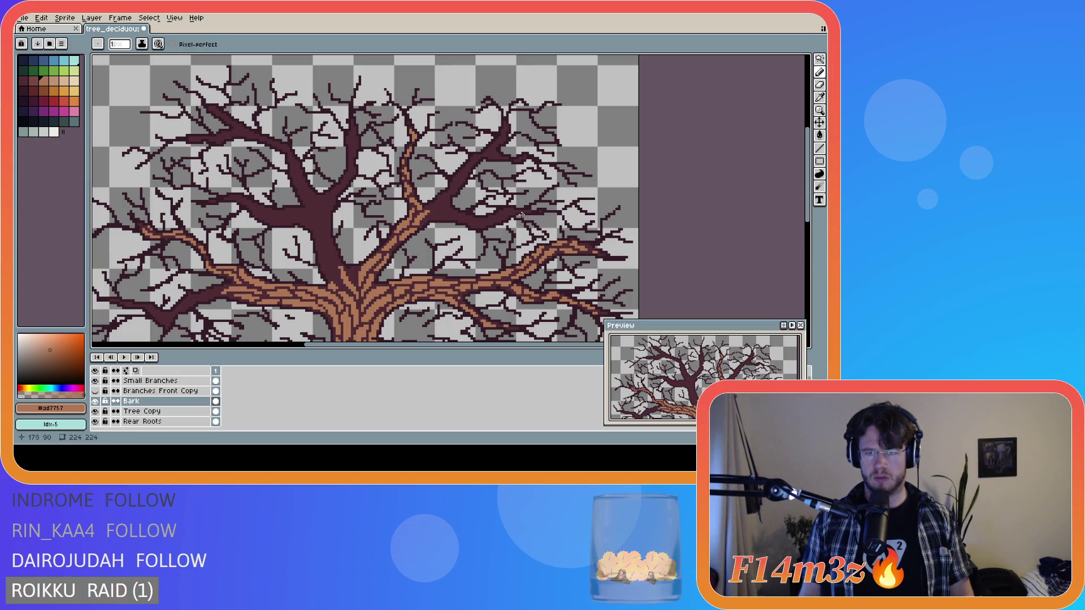
# - Draw a short horizontal bark line on the upper branch near its fork
pyautogui.click(589, 245)
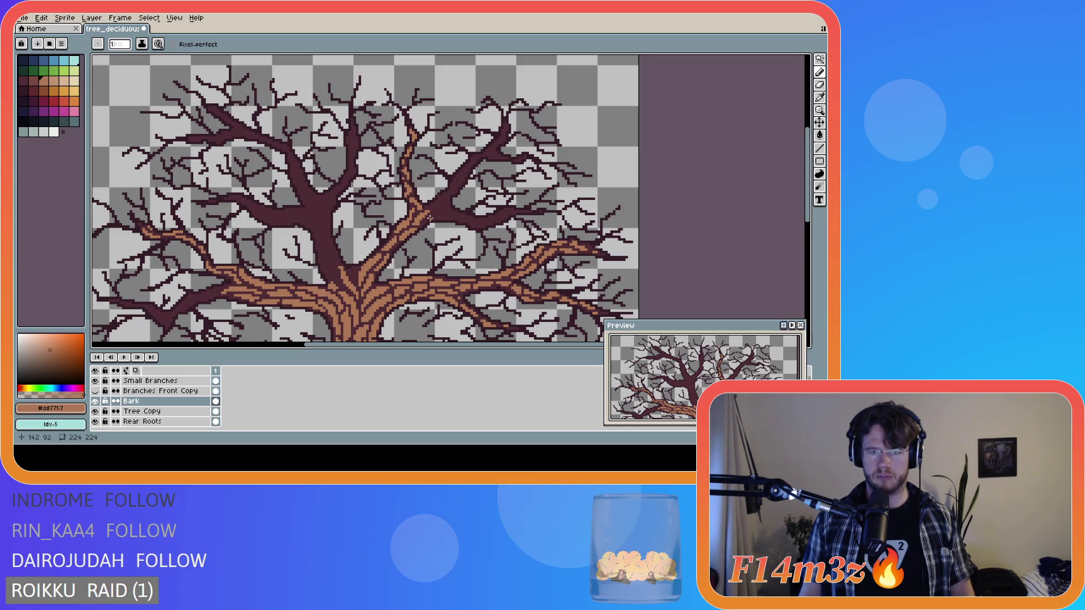
pyautogui.moveTo(430, 218); pyautogui.dragTo(441, 218)
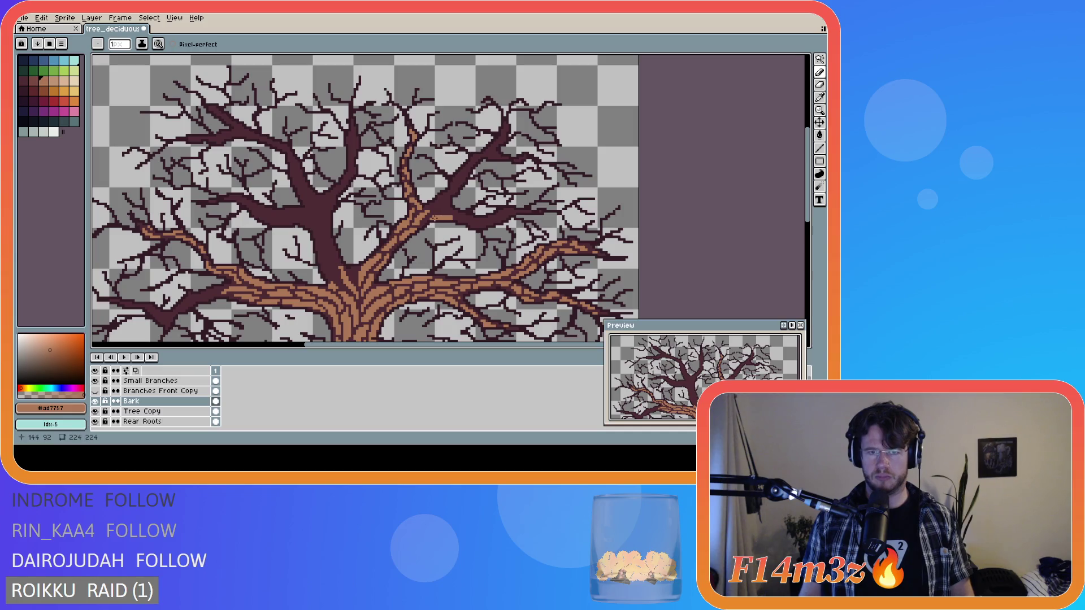
pyautogui.press('b')
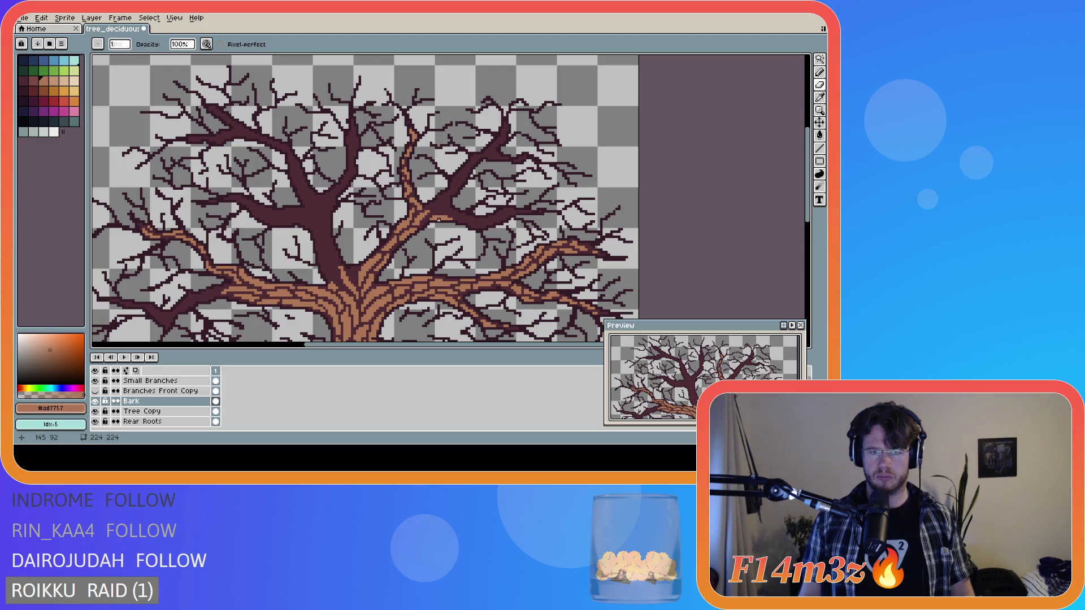
pyautogui.press('e')
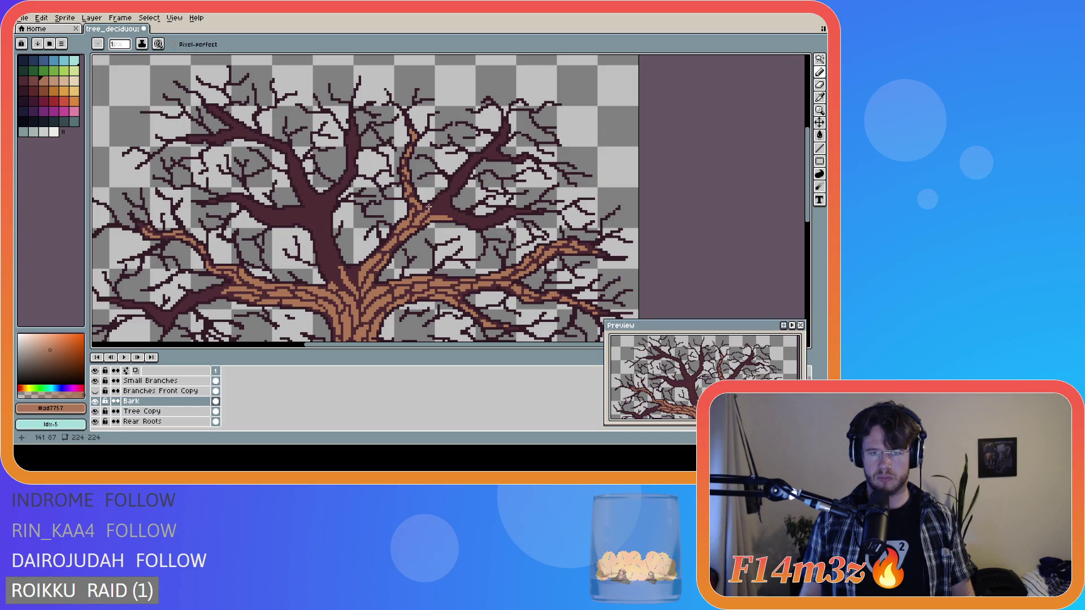
pyautogui.scroll(1, 434, 209)
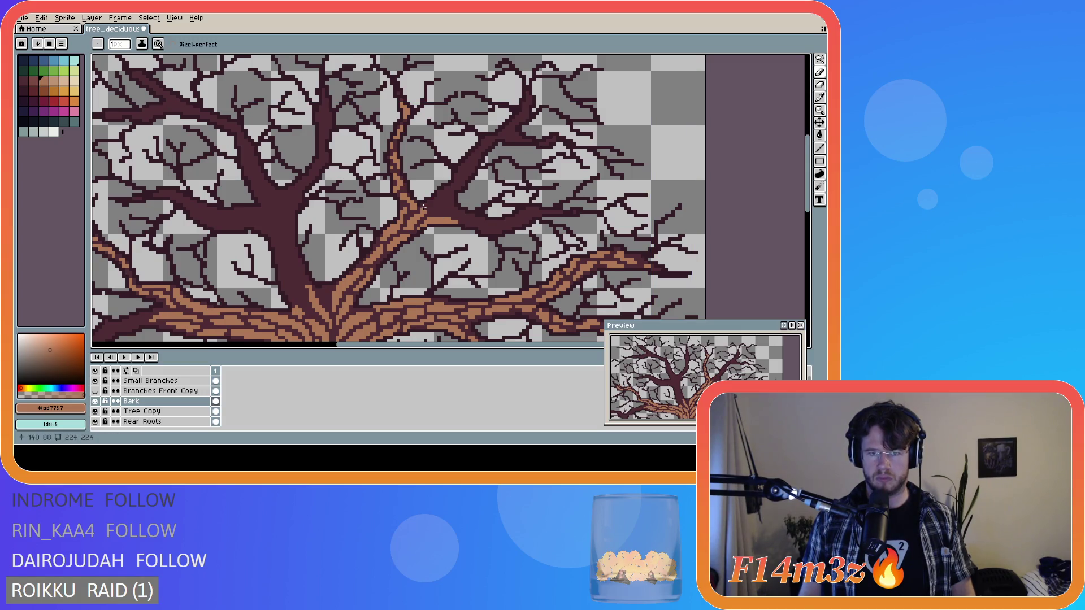
# - Sketch short bark lines on the right fork branch, undoing a rejected stroke
pyautogui.hotkey('ctrl', 'z')
pyautogui.hotkey('ctrl', 'z')
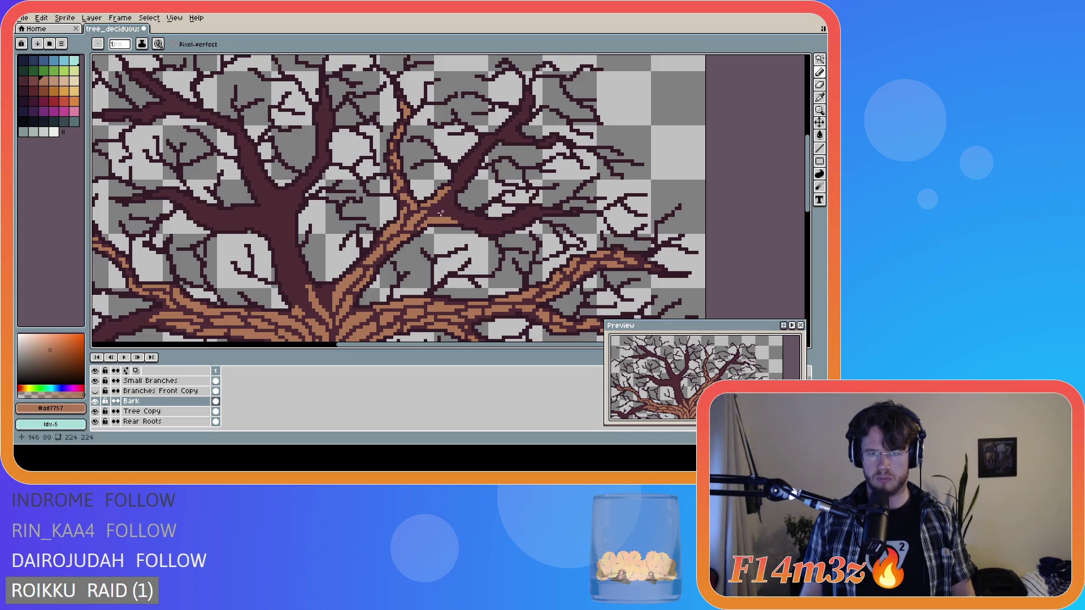
pyautogui.moveTo(432, 211); pyautogui.dragTo(452, 198)
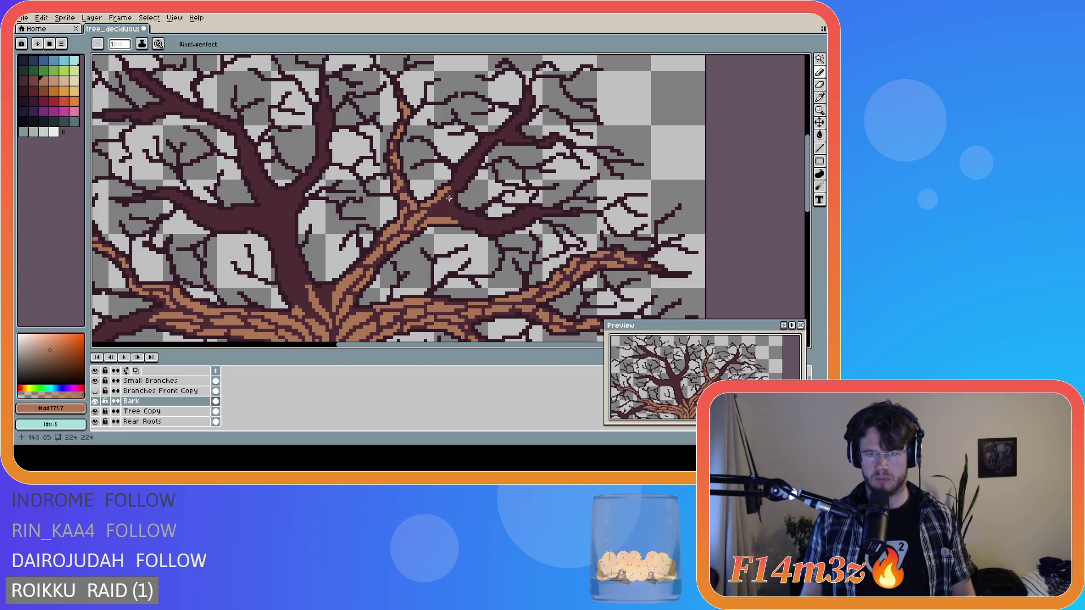
pyautogui.moveTo(449, 197)
pyautogui.mouseDown()
pyautogui.moveTo(446, 210)
pyautogui.moveTo(464, 218)
pyautogui.moveTo(452, 210)
pyautogui.mouseUp()
pyautogui.press('ctrl')
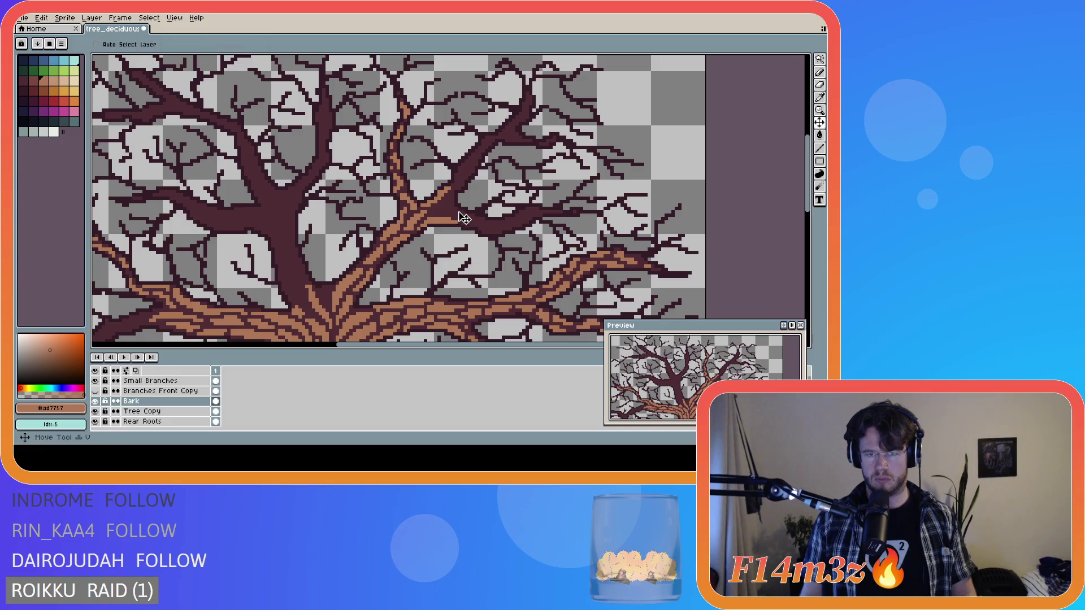
pyautogui.press('b')
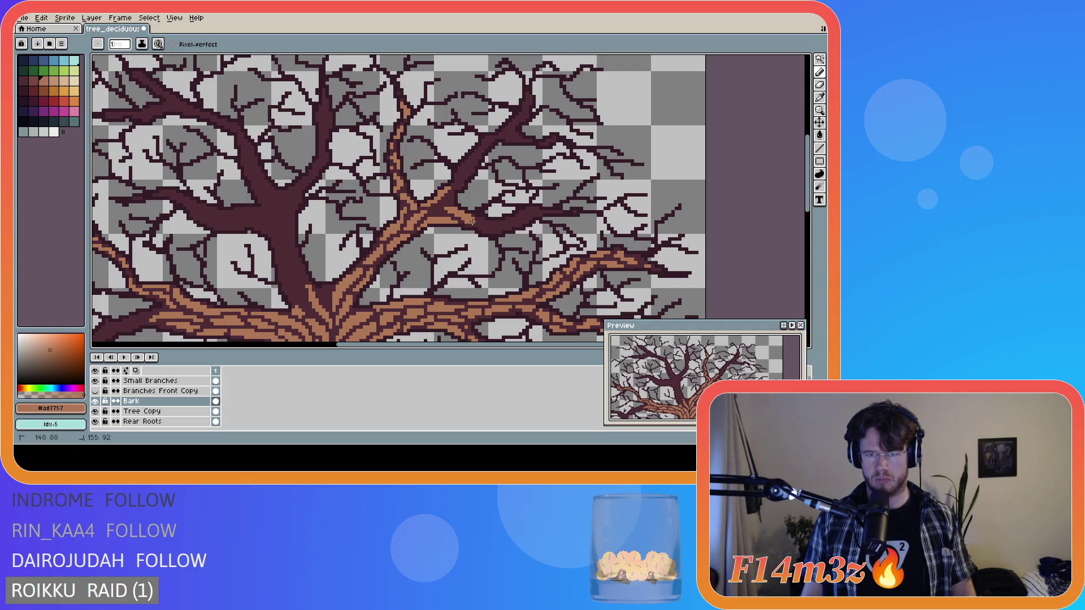
# - Redraw bark pixels and a short diagonal line up the right fork, fixing with the Eraser
pyautogui.click(433, 212)
pyautogui.moveTo(440, 211); pyautogui.dragTo(438, 210)
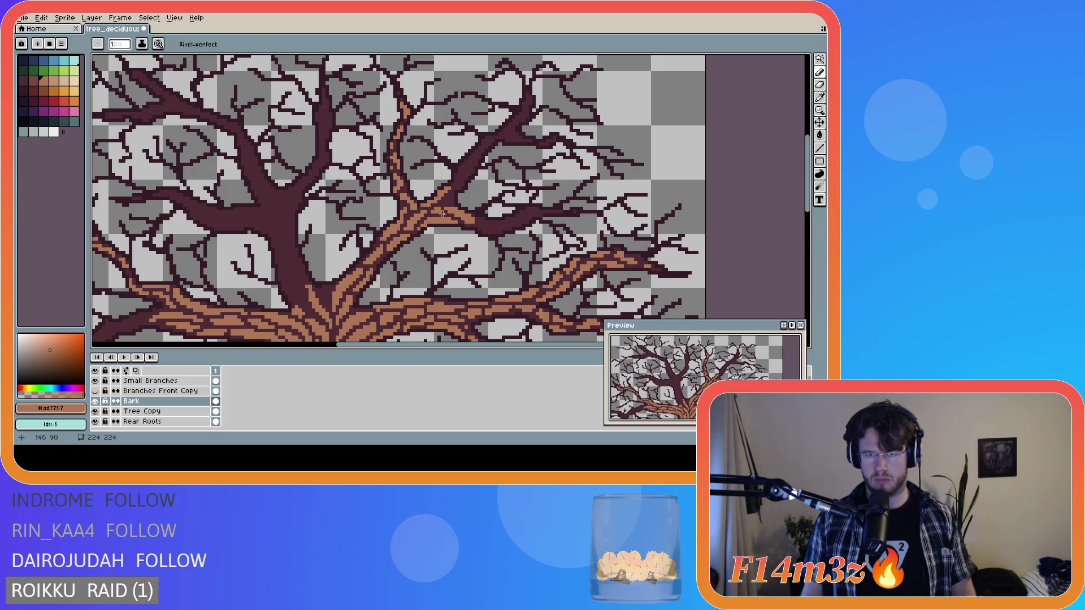
pyautogui.press('e')
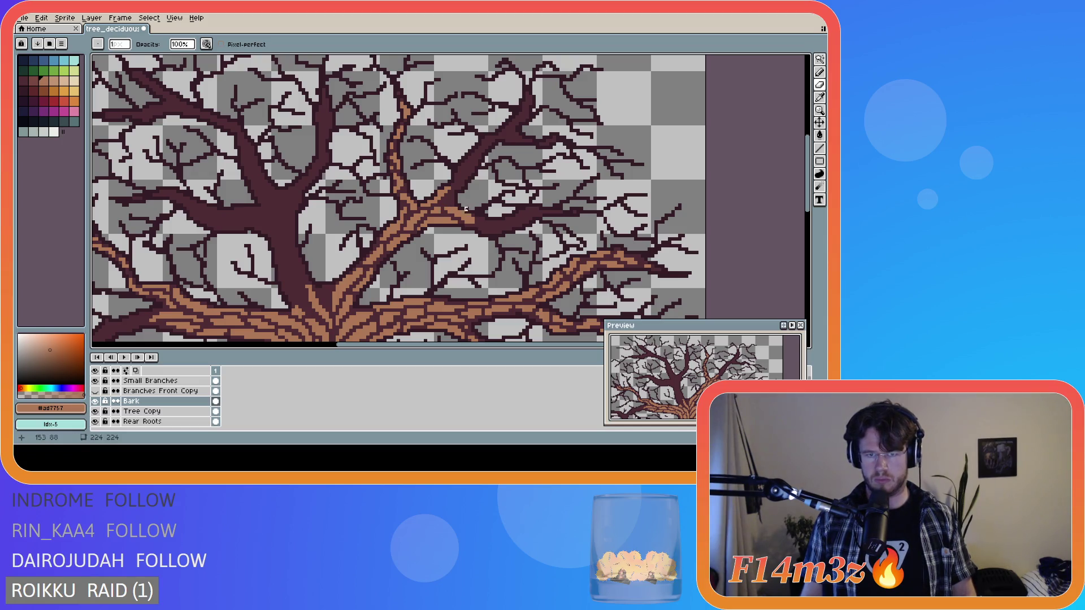
pyautogui.press('b')
pyautogui.moveTo(446, 202); pyautogui.dragTo(452, 198)
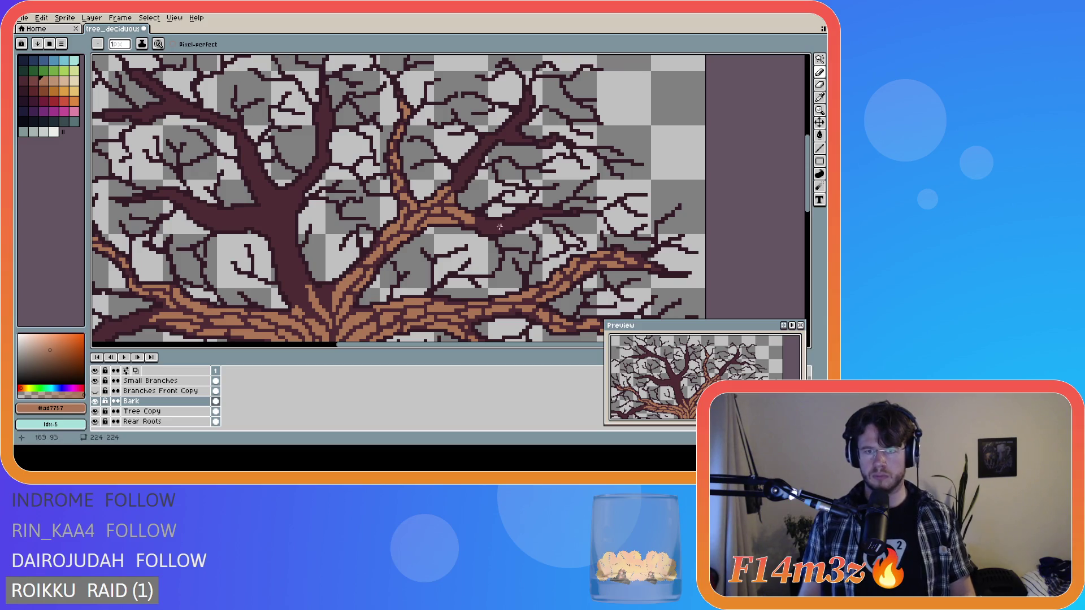
pyautogui.press('e')
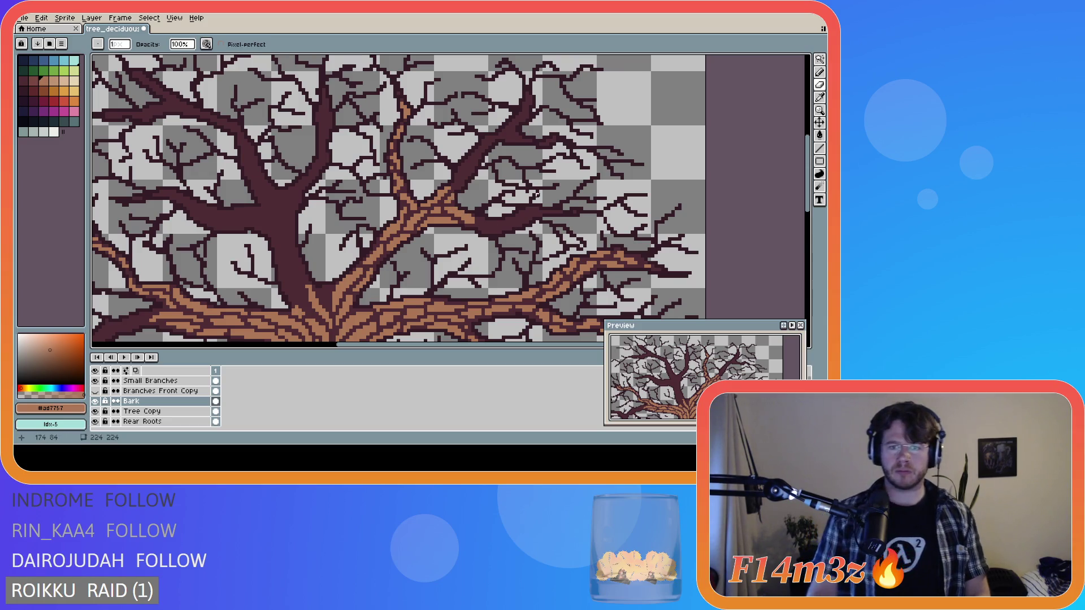
pyautogui.press('b')
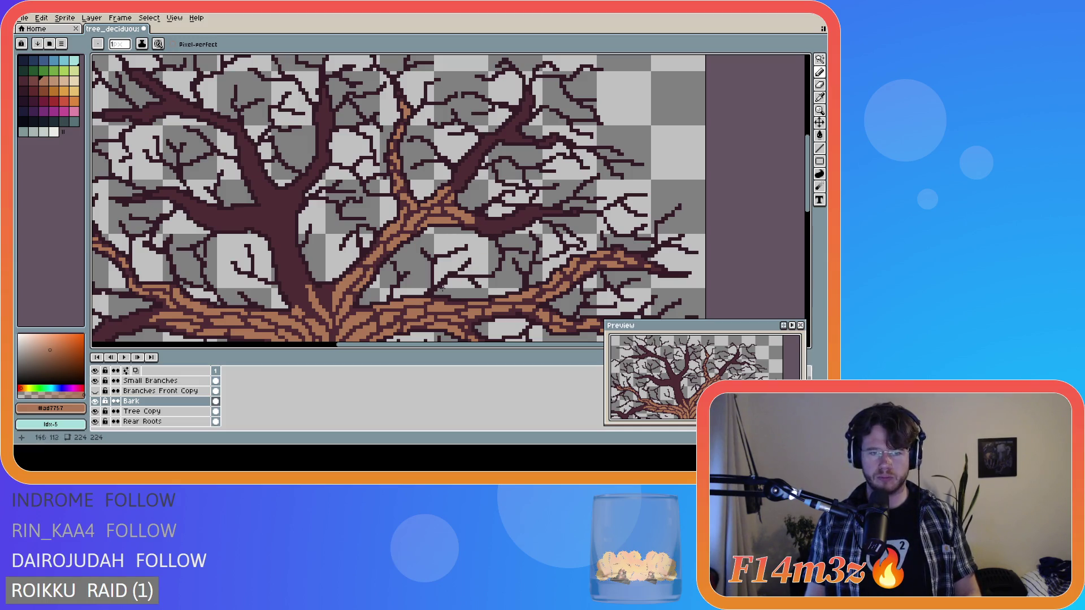
pyautogui.moveTo(812, 201)
pyautogui.mouseDown()
pyautogui.moveTo(812, 218)
pyautogui.moveTo(812, 206)
pyautogui.mouseUp()
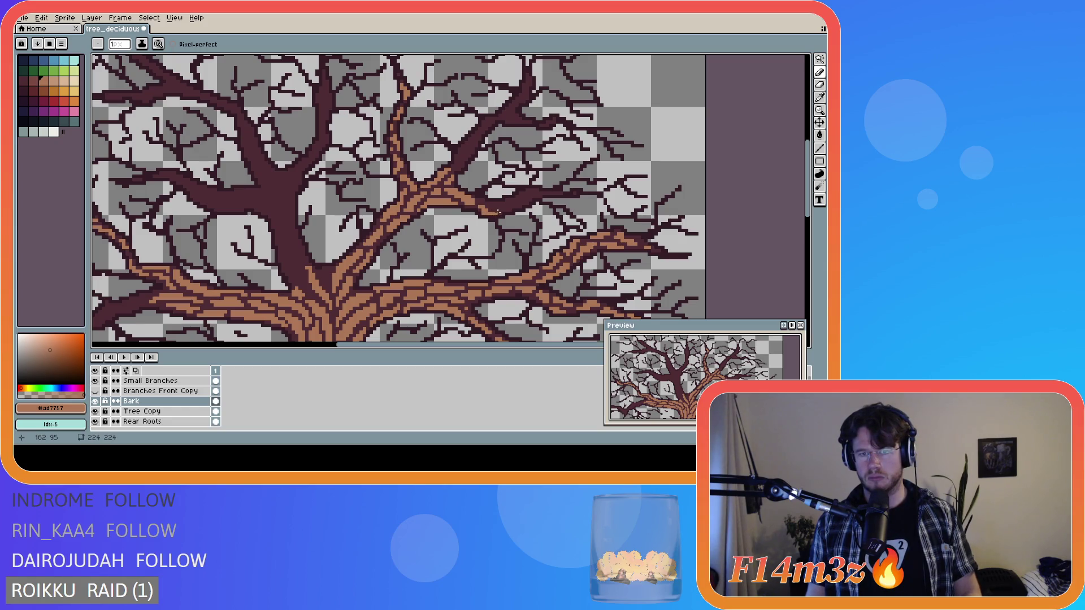
# - Place bark pixels at the start of the right branch, undoing misplaced strokes
pyautogui.press('e')
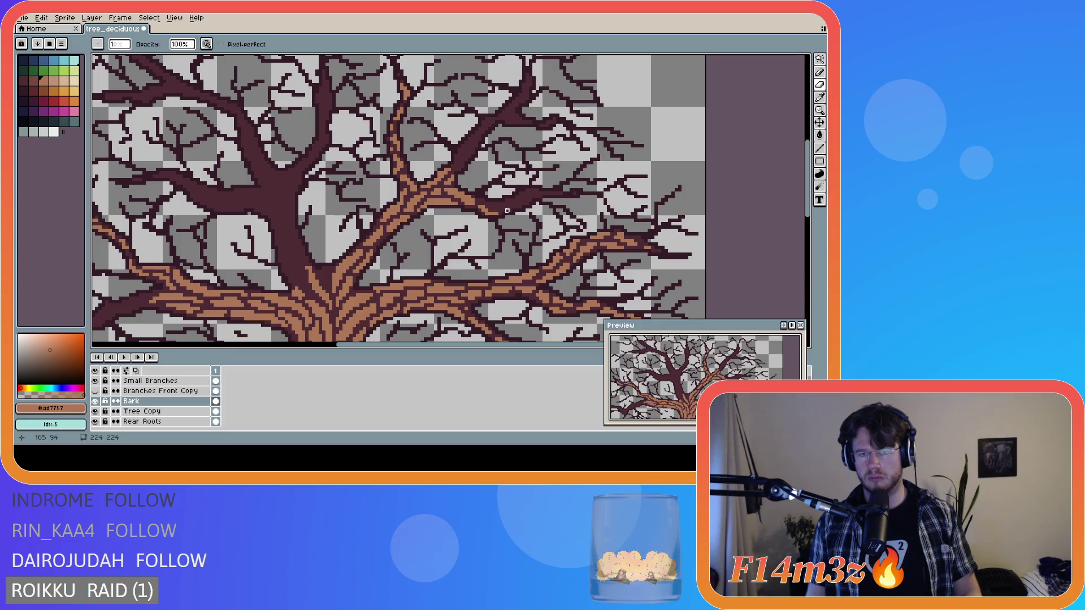
pyautogui.press('b')
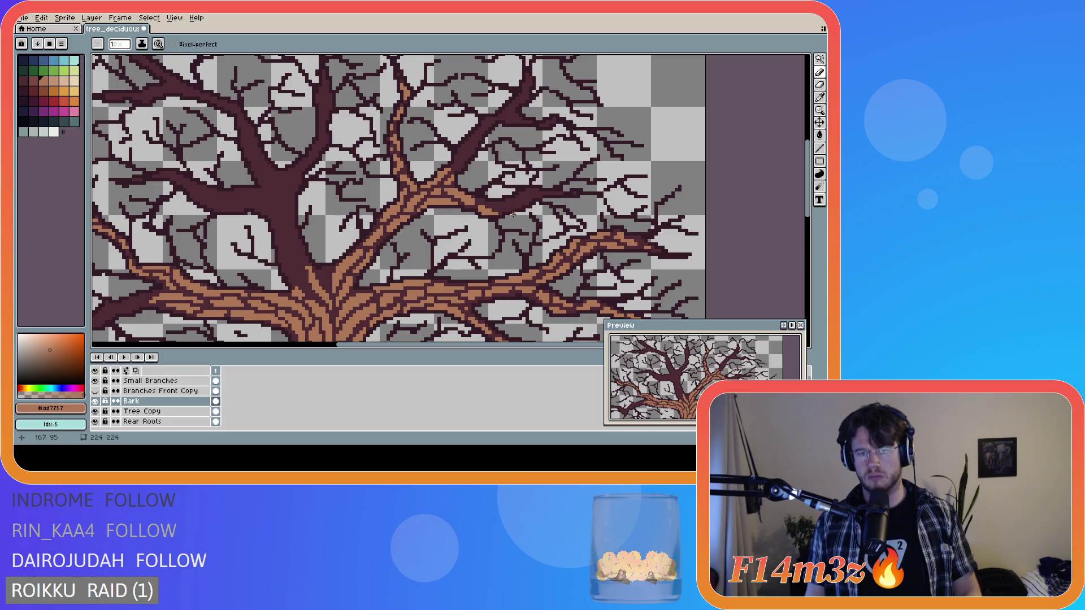
pyautogui.press('ctrl')
pyautogui.press('ctrl')
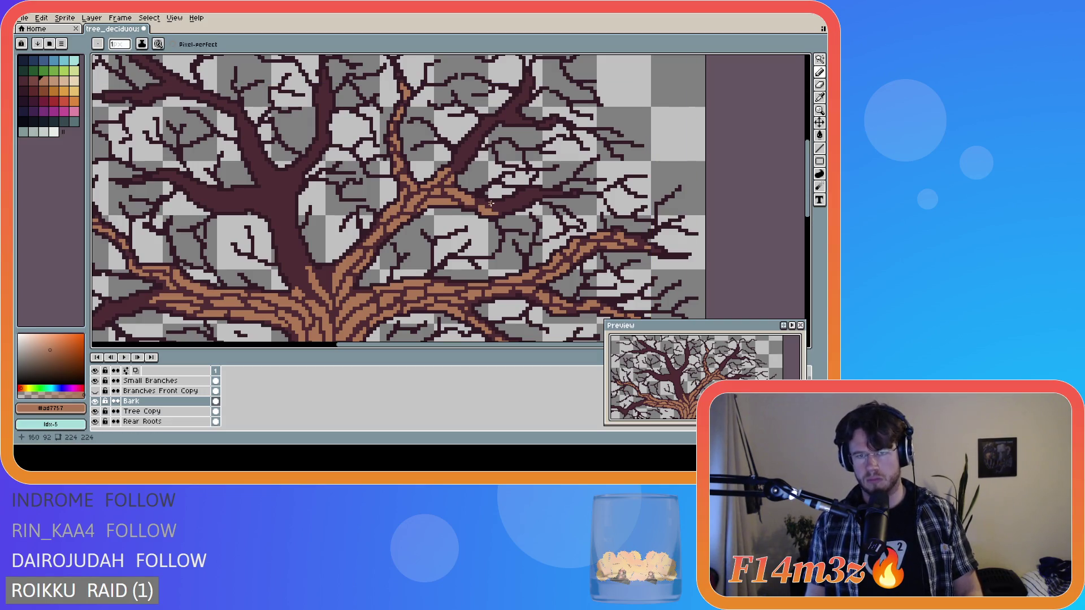
pyautogui.click(491, 204)
pyautogui.moveTo(491, 204); pyautogui.dragTo(511, 210)
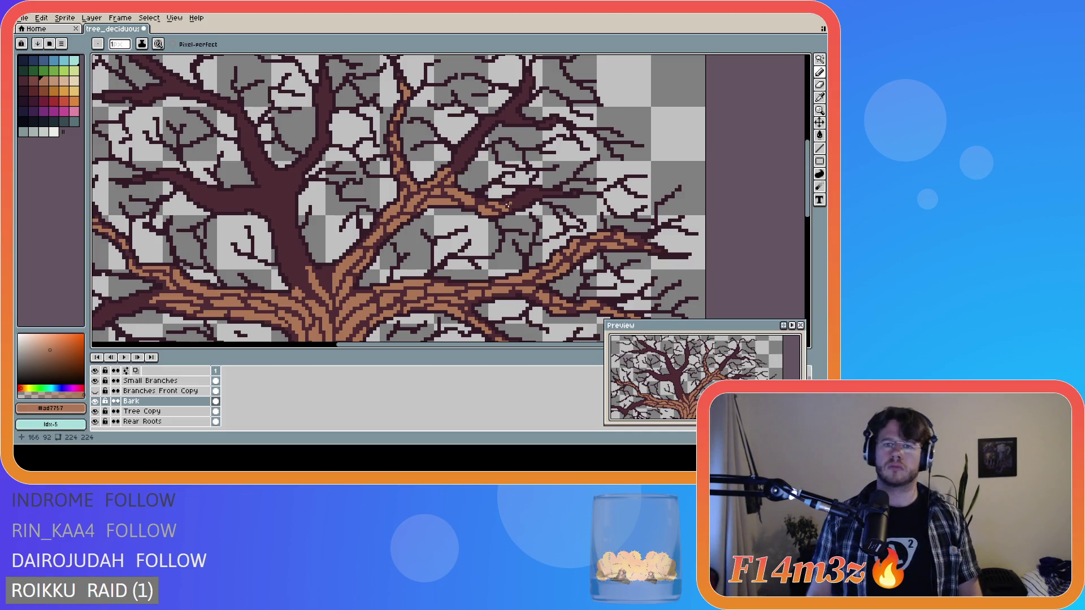
pyautogui.hotkey('ctrl', 'z')
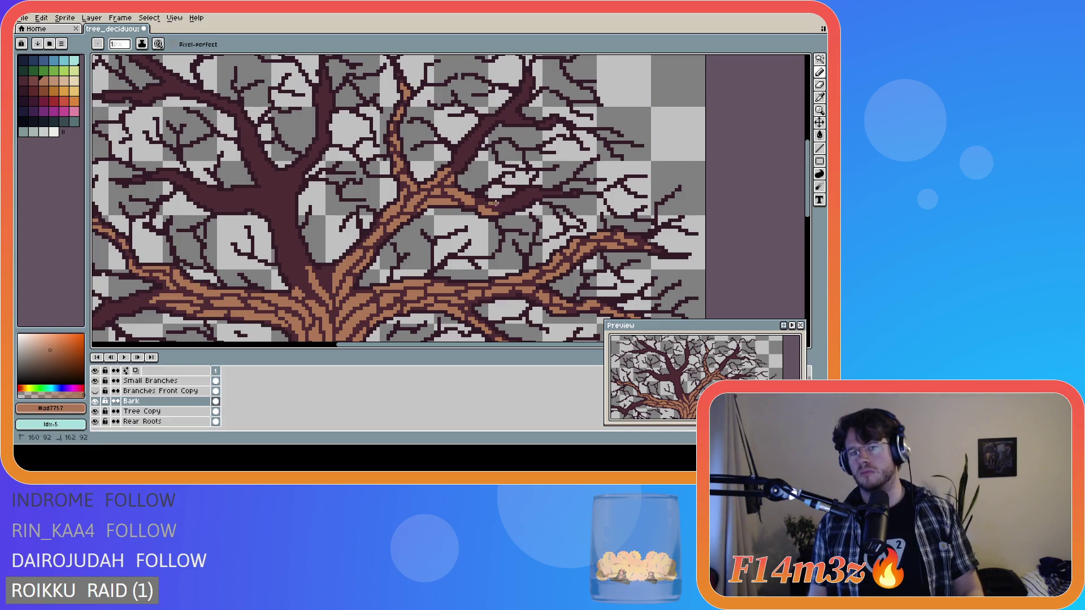
pyautogui.click(499, 207)
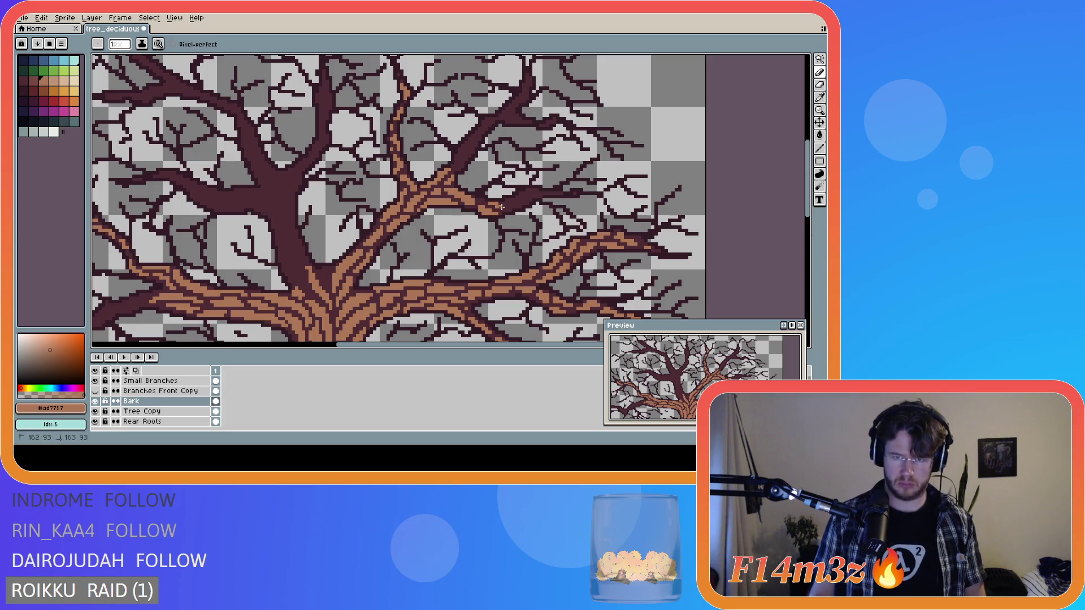
# - Add short bark lines and pixels further up and out along the right branch
pyautogui.click(502, 203)
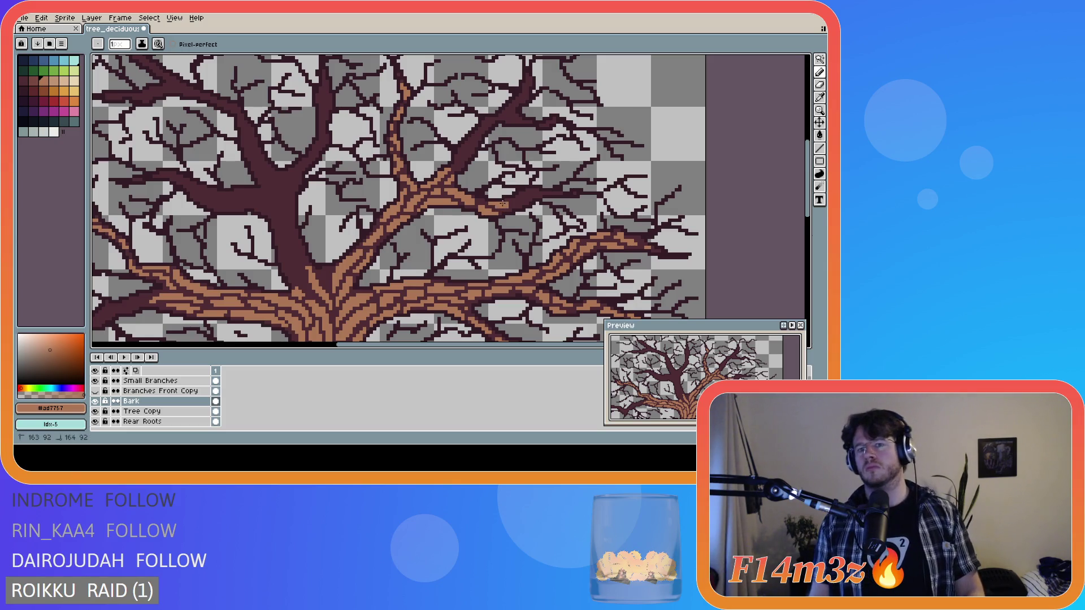
pyautogui.moveTo(510, 199); pyautogui.dragTo(512, 201)
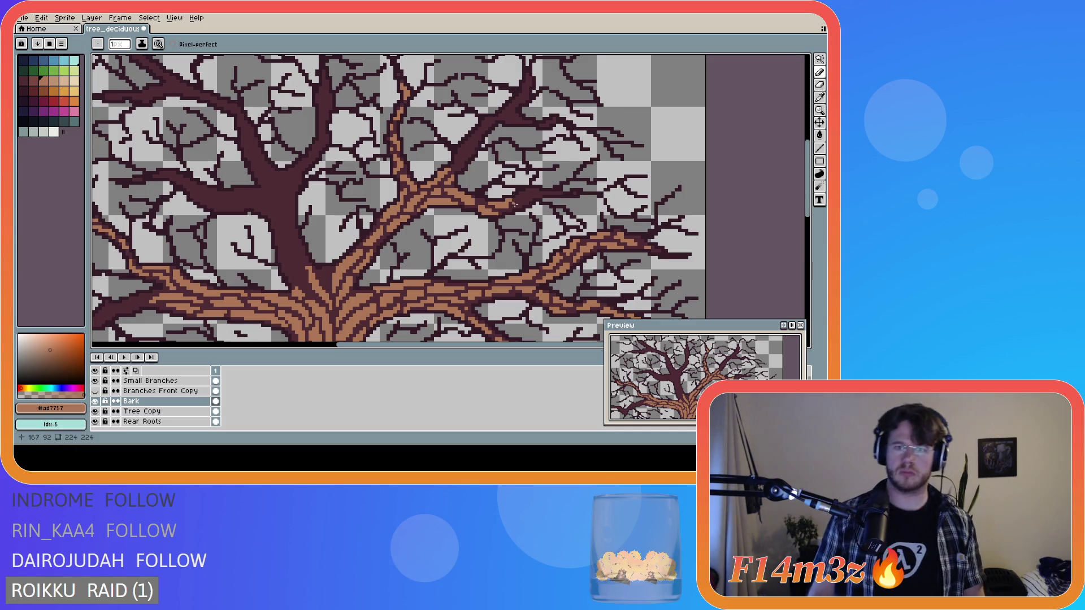
pyautogui.click(514, 204)
pyautogui.moveTo(518, 205); pyautogui.dragTo(520, 202)
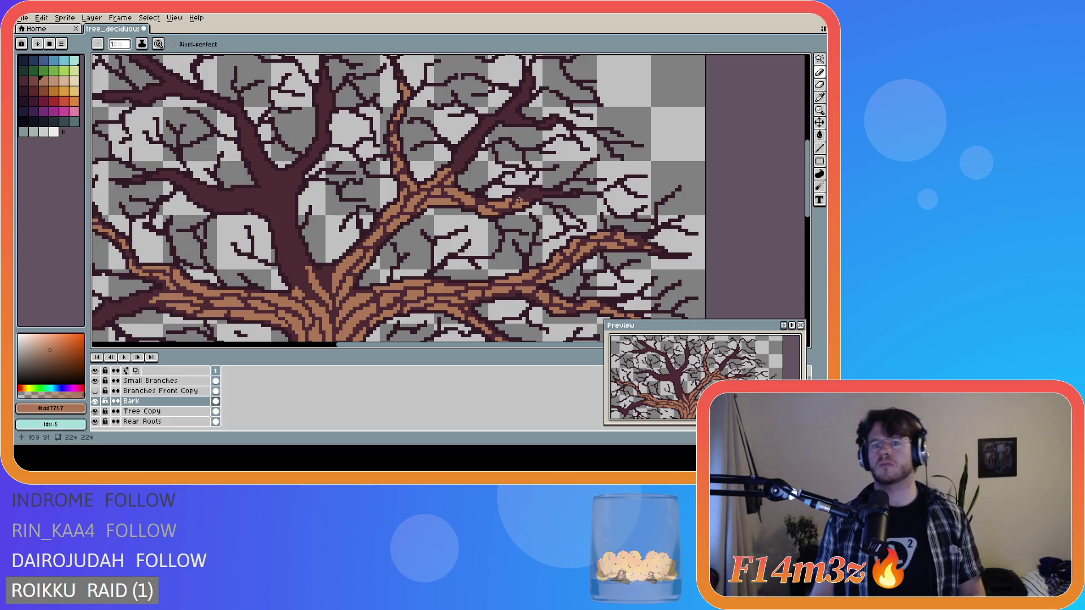
pyautogui.click(517, 197)
pyautogui.moveTo(519, 196); pyautogui.dragTo(528, 192)
pyautogui.click(526, 193)
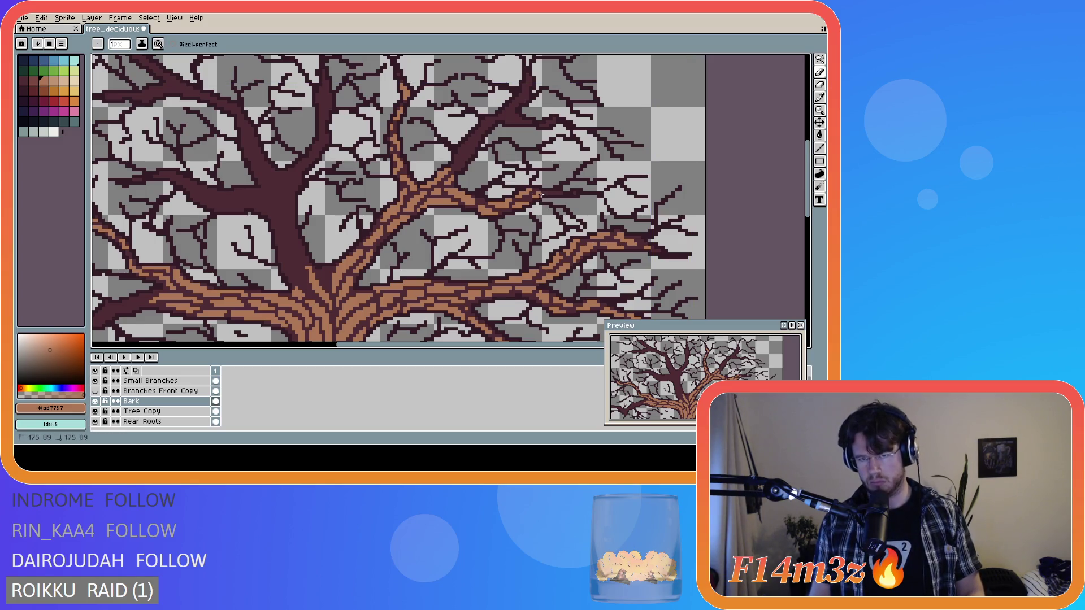
pyautogui.moveTo(550, 194); pyautogui.dragTo(560, 194)
pyautogui.click(553, 192)
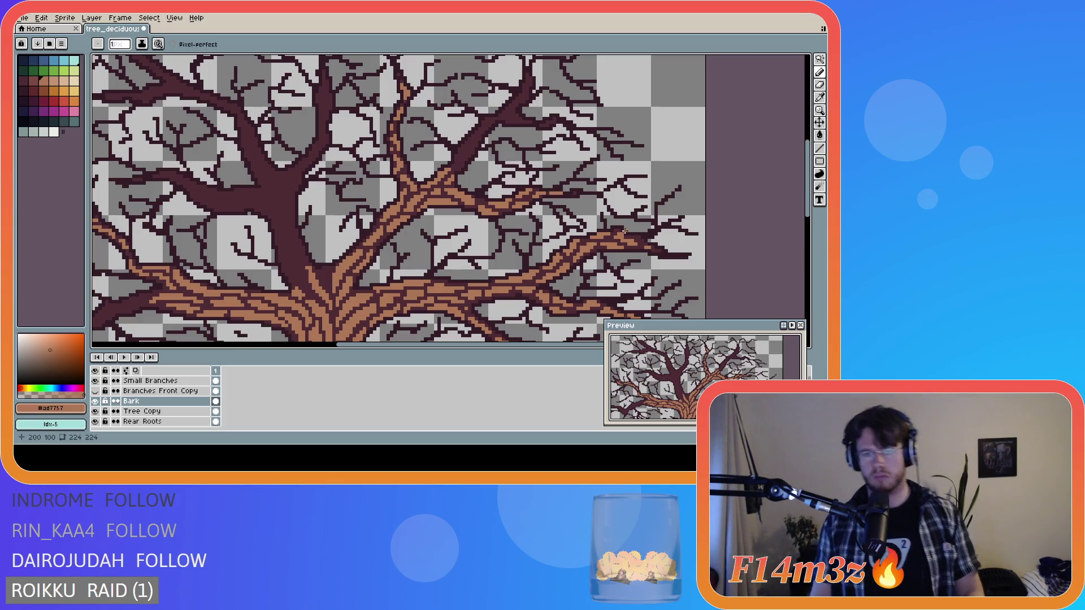
pyautogui.press('ctrl')
pyautogui.press('ctrl')
pyautogui.press('ctrl')
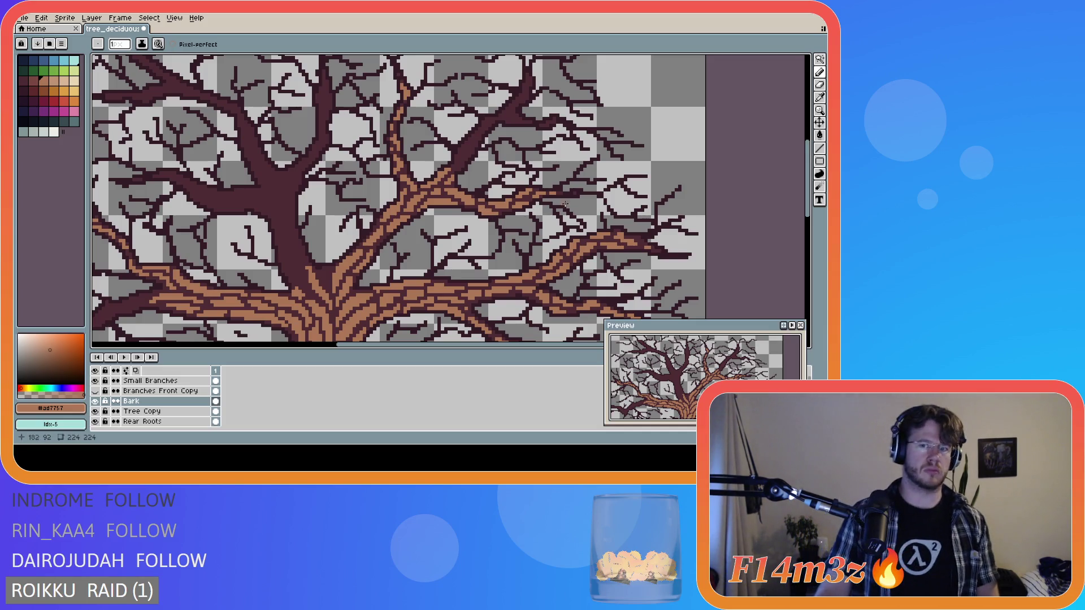
# - On the Tree Copy layer, sample the dark trunk outline colour #4d2b32
pyautogui.scroll(-3, 496, 155)
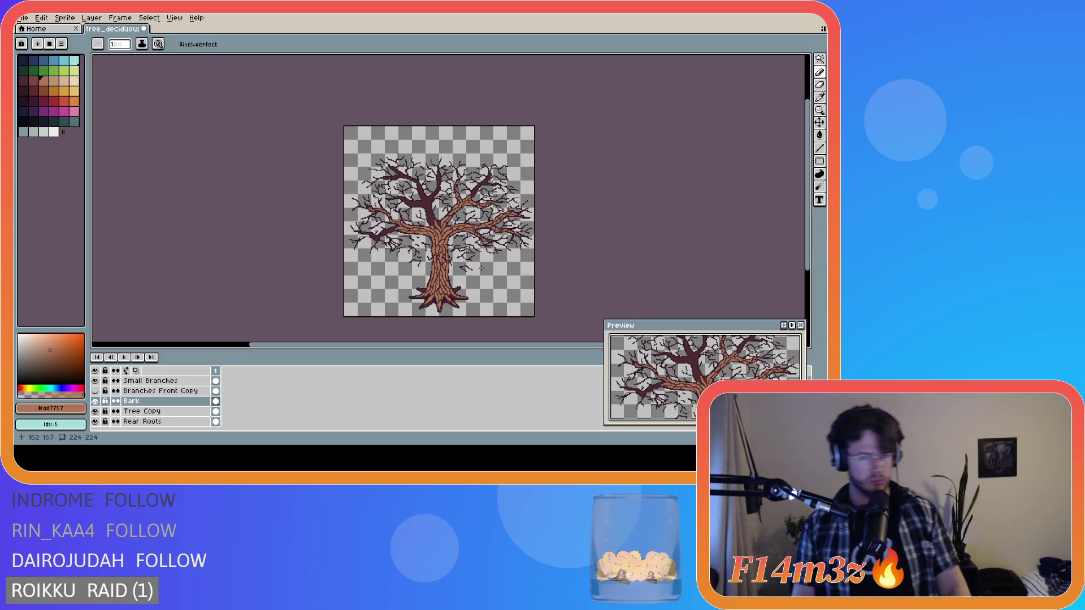
pyautogui.scroll(3, 460, 261)
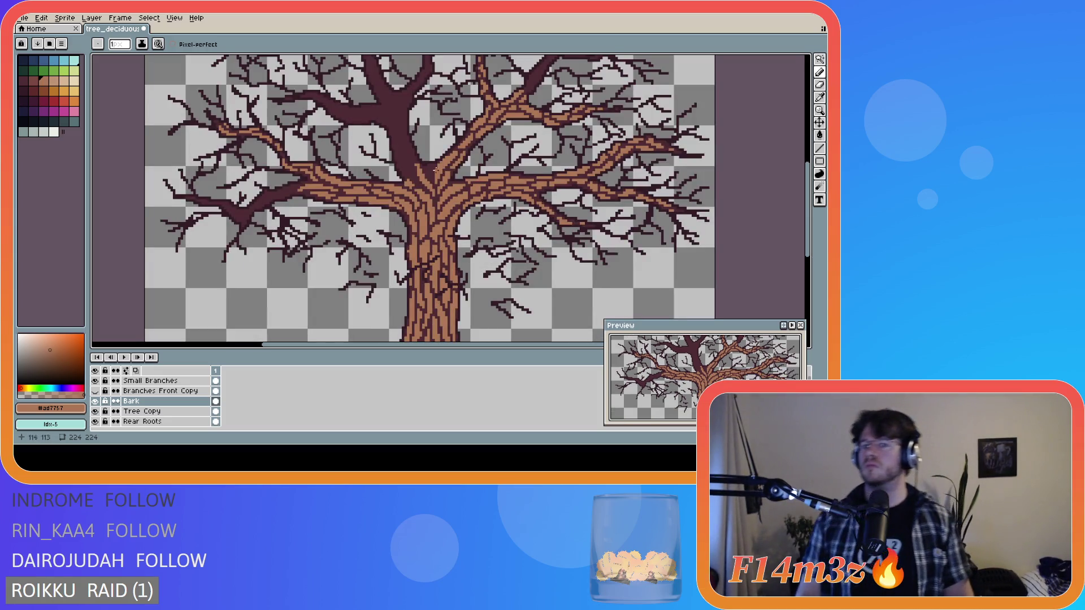
pyautogui.scroll(2, 423, 168)
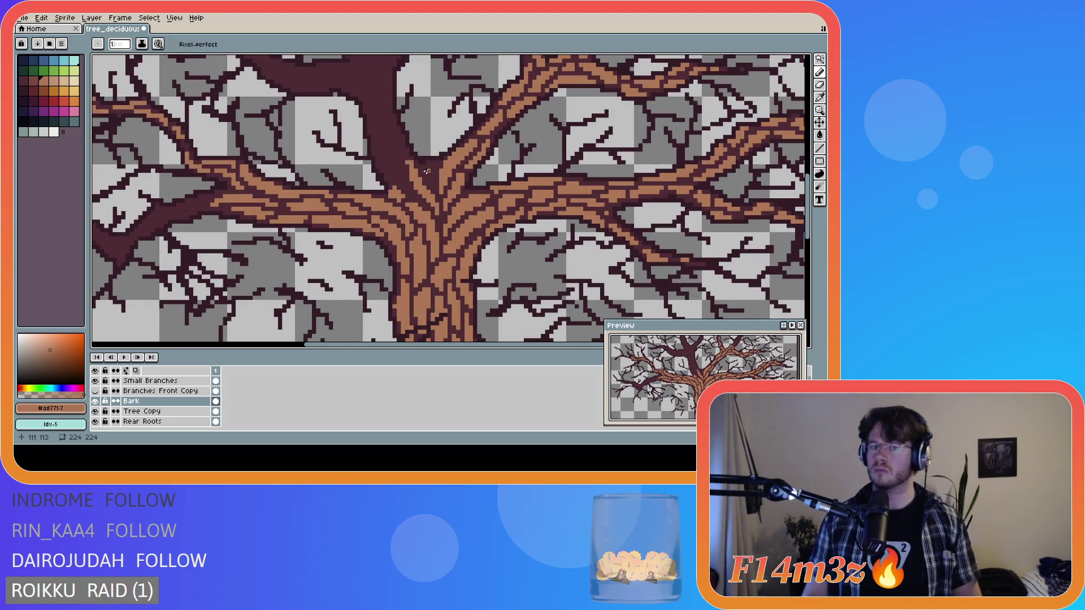
pyautogui.click(163, 412)
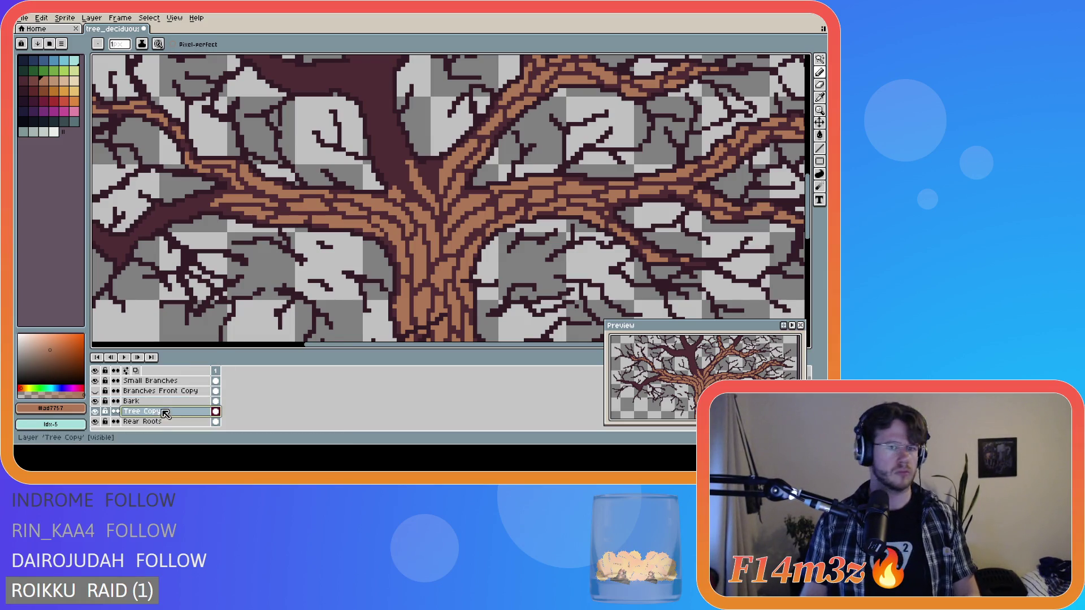
pyautogui.keyDown('alt'); pyautogui.click(425, 167); pyautogui.keyUp('alt')
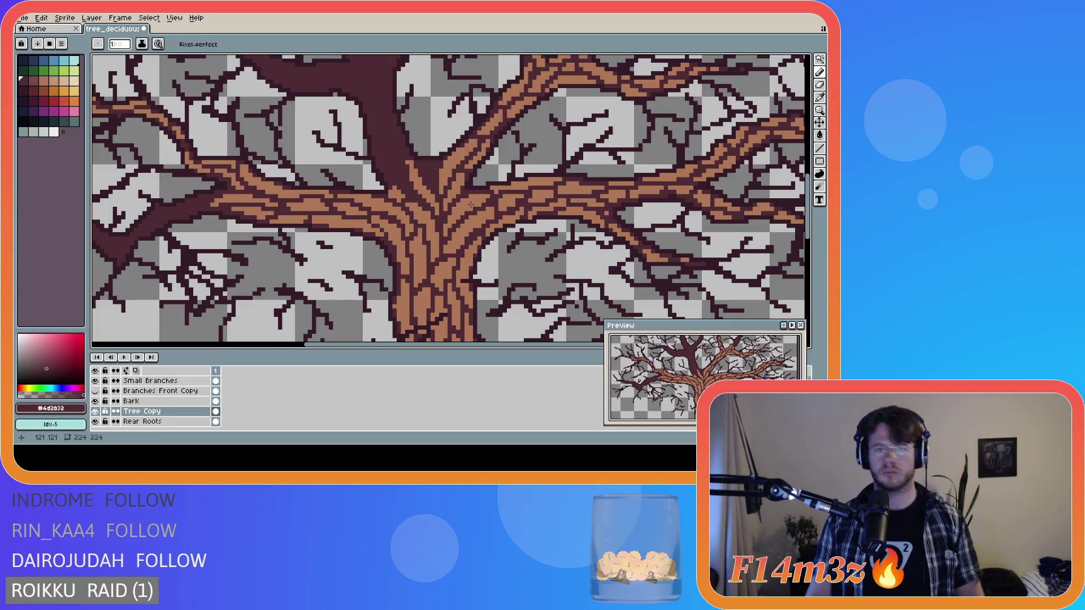
# - Return to the Bark layer and pick the bark brown #ad7757 from the canvas
pyautogui.keyDown('ctrl'); pyautogui.click(421, 181); pyautogui.keyUp('ctrl')
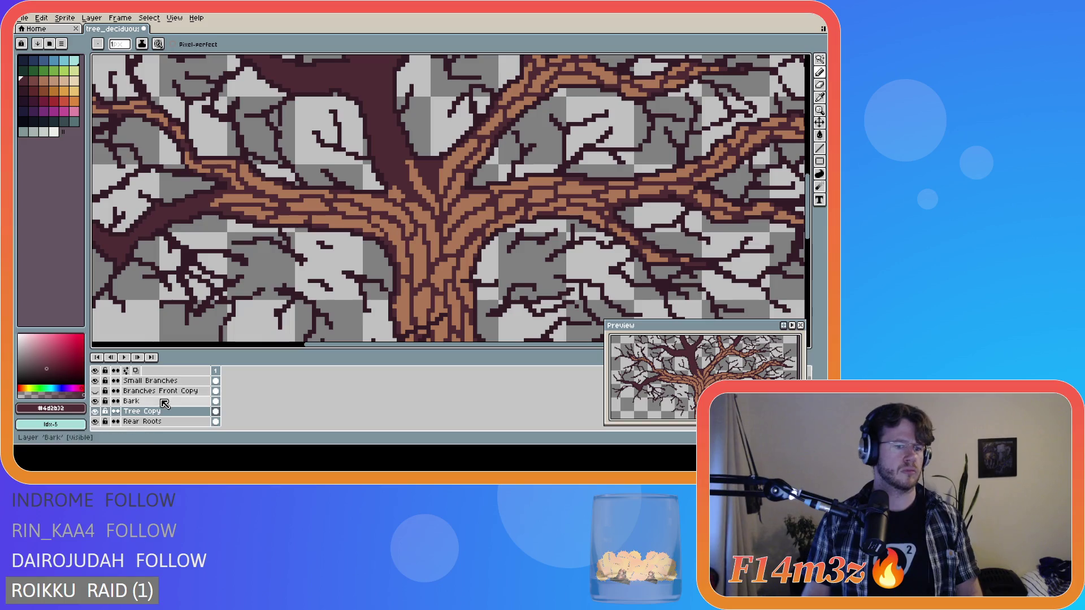
pyautogui.keyDown('alt'); pyautogui.click(422, 187); pyautogui.keyUp('alt')
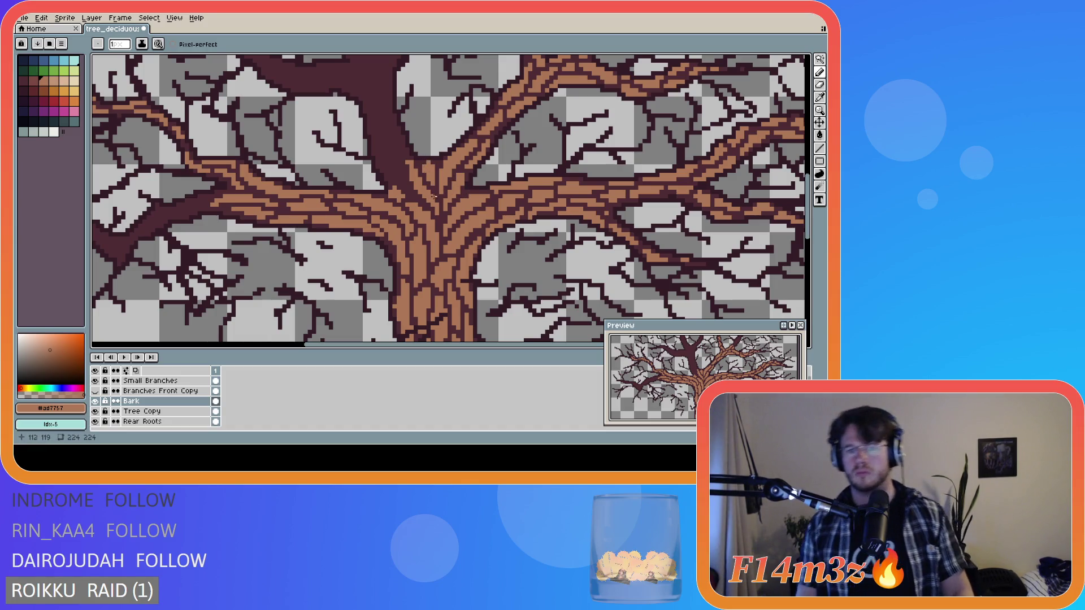
pyautogui.scroll(-2, 452, 193)
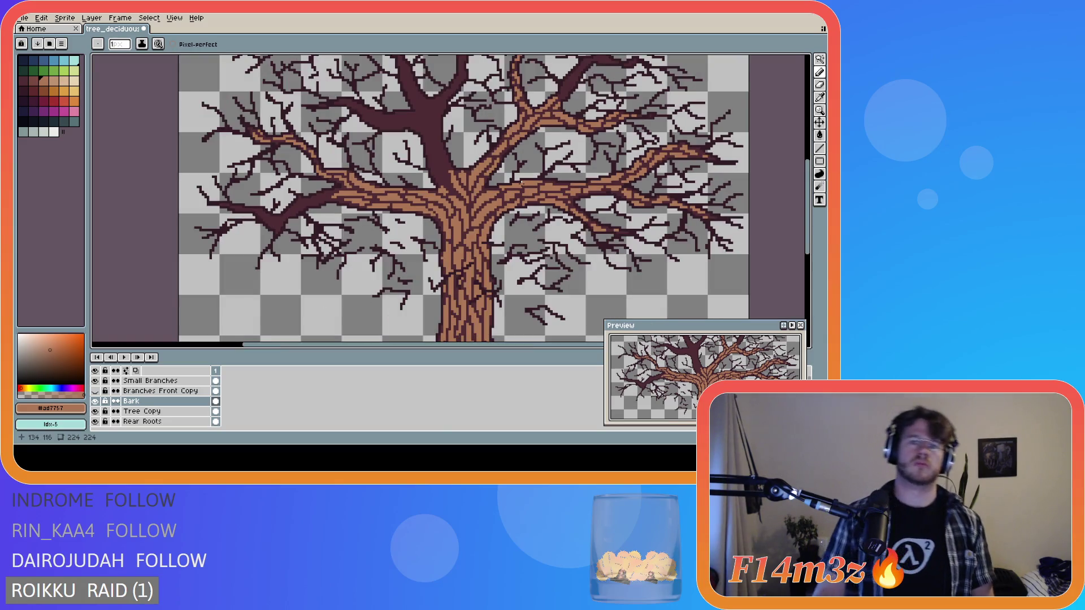
# - Zoom in on the trunk fork and test a bark pixel there, undoing it
pyautogui.scroll(-1, 520, 181)
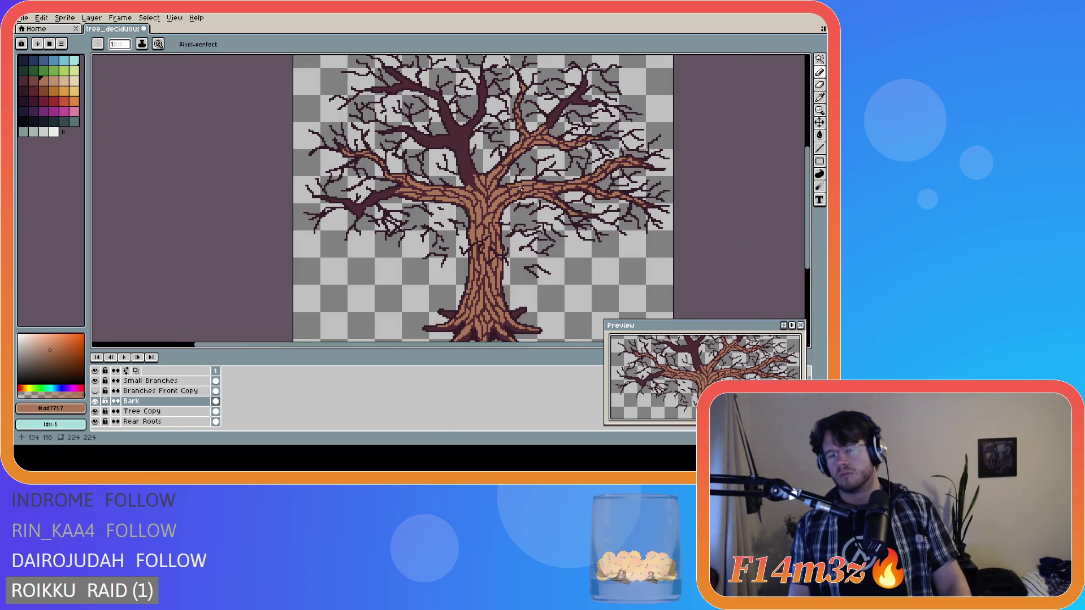
pyautogui.scroll(3, 468, 192)
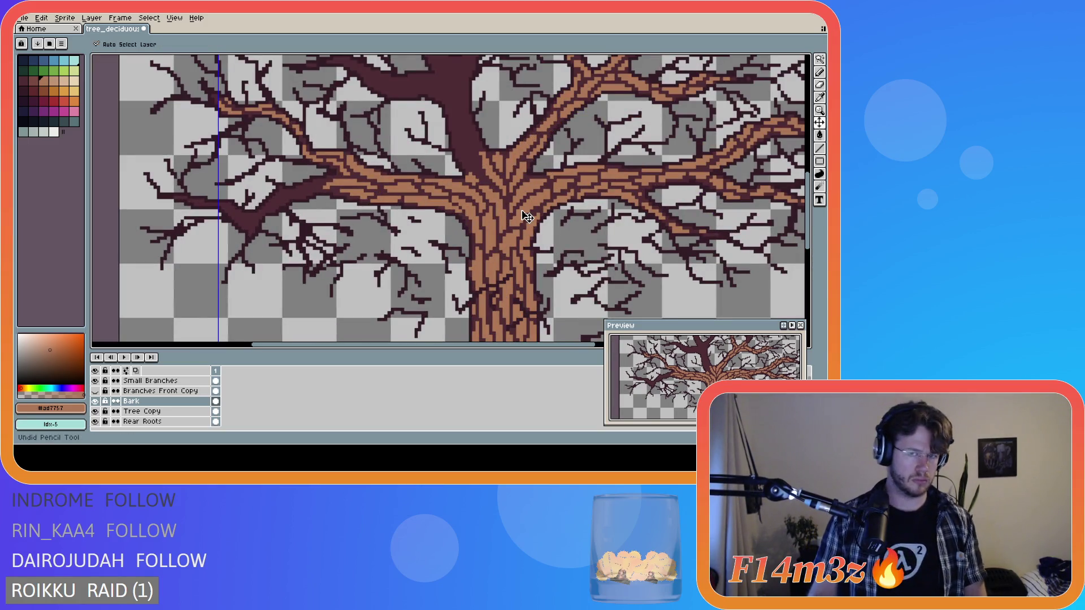
pyautogui.scroll(1, 478, 175)
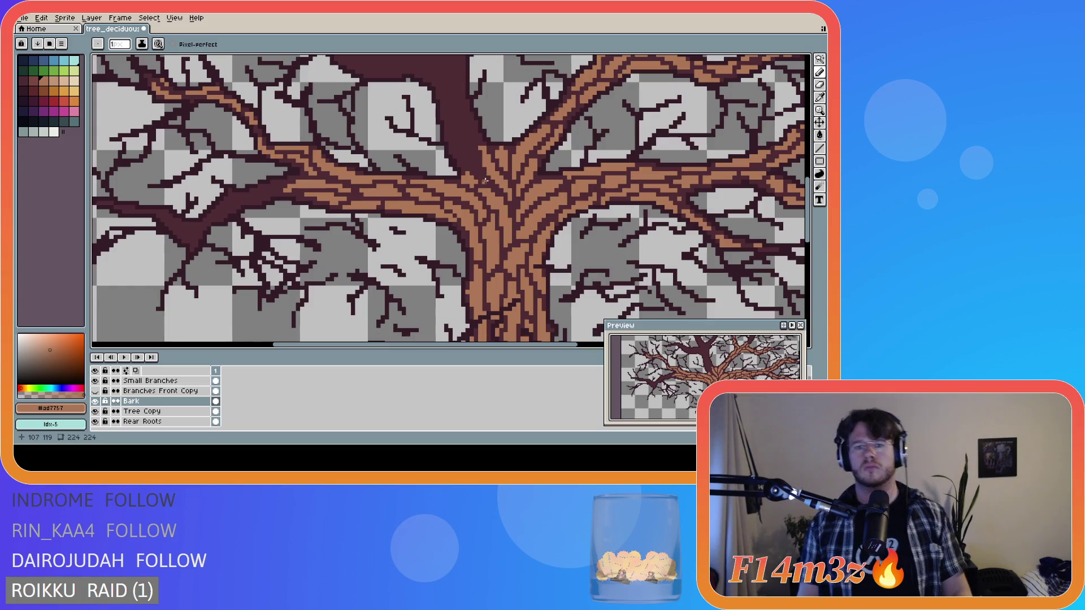
pyautogui.click(482, 180)
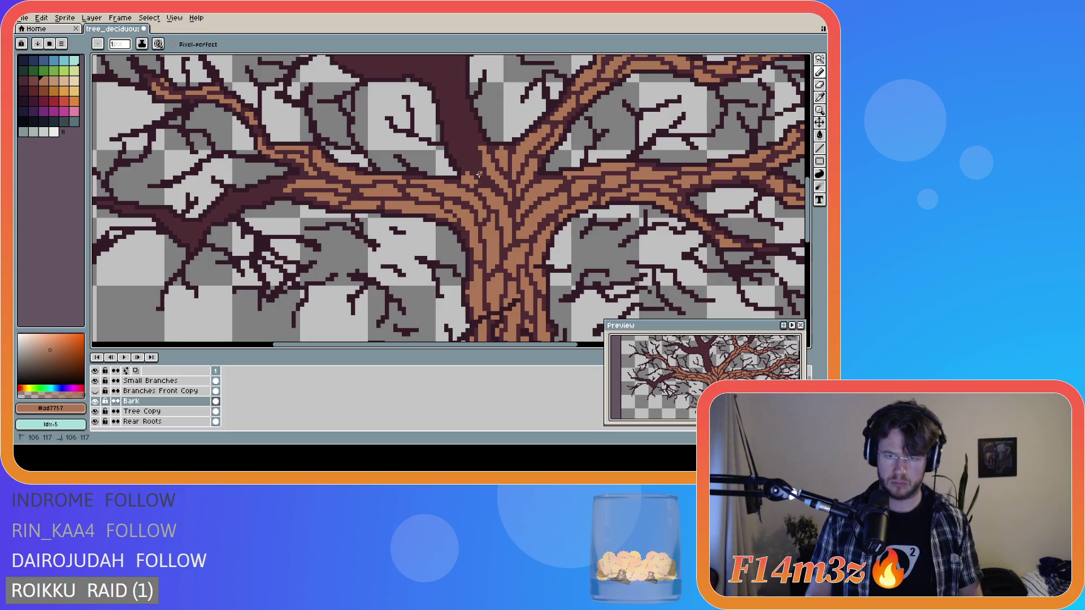
pyautogui.press('ctrl')
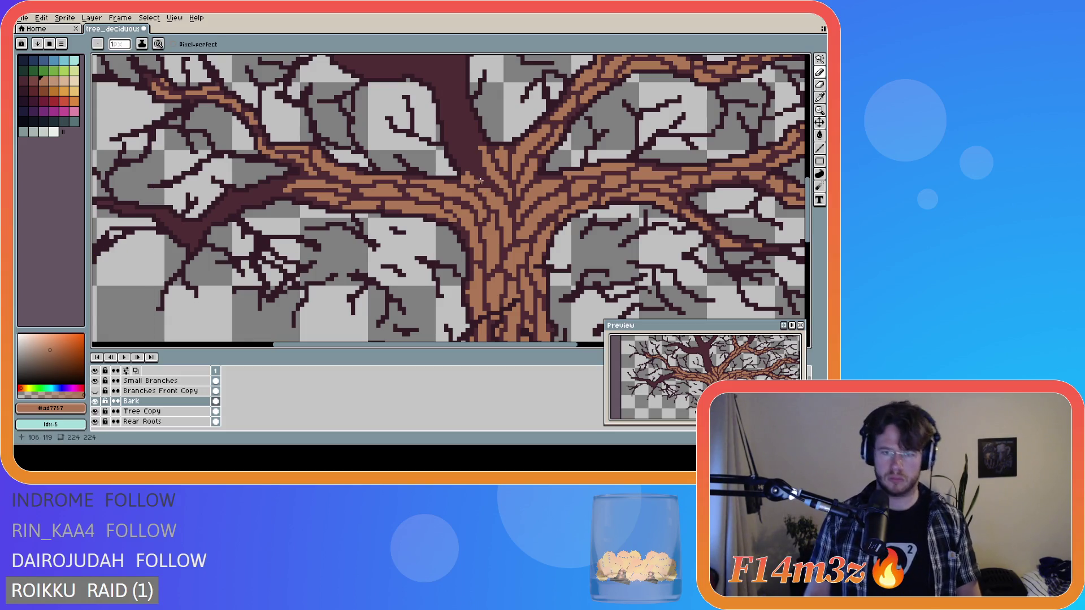
pyautogui.press('e')
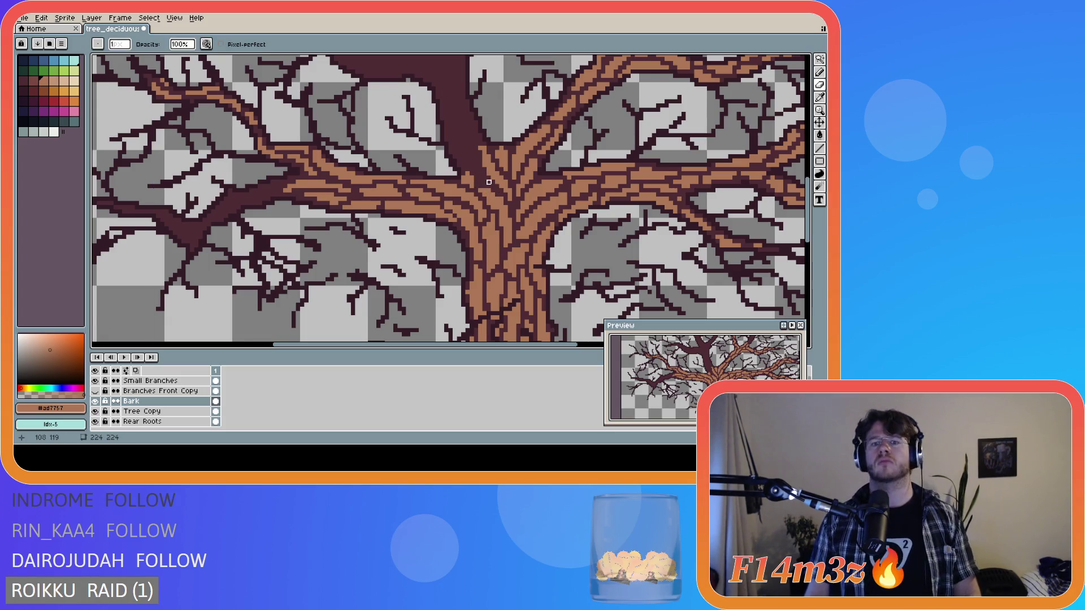
pyautogui.press('b')
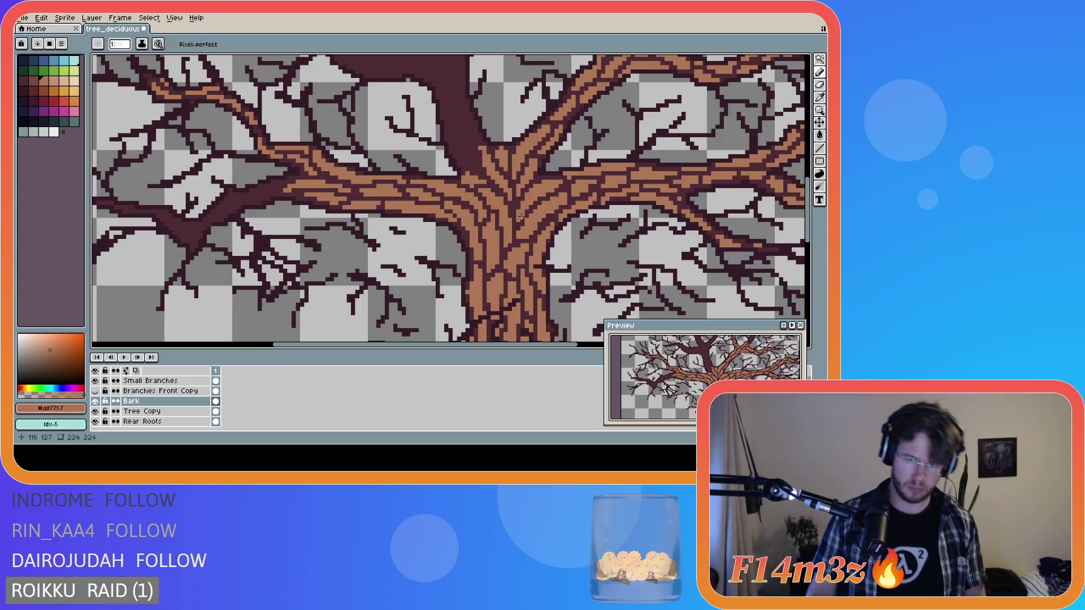
# - Draw a brown bark line from the trunk up toward the fork, redrawing after an undo
pyautogui.click(476, 169)
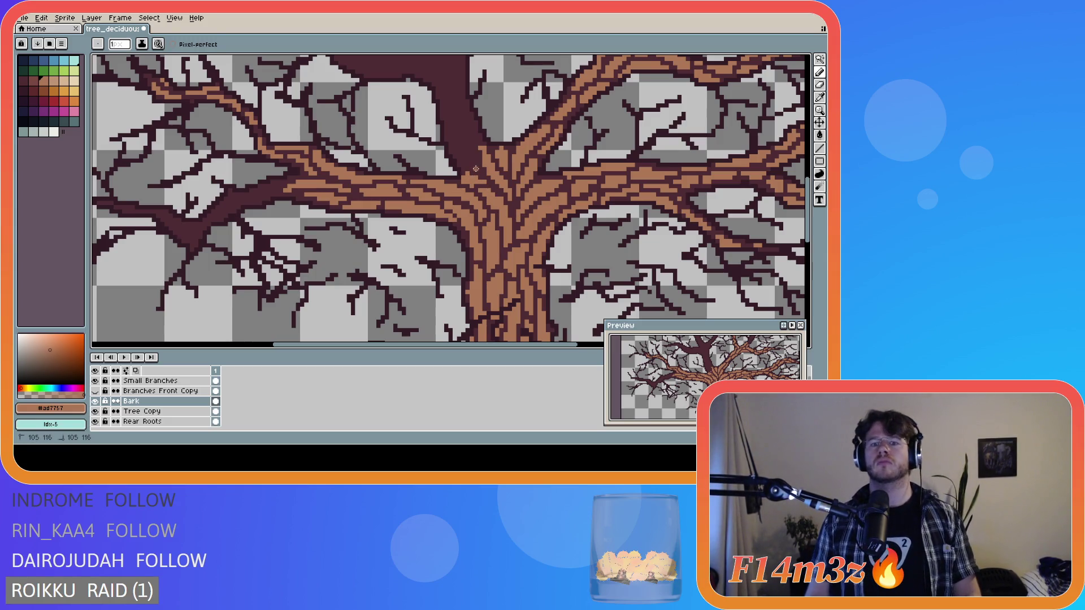
pyautogui.moveTo(471, 167)
pyautogui.mouseDown()
pyautogui.moveTo(453, 124)
pyautogui.moveTo(477, 166)
pyautogui.mouseUp()
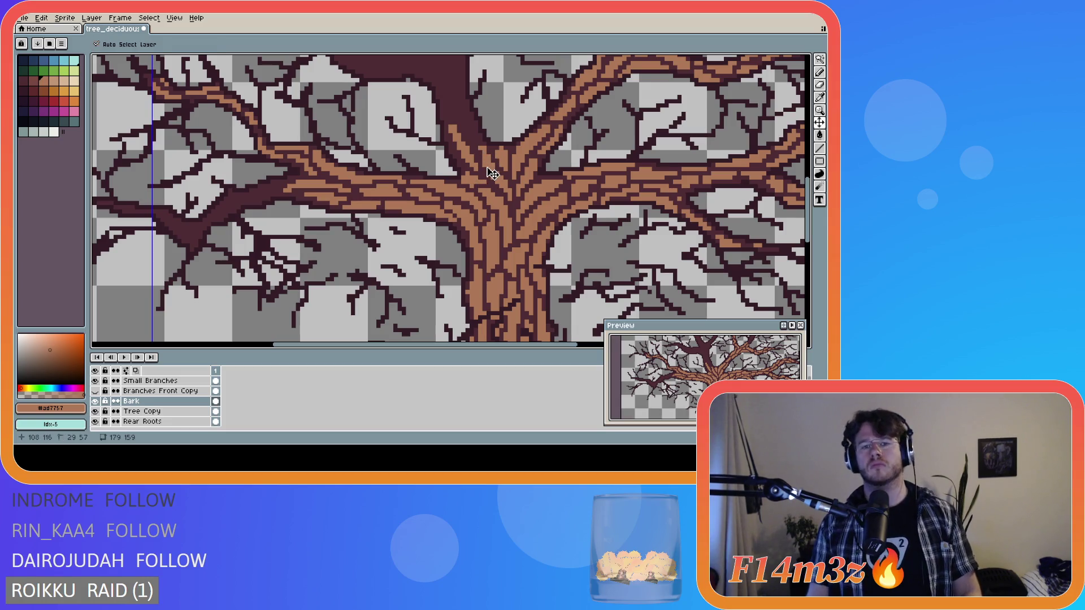
pyautogui.hotkey('ctrl', 'z')
pyautogui.moveTo(476, 170); pyautogui.dragTo(456, 116)
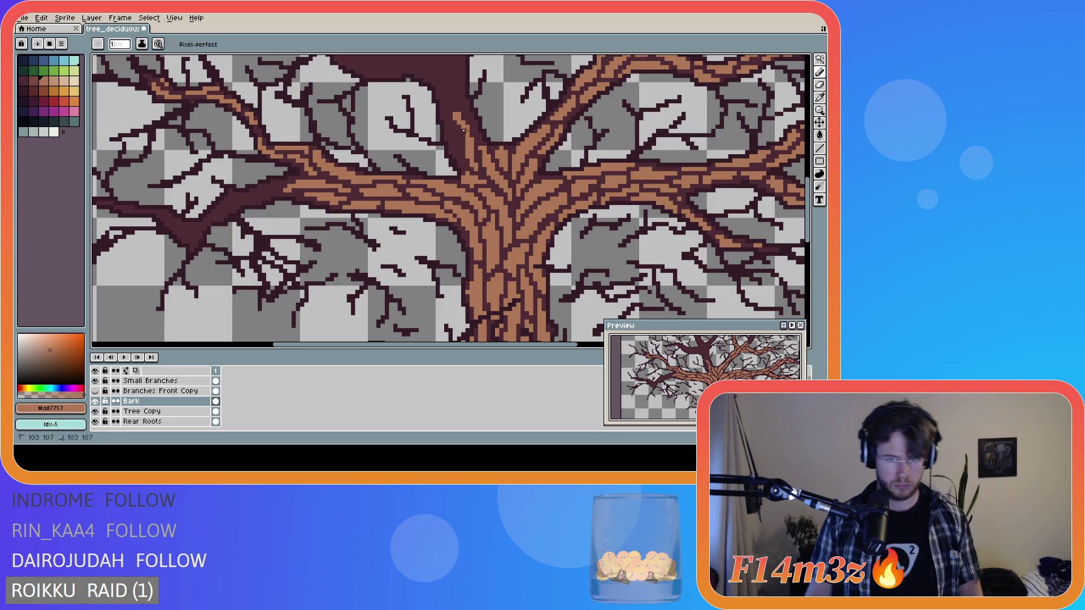
pyautogui.moveTo(807, 196); pyautogui.dragTo(814, 186)
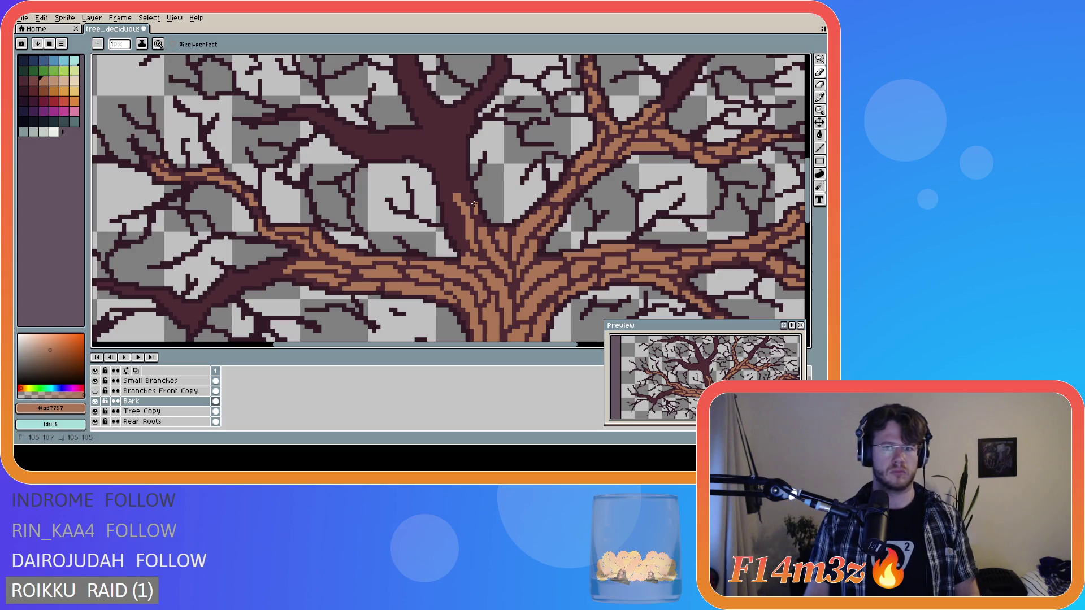
# - Add bark pixels and short strokes at the trunk fork
pyautogui.click(471, 197)
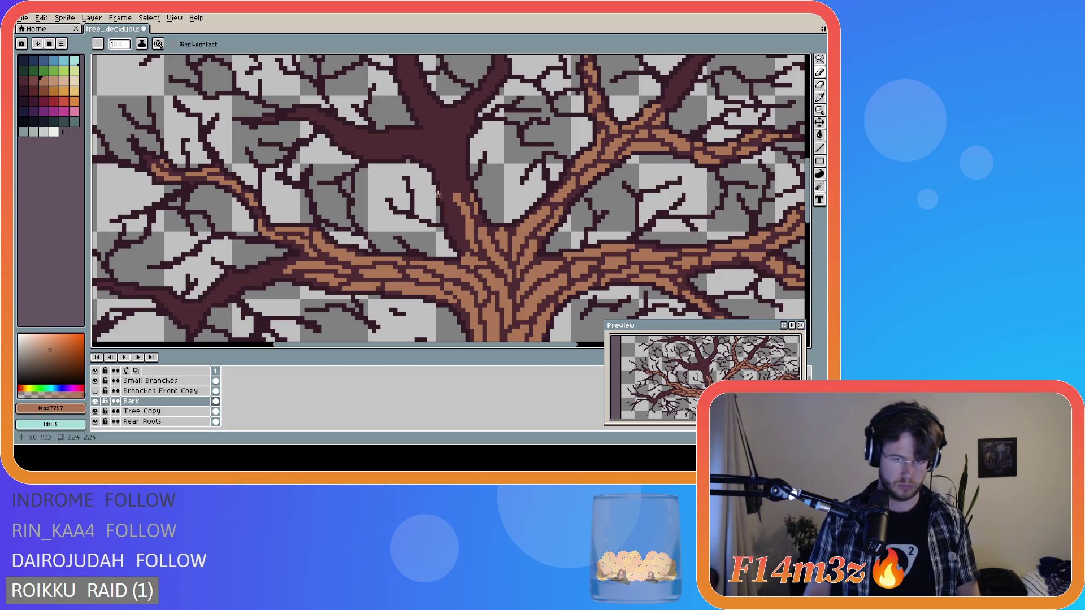
pyautogui.moveTo(464, 190); pyautogui.dragTo(463, 181)
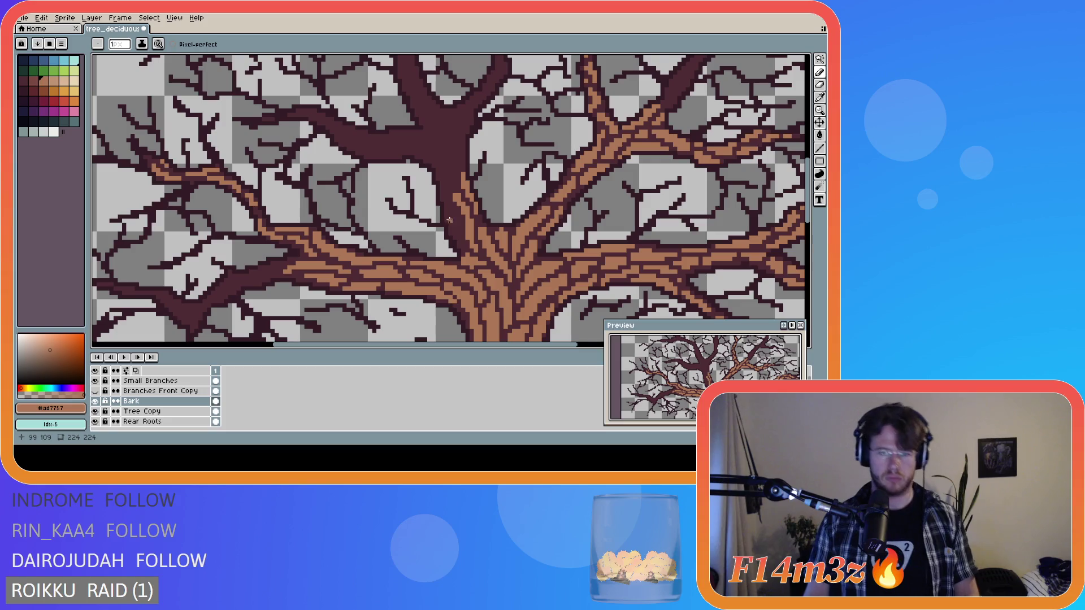
pyautogui.moveTo(457, 243); pyautogui.dragTo(442, 211)
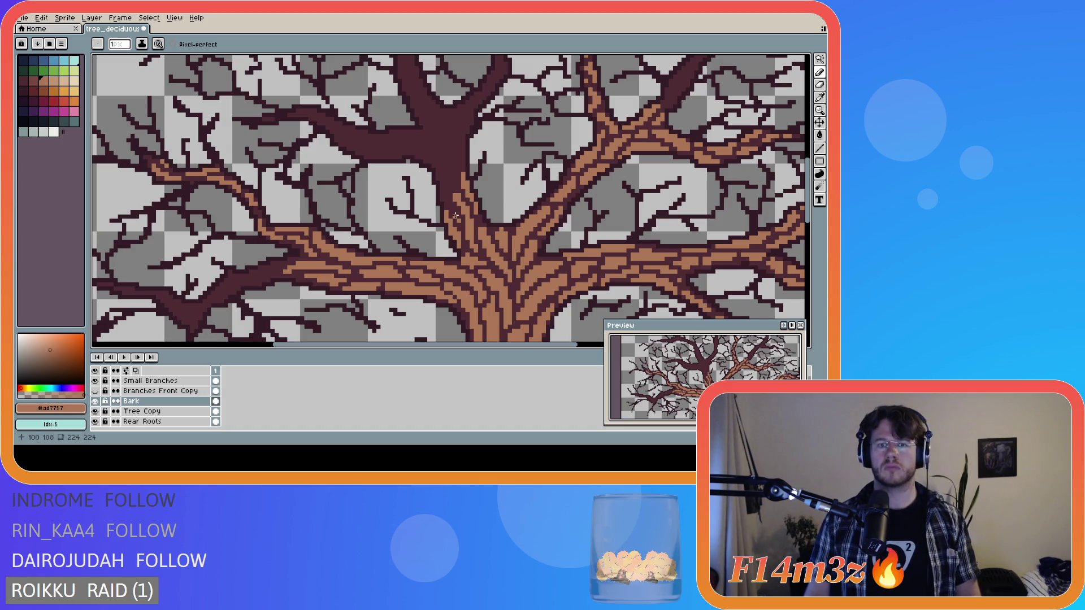
pyautogui.click(455, 217)
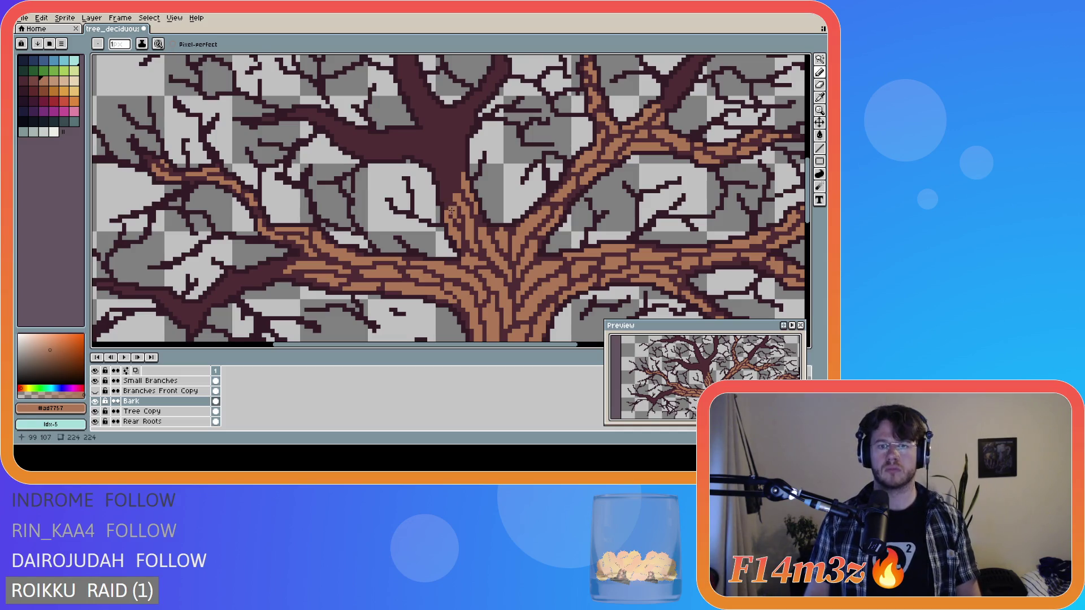
pyautogui.press('e')
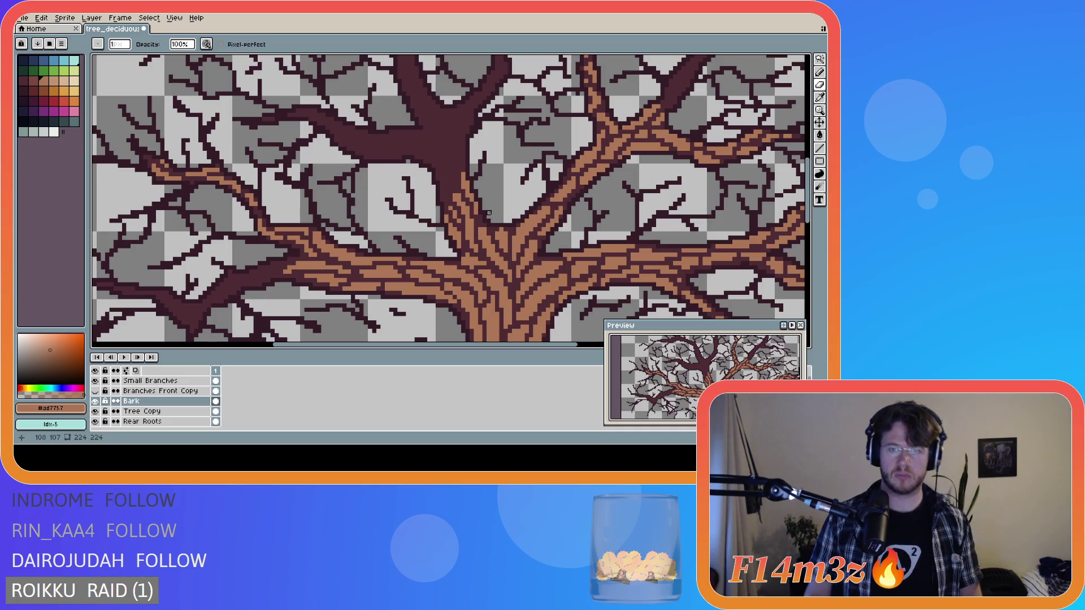
pyautogui.press('b')
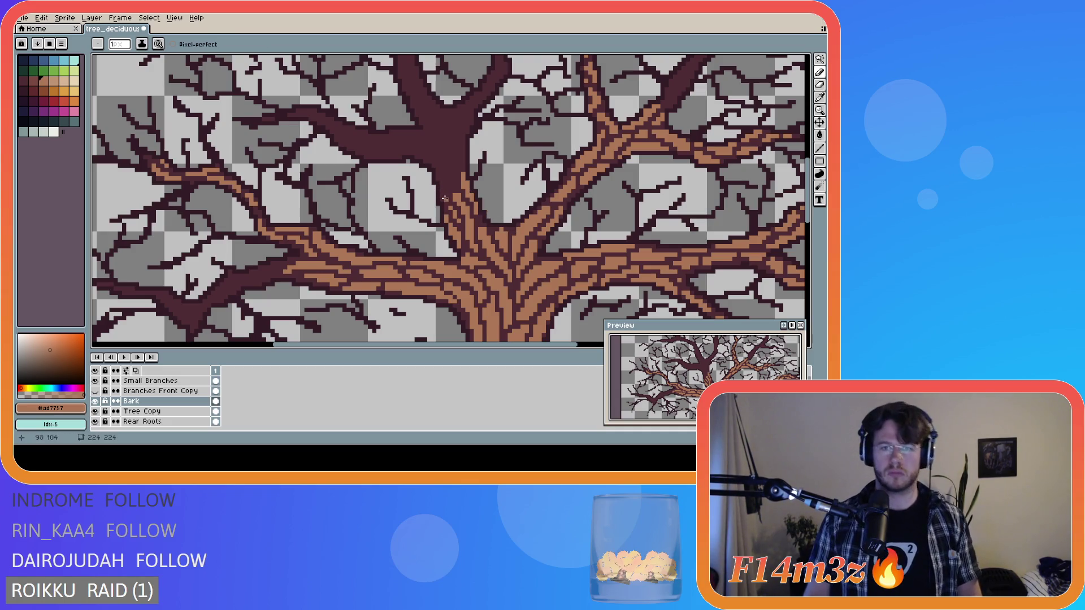
# - Draw light-brown bark lines up the upper trunk, undoing rejected strokes
pyautogui.moveTo(444, 198); pyautogui.dragTo(440, 156)
pyautogui.hotkey('ctrl', 'z')
pyautogui.moveTo(445, 199)
pyautogui.mouseDown()
pyautogui.moveTo(431, 155)
pyautogui.moveTo(447, 191)
pyautogui.moveTo(440, 163)
pyautogui.mouseUp()
pyautogui.hotkey('ctrl', 'z')
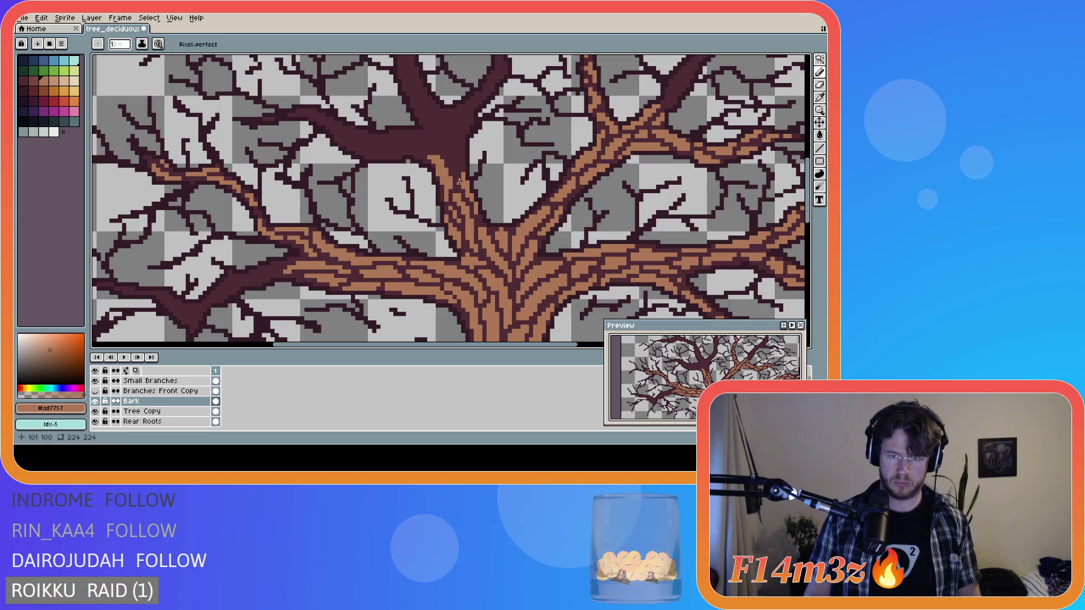
pyautogui.moveTo(459, 183); pyautogui.dragTo(460, 165)
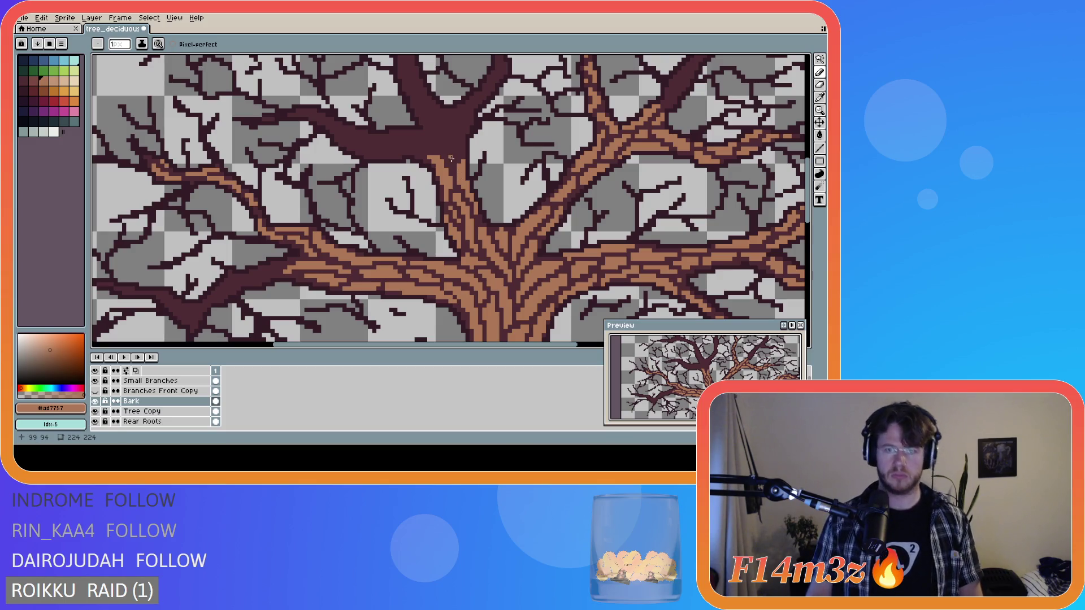
pyautogui.moveTo(451, 159)
pyautogui.mouseDown()
pyautogui.moveTo(458, 131)
pyautogui.moveTo(451, 160)
pyautogui.mouseUp()
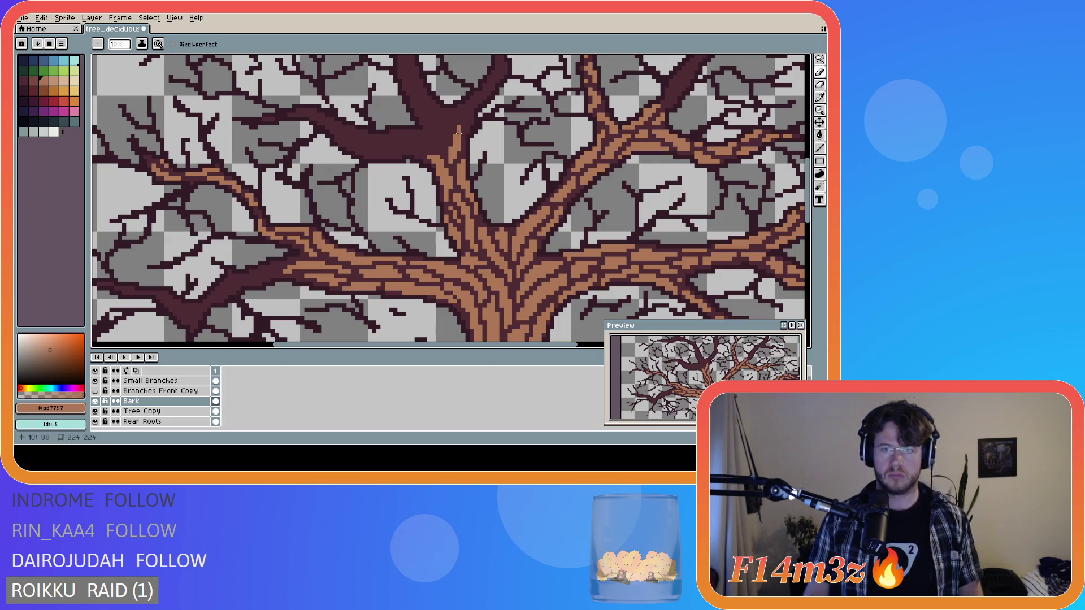
pyautogui.hotkey('ctrl', 'z')
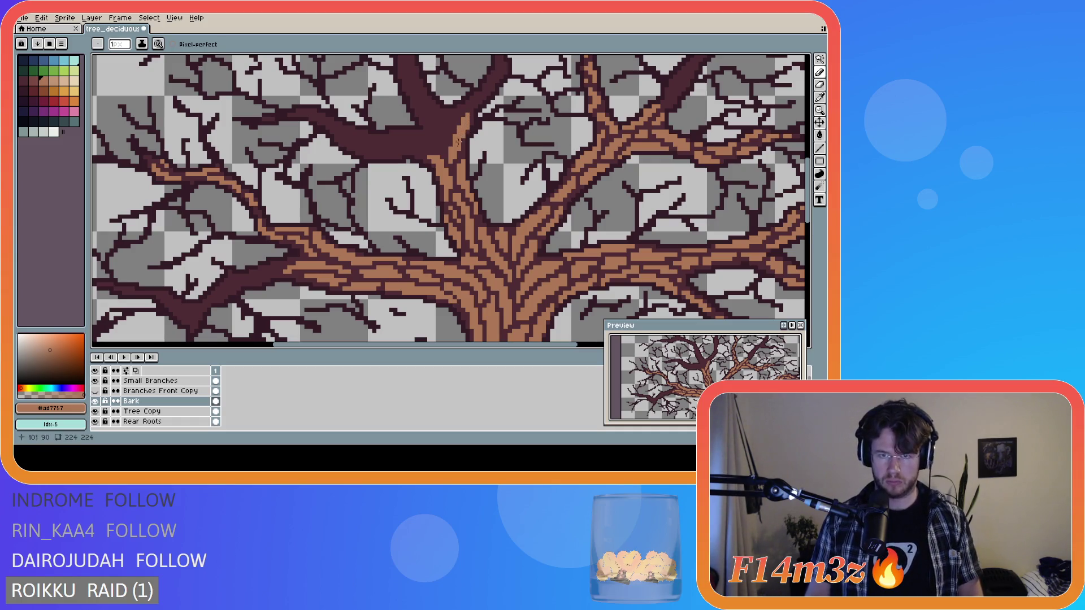
pyautogui.press('ctrl')
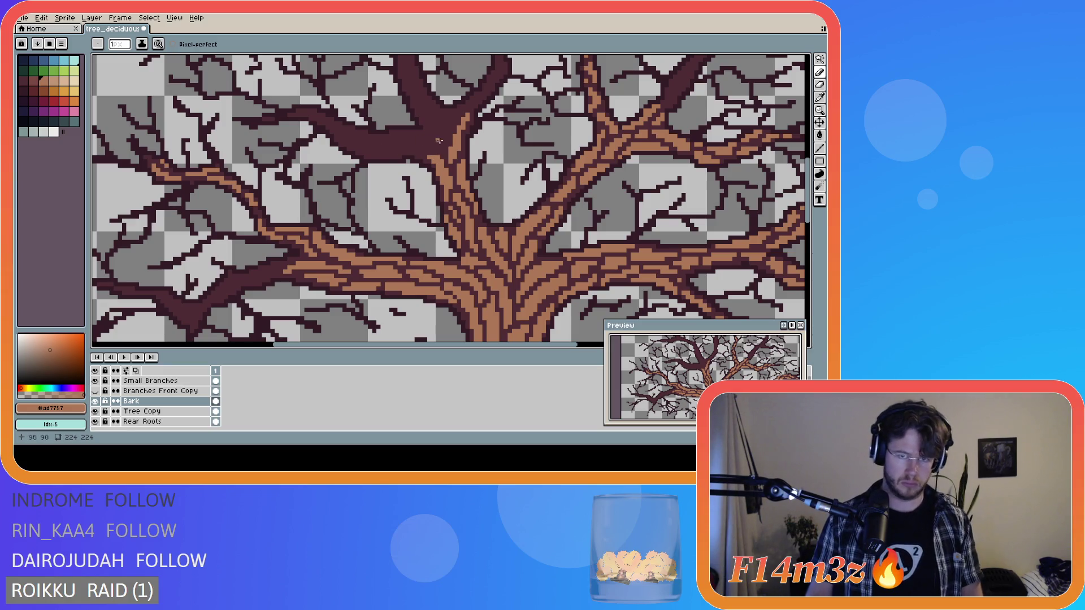
pyautogui.scroll(3, 796, 178)
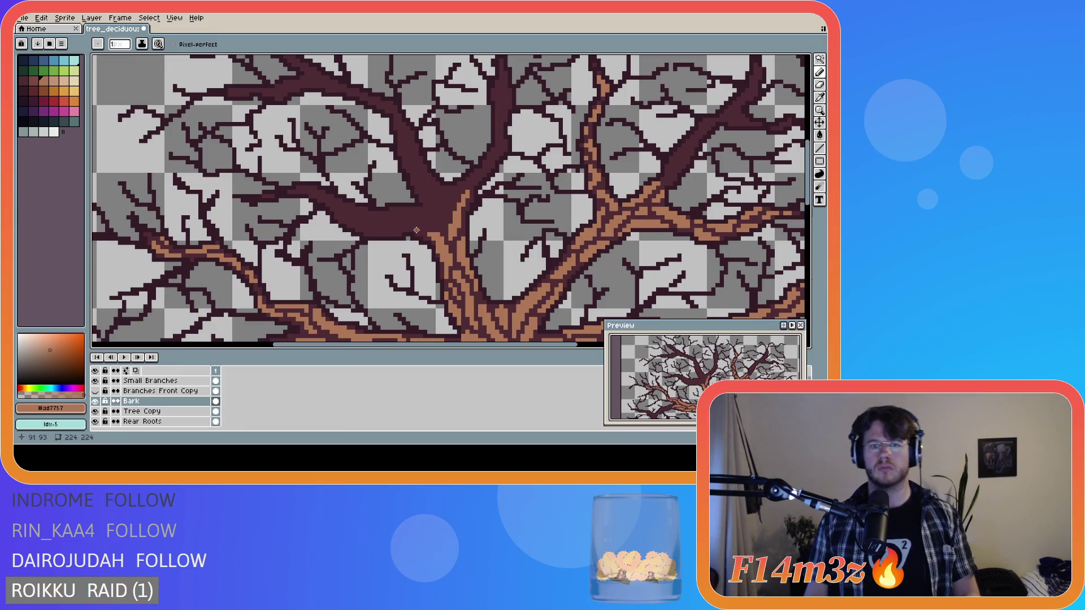
# - Draw light-brown bark dashes along the central and left branches near the fork
pyautogui.moveTo(420, 230)
pyautogui.mouseDown()
pyautogui.moveTo(376, 233)
pyautogui.moveTo(401, 230)
pyautogui.mouseUp()
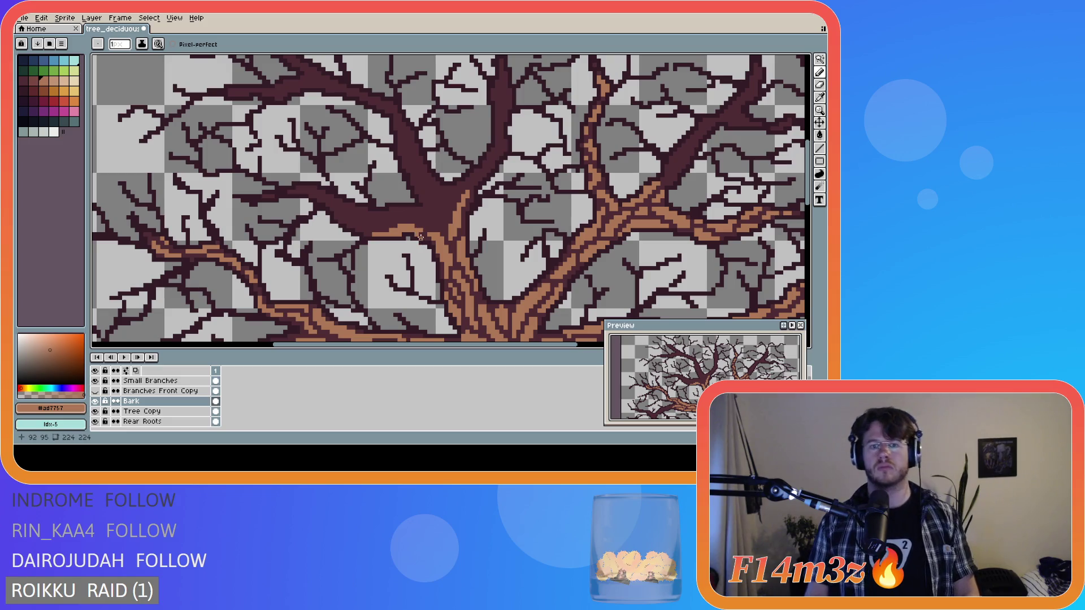
pyautogui.moveTo(381, 226); pyautogui.dragTo(345, 216)
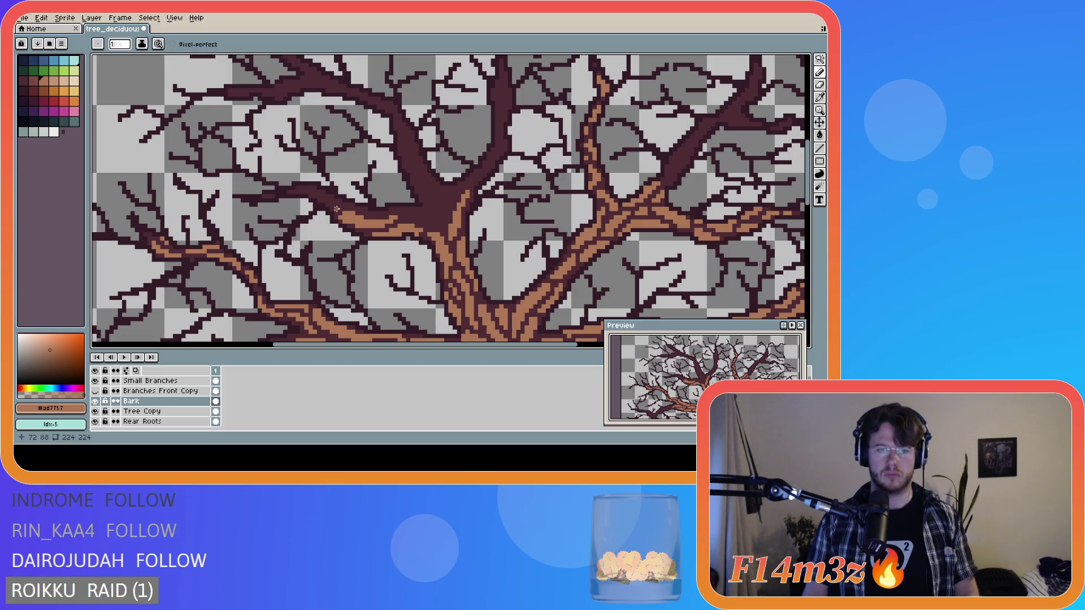
pyautogui.moveTo(336, 209)
pyautogui.mouseDown()
pyautogui.moveTo(320, 196)
pyautogui.moveTo(333, 208)
pyautogui.mouseUp()
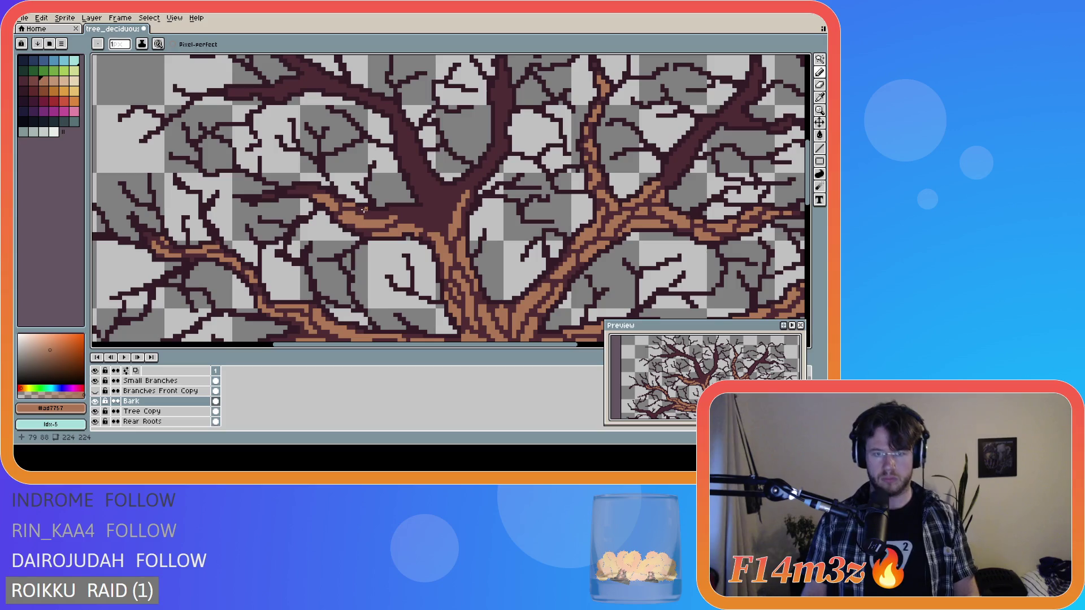
pyautogui.moveTo(363, 211); pyautogui.dragTo(386, 214)
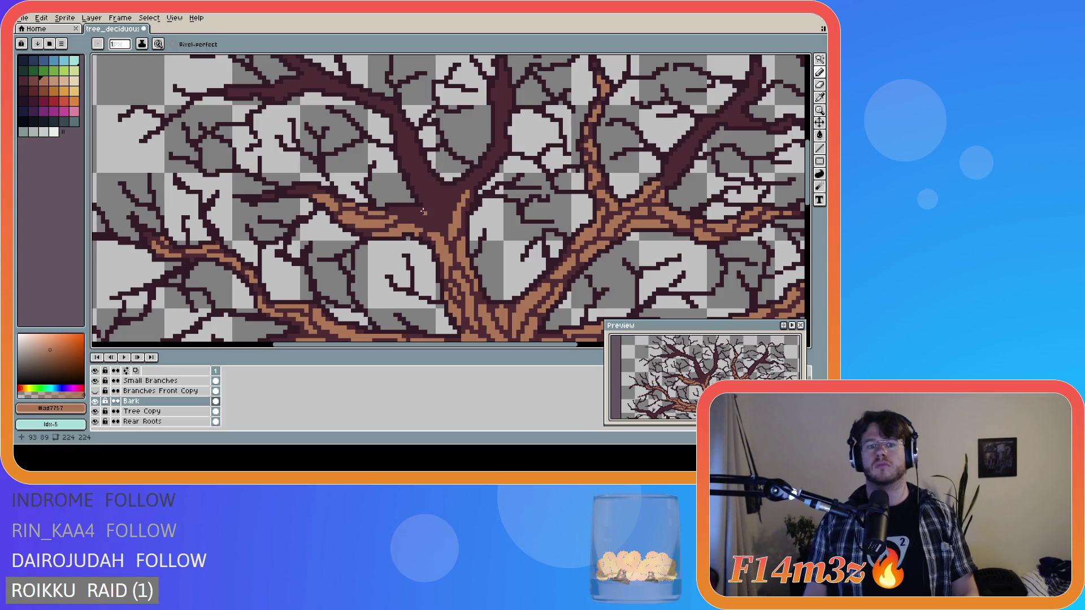
pyautogui.moveTo(393, 207)
pyautogui.mouseDown()
pyautogui.moveTo(433, 226)
pyautogui.moveTo(407, 210)
pyautogui.mouseUp()
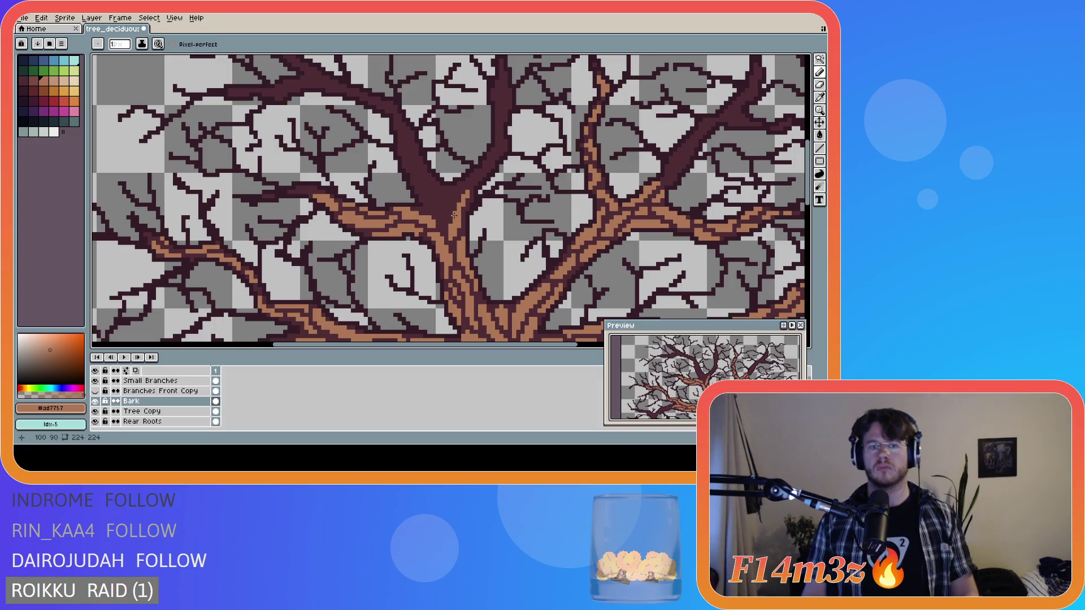
# - Add short bark strokes on the far-left branch and at the fork
pyautogui.moveTo(310, 187); pyautogui.dragTo(310, 187)
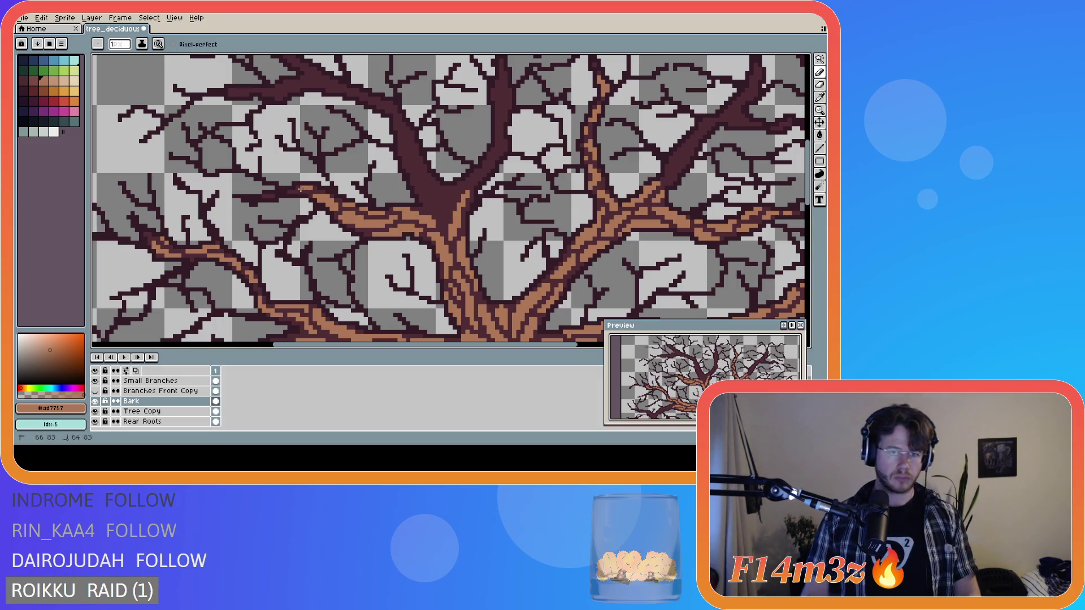
pyautogui.moveTo(293, 191); pyautogui.dragTo(294, 191)
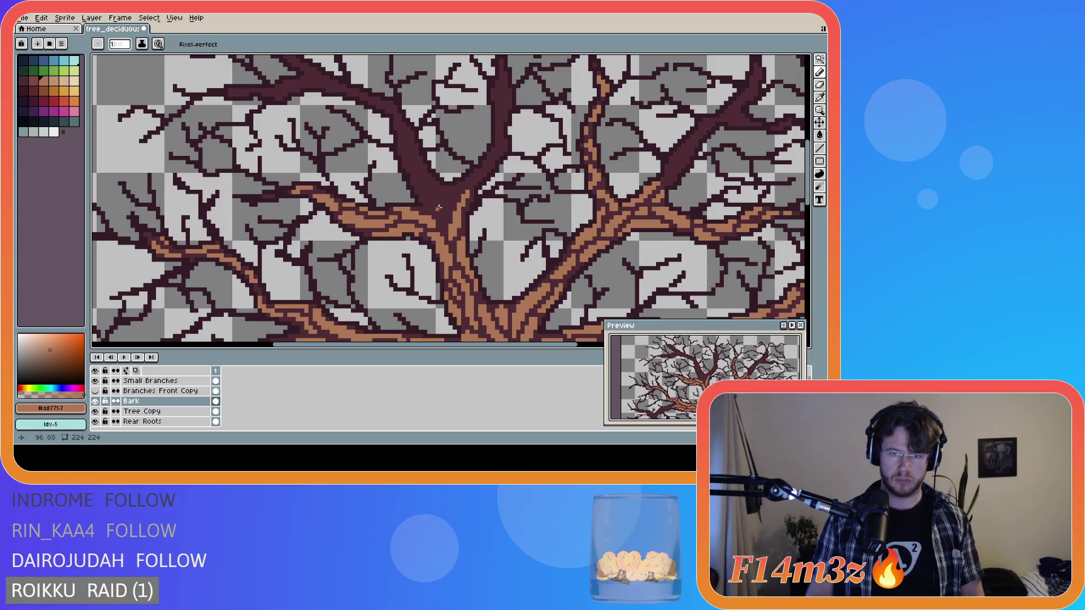
pyautogui.moveTo(428, 208)
pyautogui.mouseDown()
pyautogui.moveTo(409, 173)
pyautogui.moveTo(431, 208)
pyautogui.mouseUp()
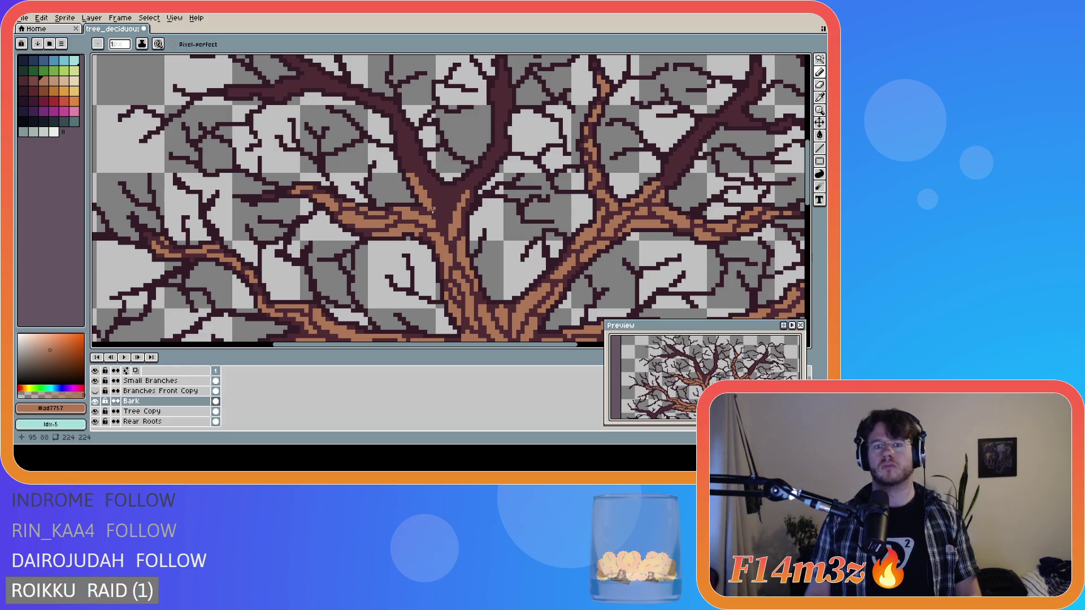
pyautogui.press('e')
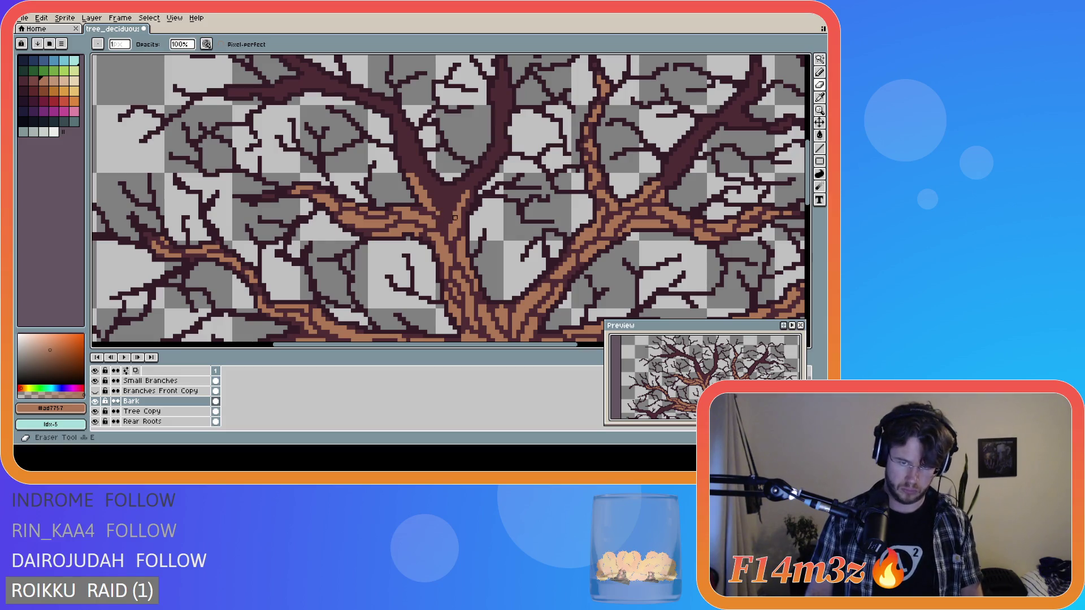
pyautogui.press('b')
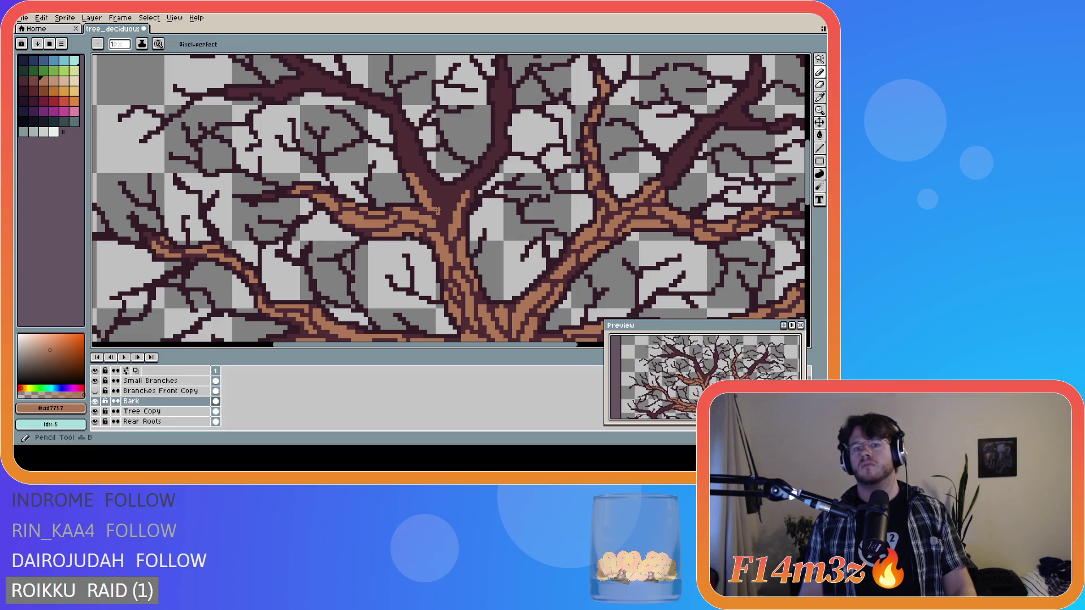
# - Undo the bad bark strokes and erase a stray pixel on the upper trunk
pyautogui.hotkey('ctrl', 'z')
pyautogui.press('v')
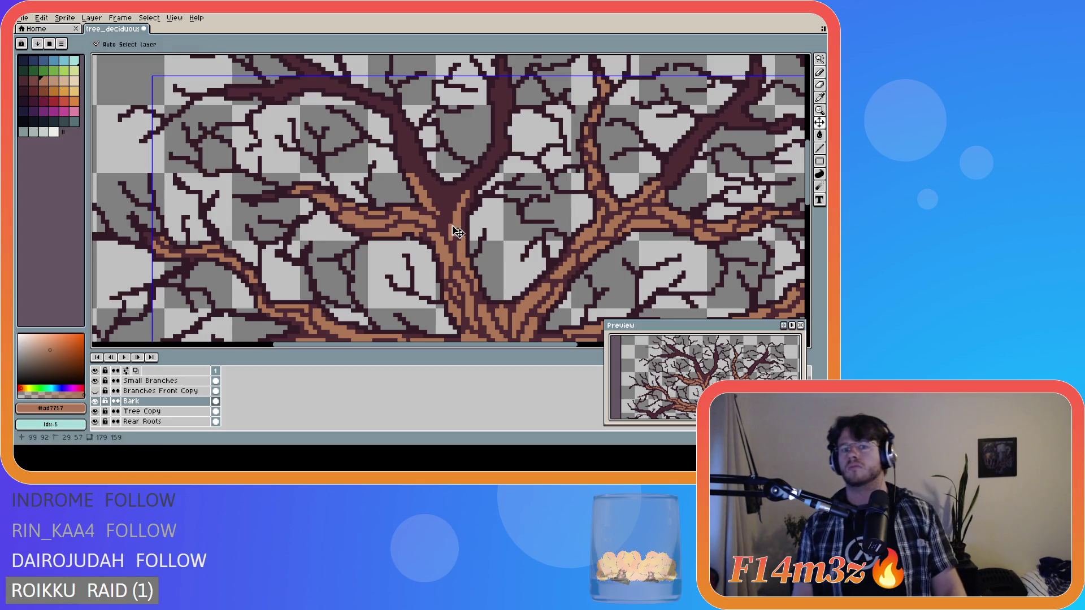
pyautogui.press('b')
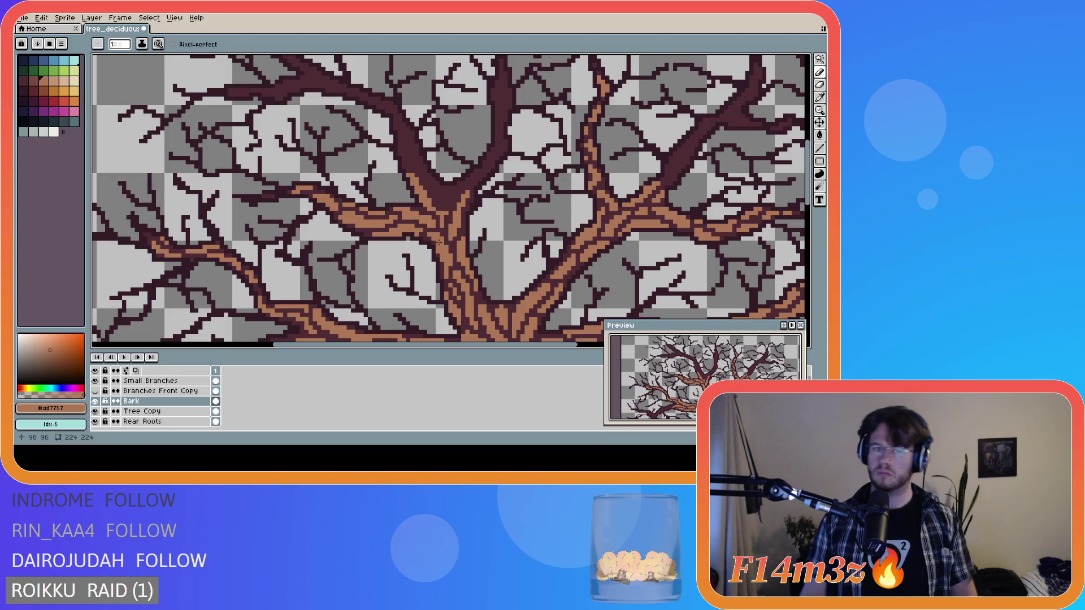
pyautogui.hotkey('ctrl', 'z')
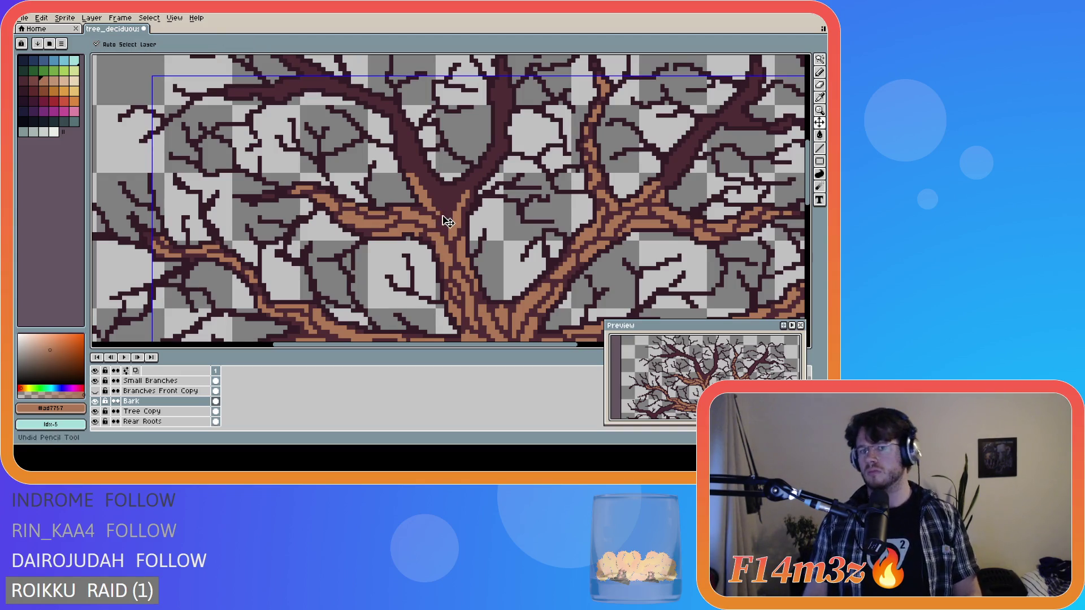
pyautogui.press('e')
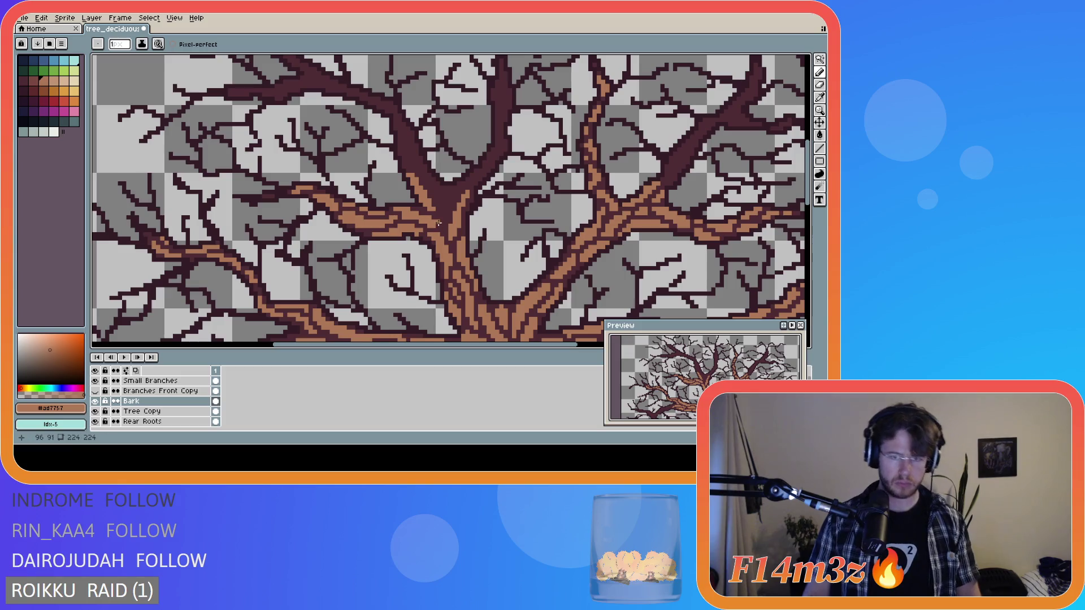
pyautogui.click(442, 224)
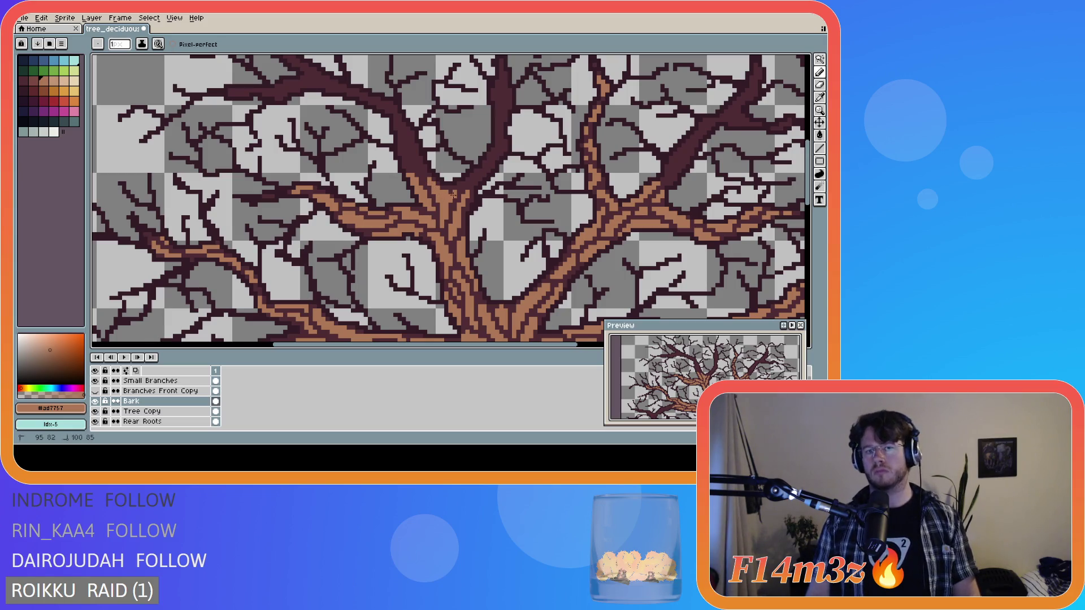
# - Redraw short straight bark dashes on the upper trunk, erasing mistakes as needed
pyautogui.click(432, 184)
pyautogui.moveTo(452, 193); pyautogui.dragTo(452, 194)
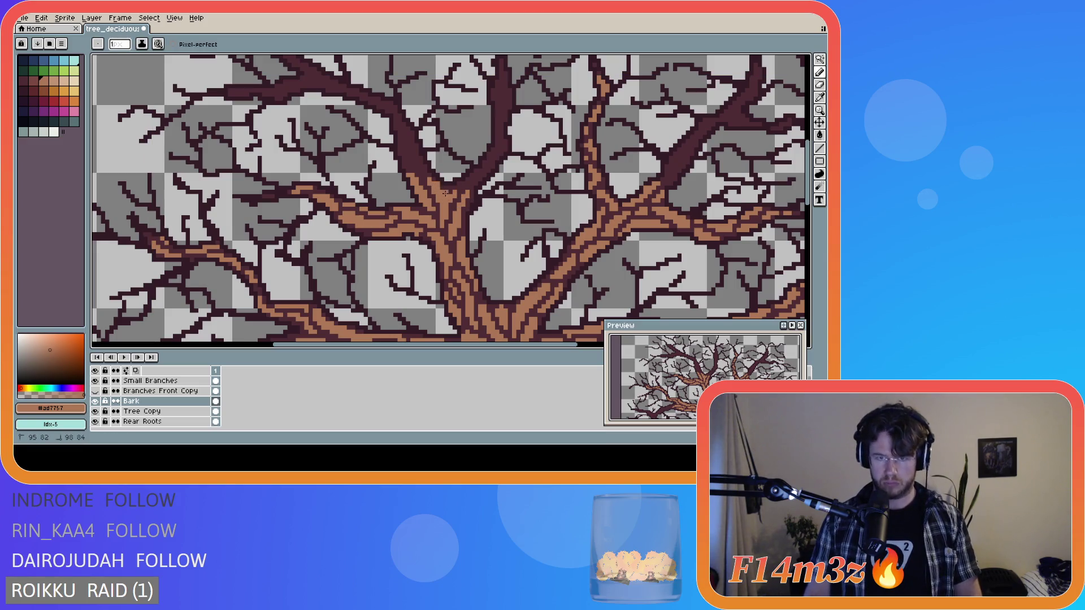
pyautogui.press('shift')
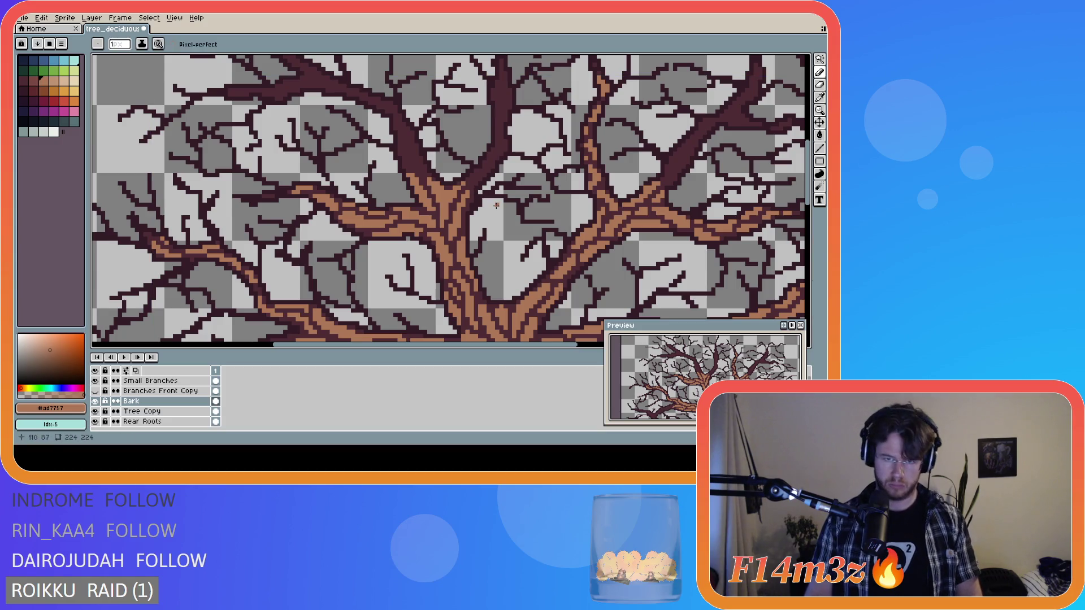
pyautogui.press('e')
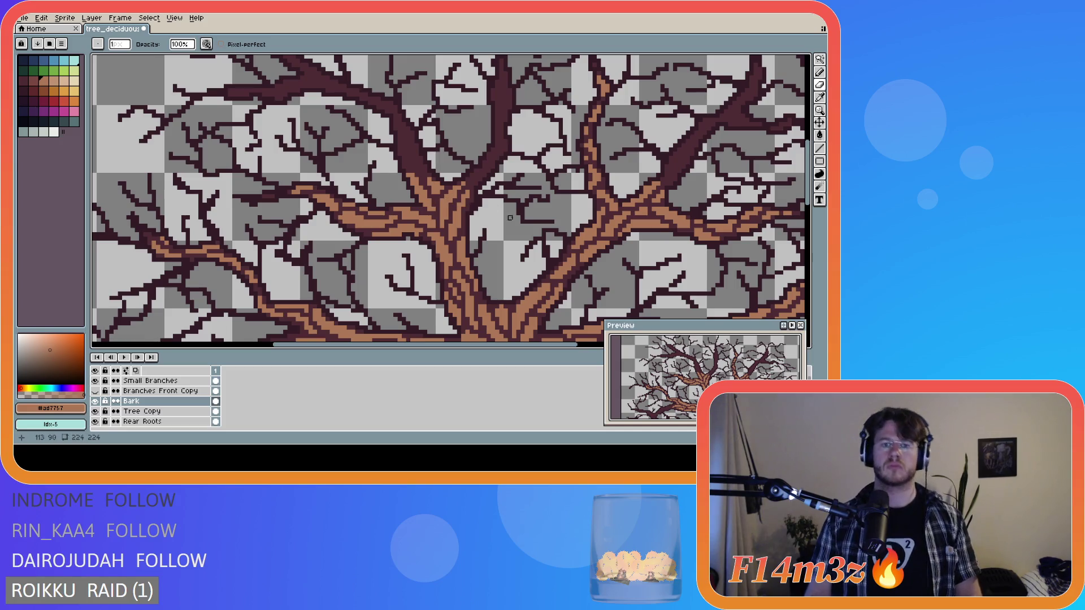
pyautogui.press('b')
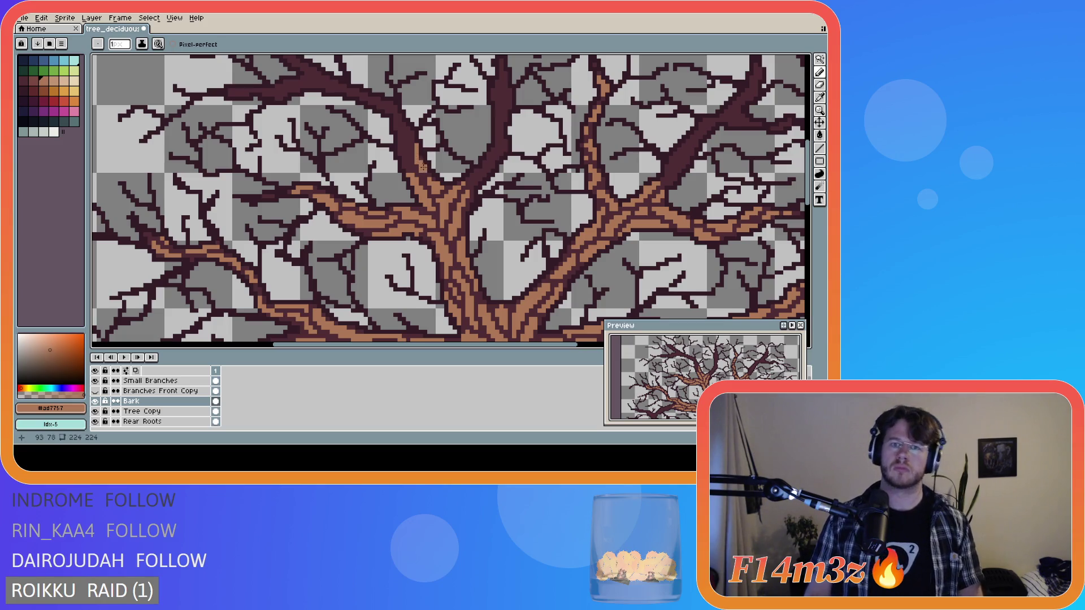
pyautogui.press('e')
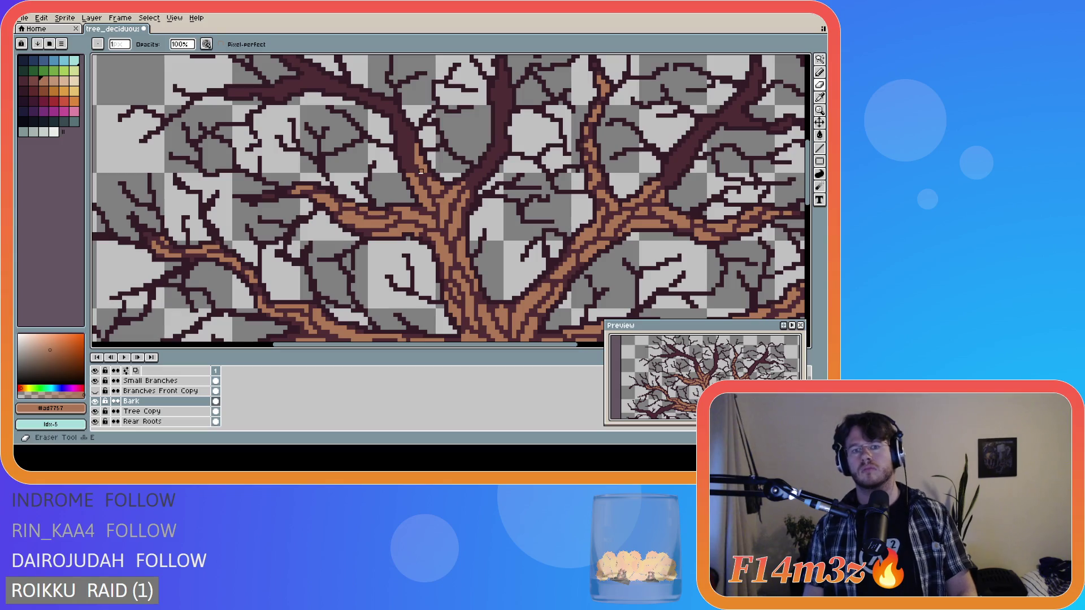
pyautogui.press('b')
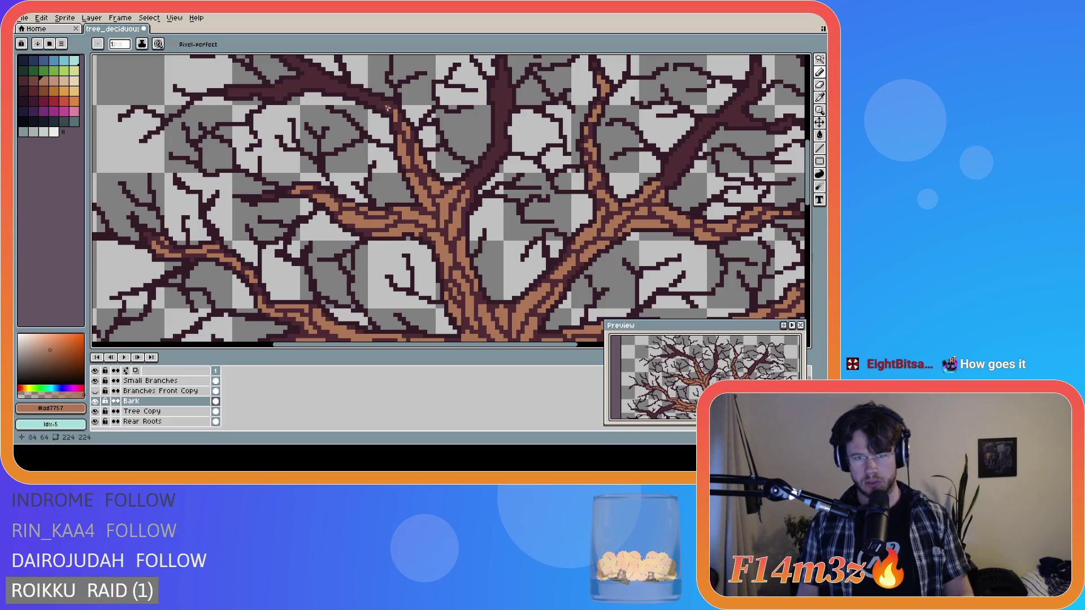
# - Draw light-brown bark dashes and dots along the upper-left branch
pyautogui.moveTo(390, 111); pyautogui.dragTo(389, 104)
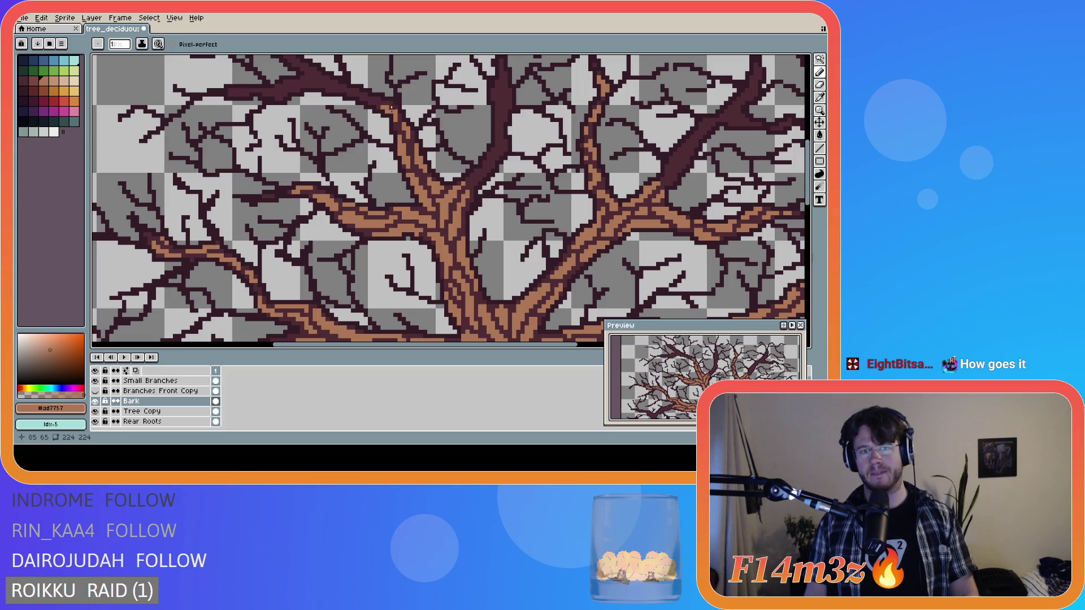
pyautogui.moveTo(377, 99); pyautogui.dragTo(360, 95)
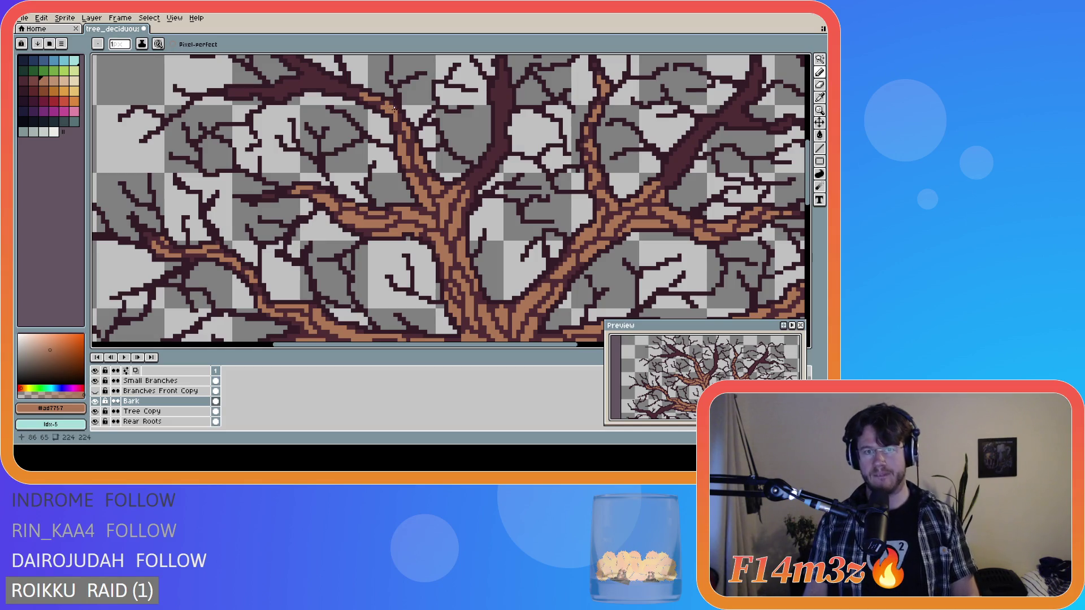
pyautogui.press('ctrl')
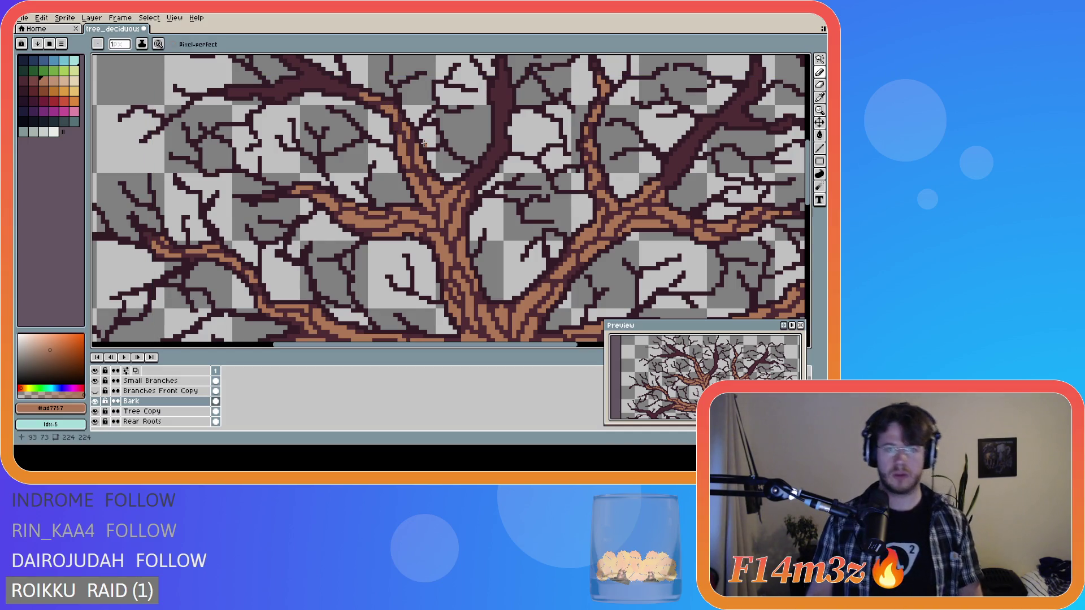
pyautogui.click(349, 95)
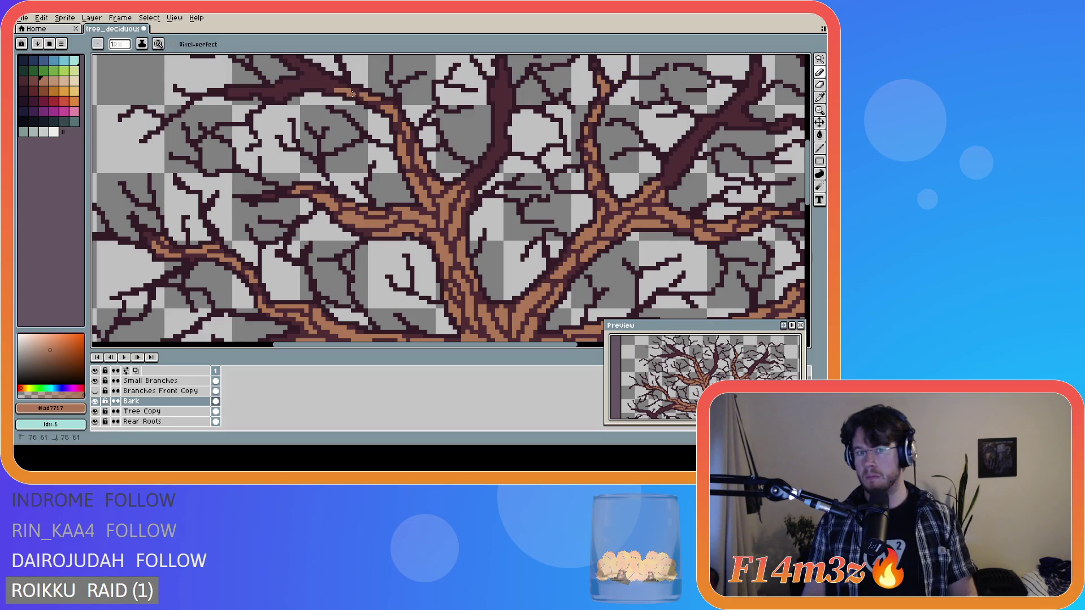
pyautogui.moveTo(331, 81); pyautogui.dragTo(327, 78)
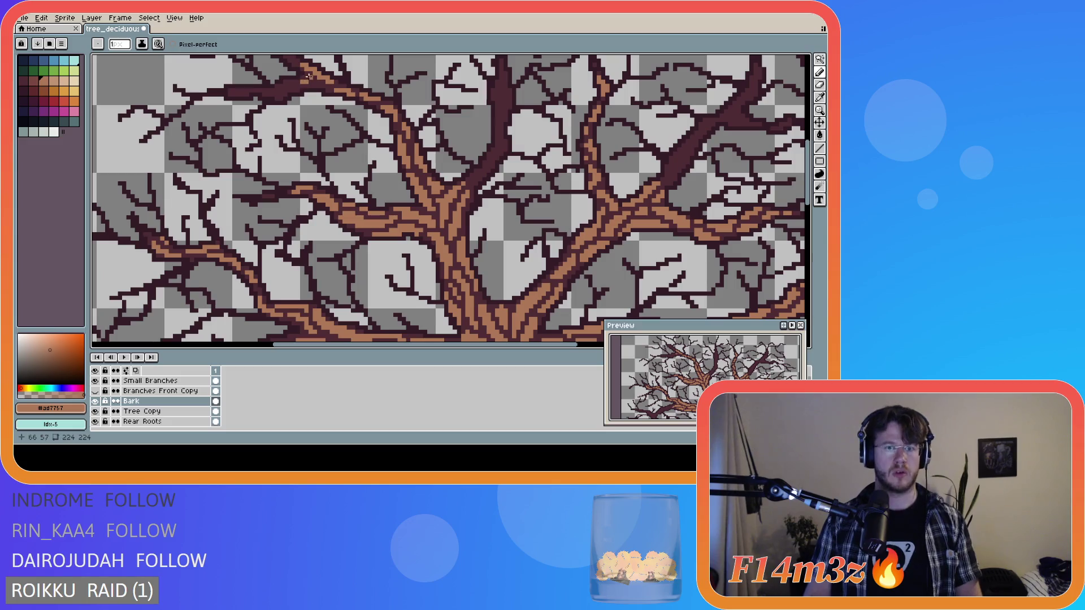
pyautogui.click(294, 84)
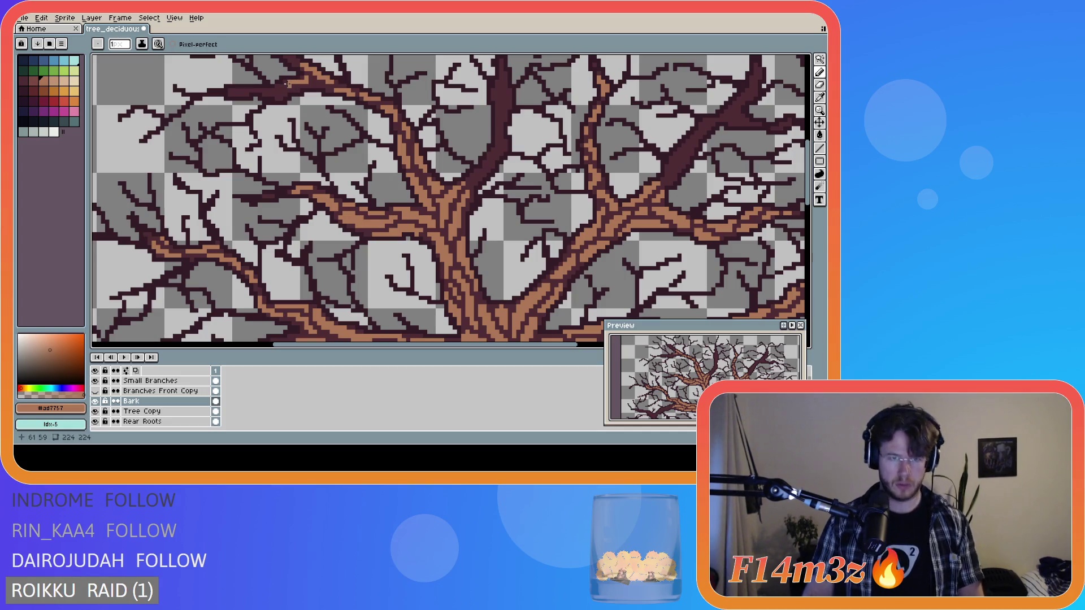
# - Extend the bark lines out to the far-left branch, then zoom out to check
pyautogui.moveTo(286, 85); pyautogui.dragTo(301, 83)
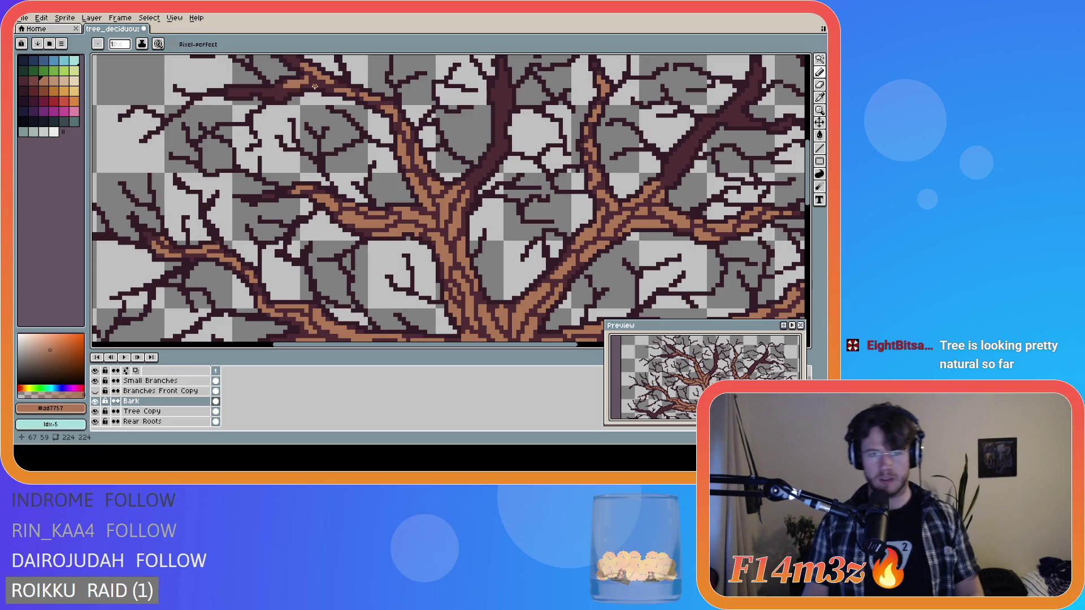
pyautogui.click(315, 86)
pyautogui.moveTo(317, 87); pyautogui.dragTo(321, 86)
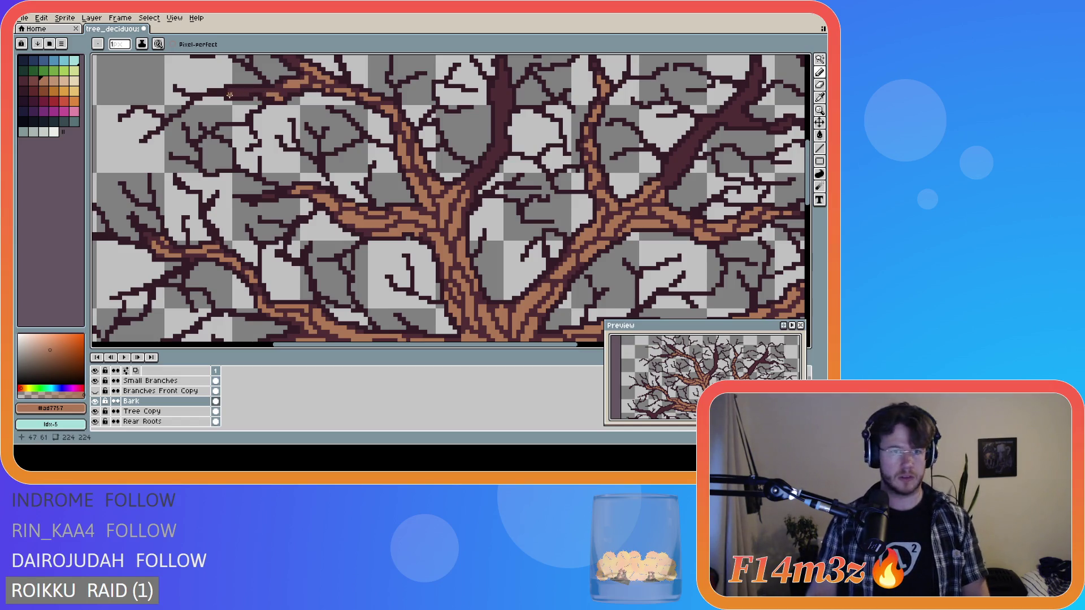
pyautogui.moveTo(235, 92); pyautogui.dragTo(252, 91)
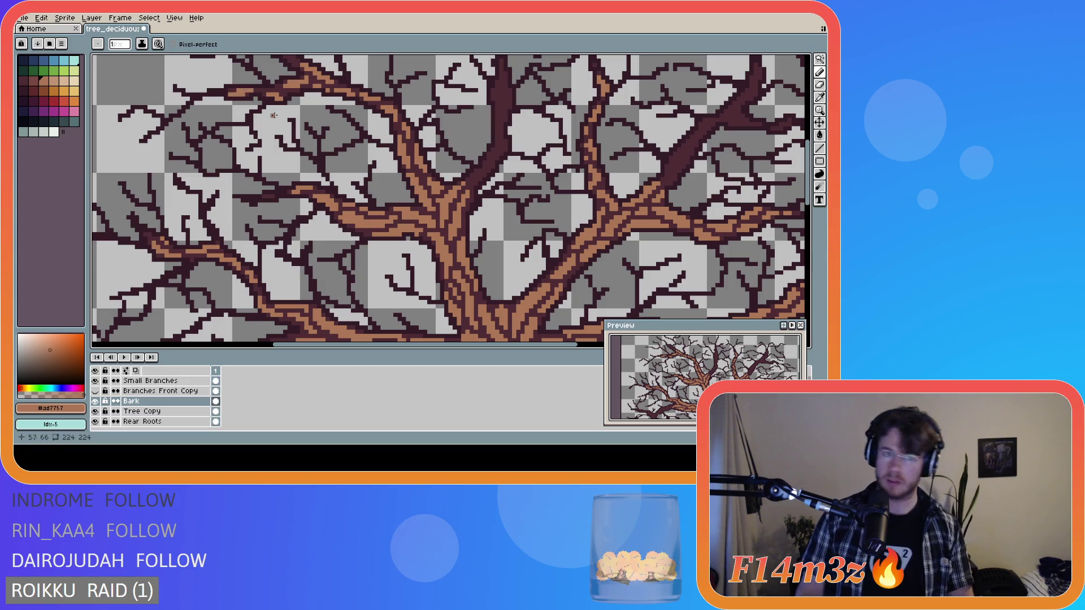
pyautogui.scroll(-2, 339, 113)
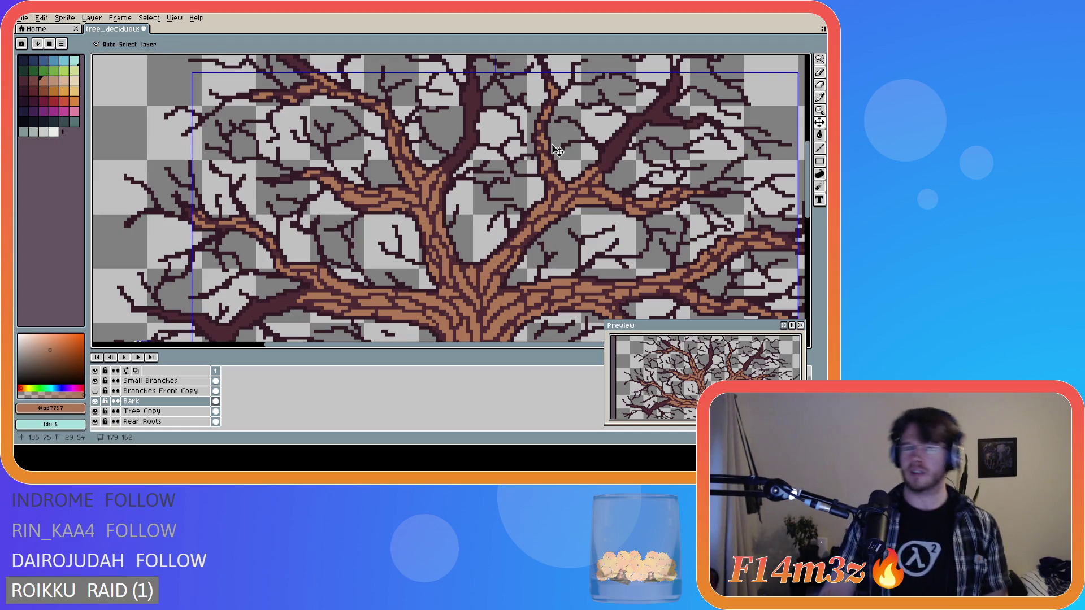
pyautogui.scroll(-3, 510, 136)
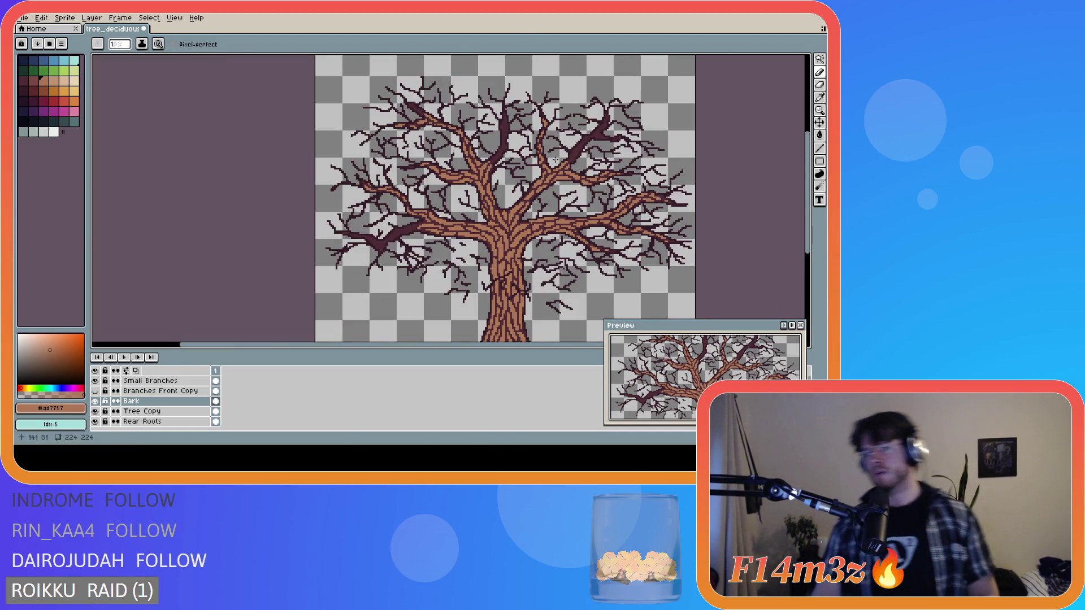
# - Zoom in and out to review the bark-textured tree
pyautogui.scroll(3, 490, 144)
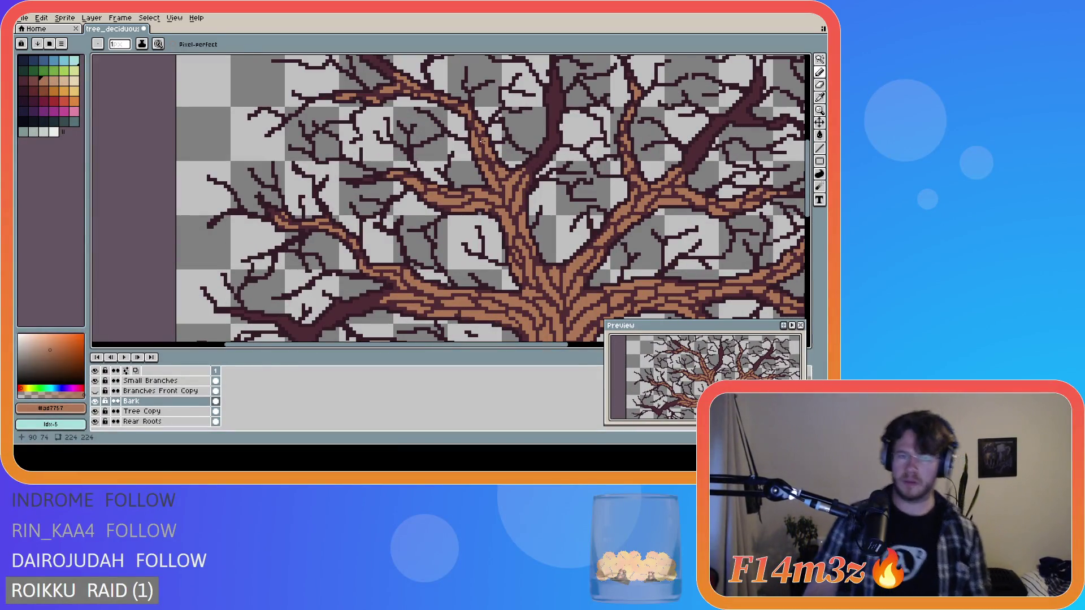
pyautogui.scroll(-3, 544, 197)
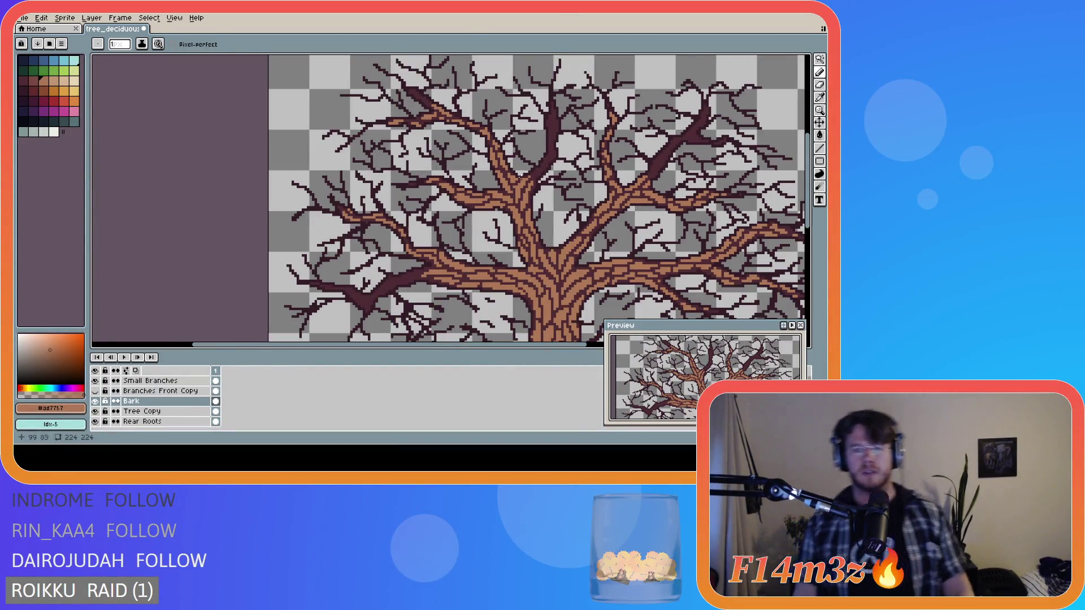
pyautogui.scroll(3, 499, 147)
pyautogui.press('e')
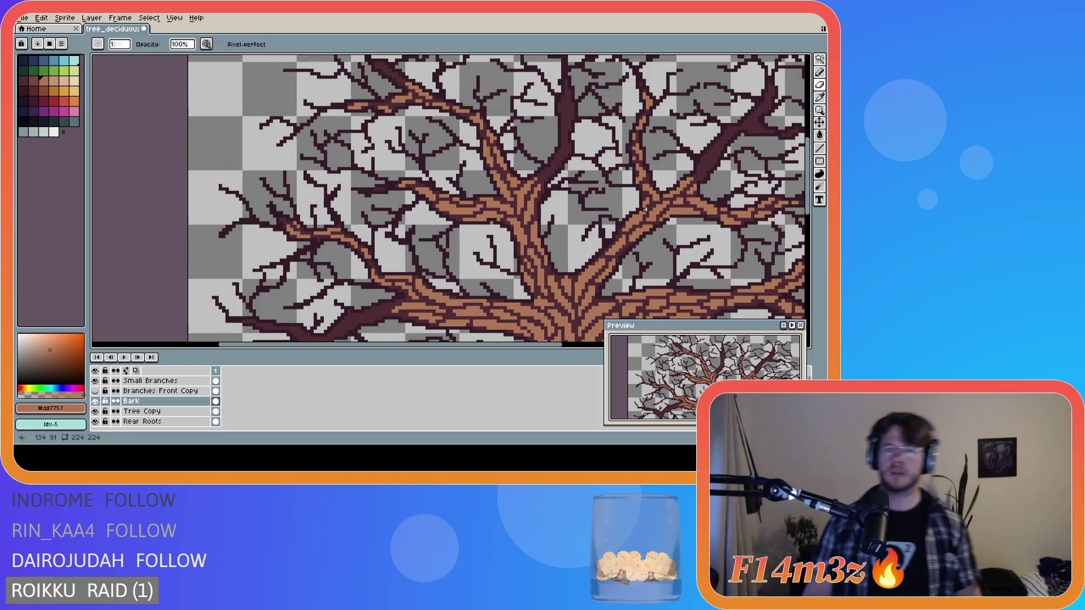
pyautogui.scroll(-1, 644, 210)
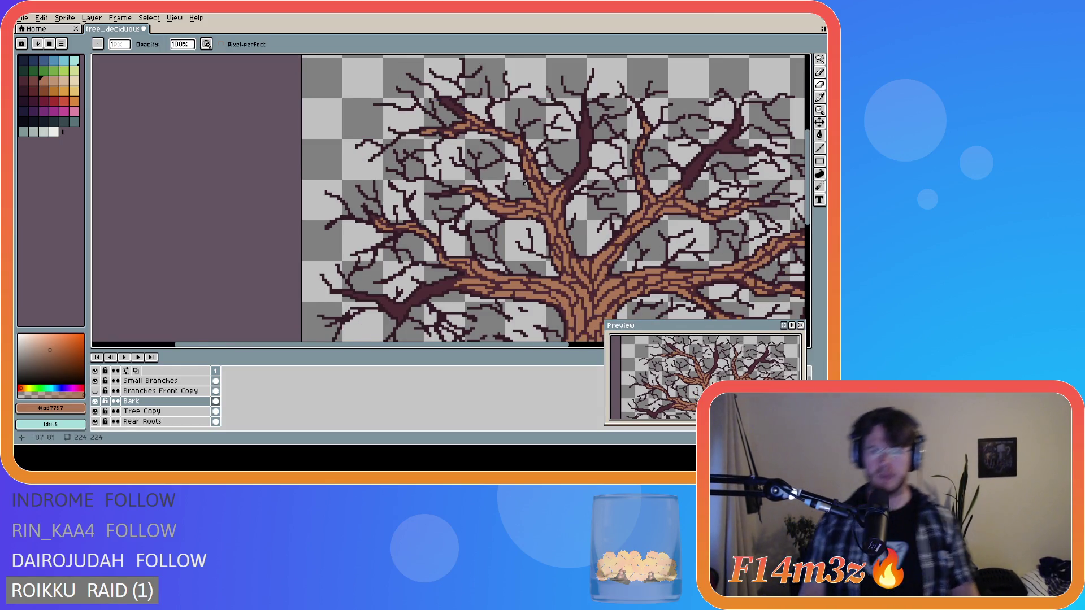
pyautogui.scroll(1, 524, 183)
pyautogui.press('b')
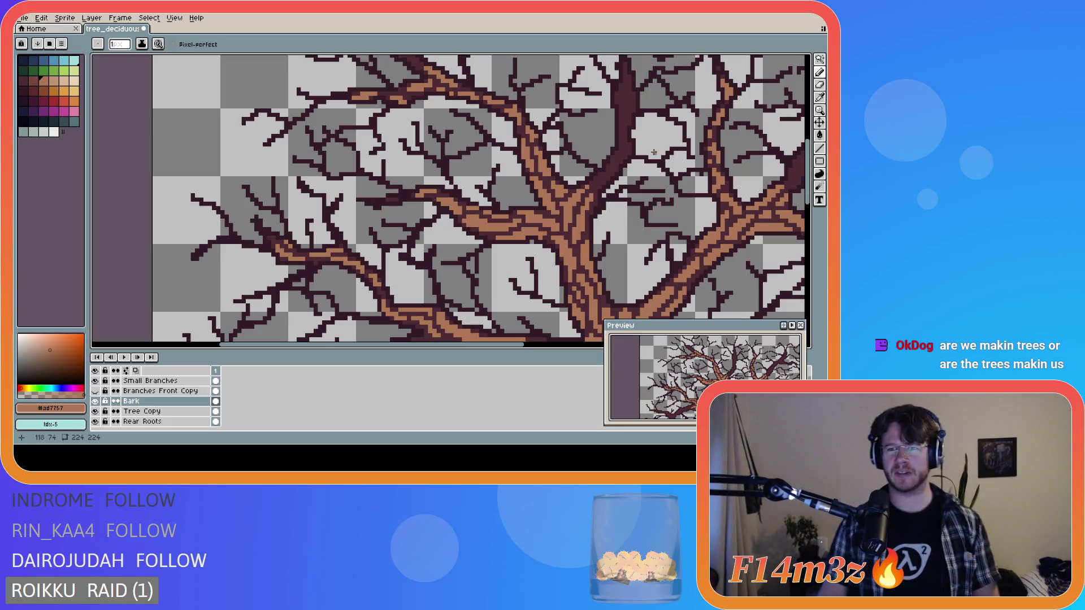
pyautogui.scroll(-2, 655, 152)
# - Drag the horizontal and vertical scrollbars to centre the whole tree
pyautogui.moveTo(474, 345); pyautogui.dragTo(579, 344)
pyautogui.scroll(-3, 622, 226)
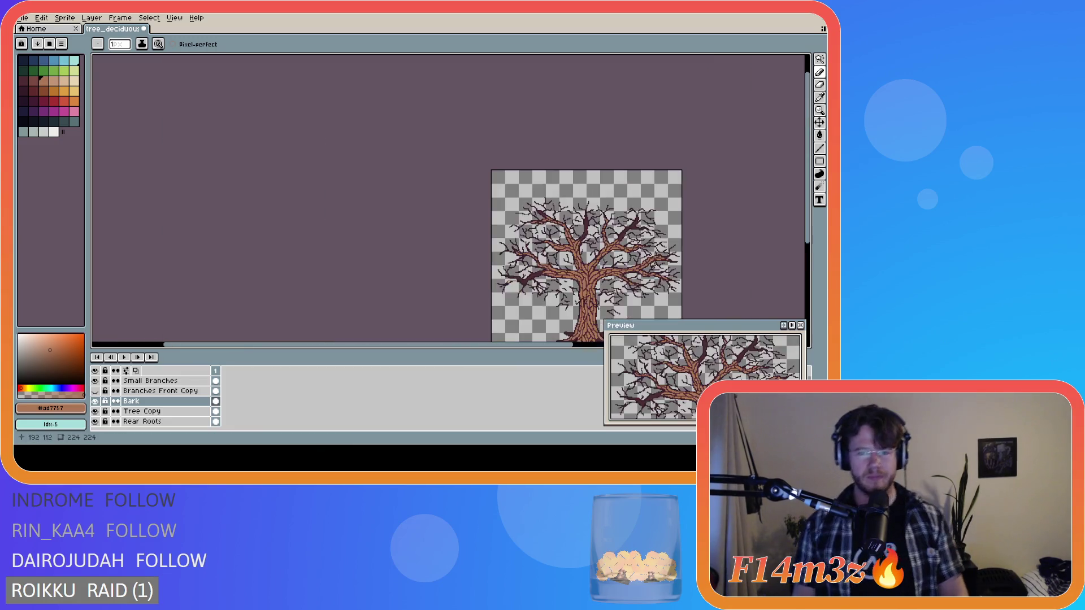
pyautogui.scroll(2, 621, 226)
pyautogui.moveTo(809, 218); pyautogui.dragTo(811, 246)
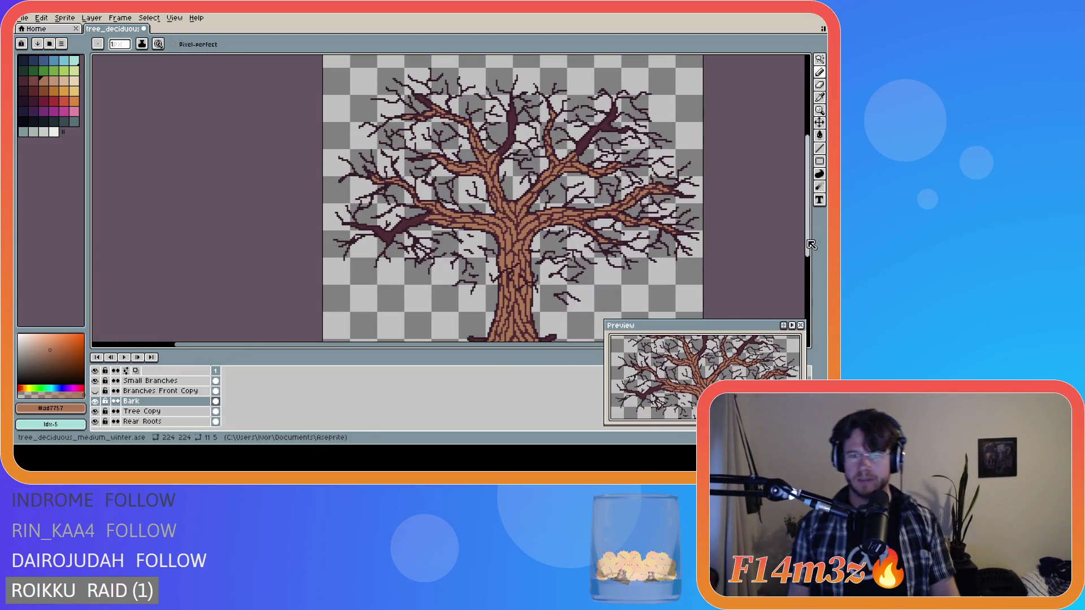
pyautogui.scroll(-2, 763, 245)
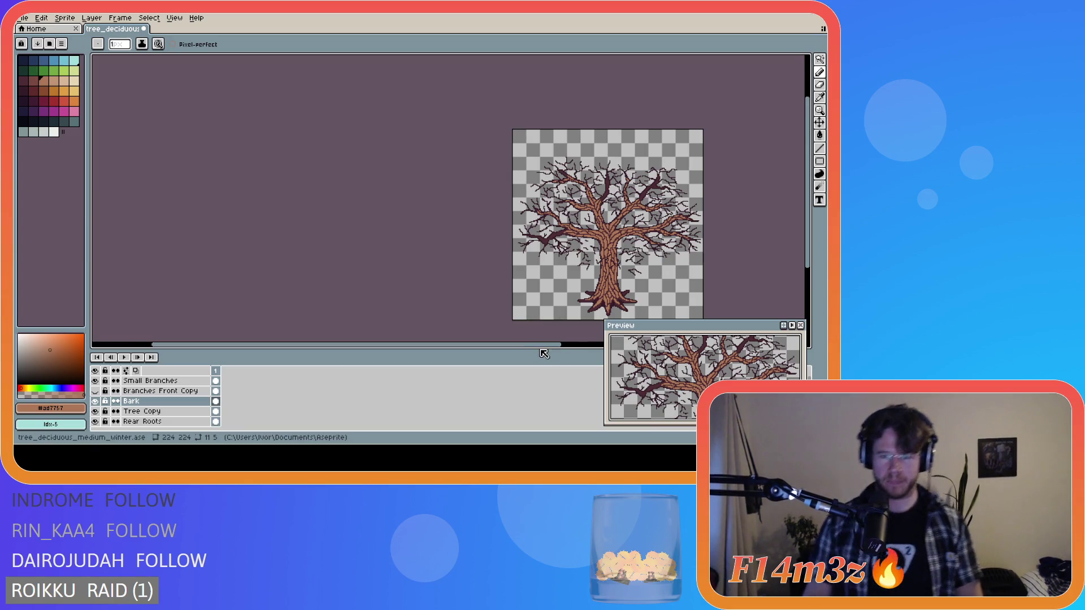
pyautogui.moveTo(545, 346); pyautogui.dragTo(626, 346)
pyautogui.moveTo(807, 236); pyautogui.dragTo(810, 259)
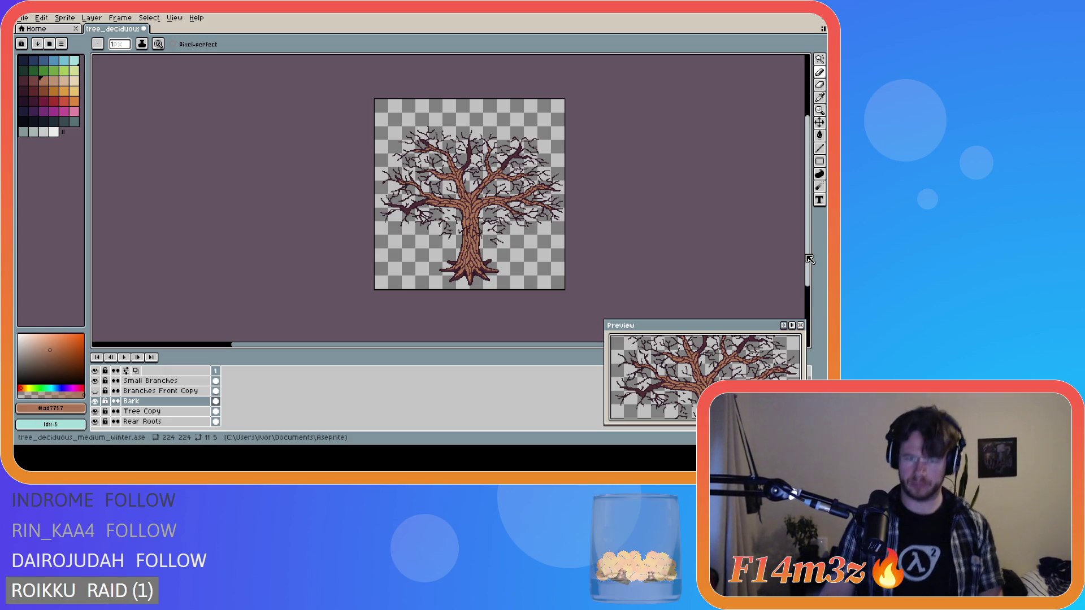
pyautogui.moveTo(809, 259); pyautogui.dragTo(811, 258)
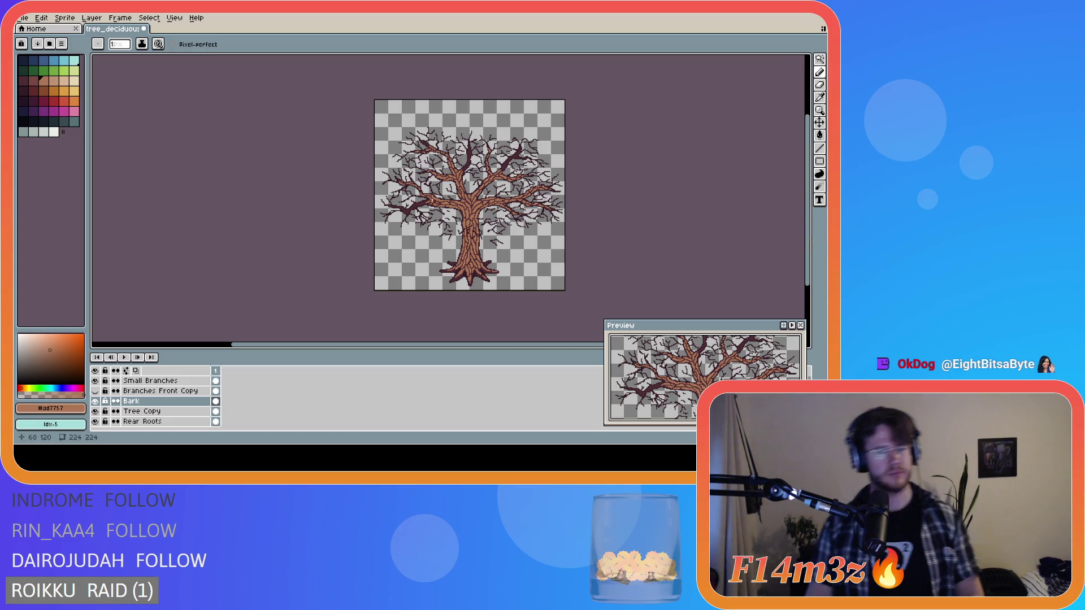
# - Zoom in and paint light-brown bark pixels over the dark left branch to its junction
pyautogui.scroll(3, 422, 205)
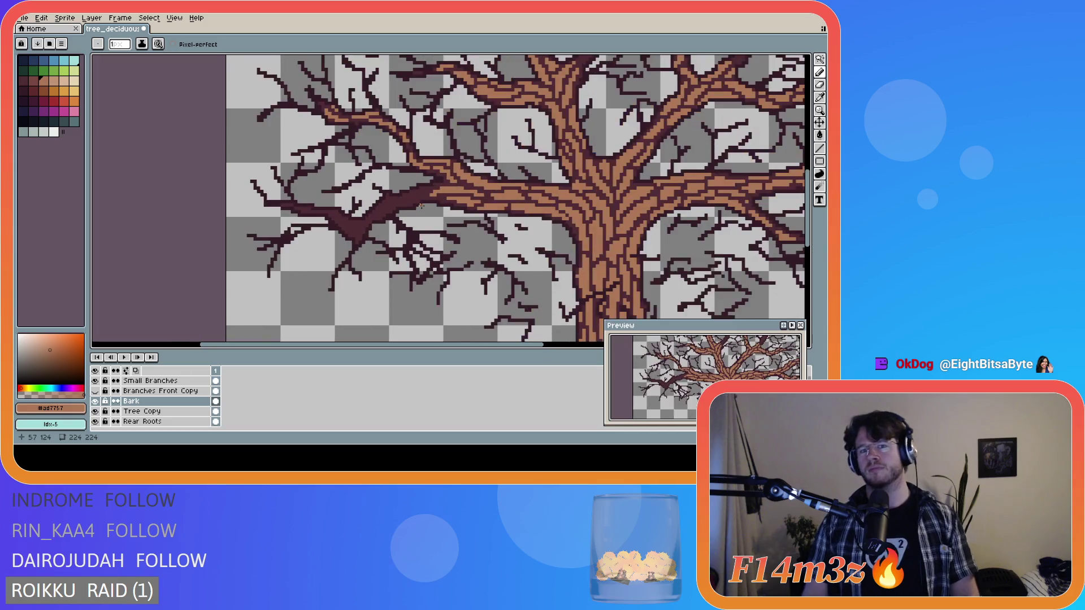
pyautogui.click(425, 189)
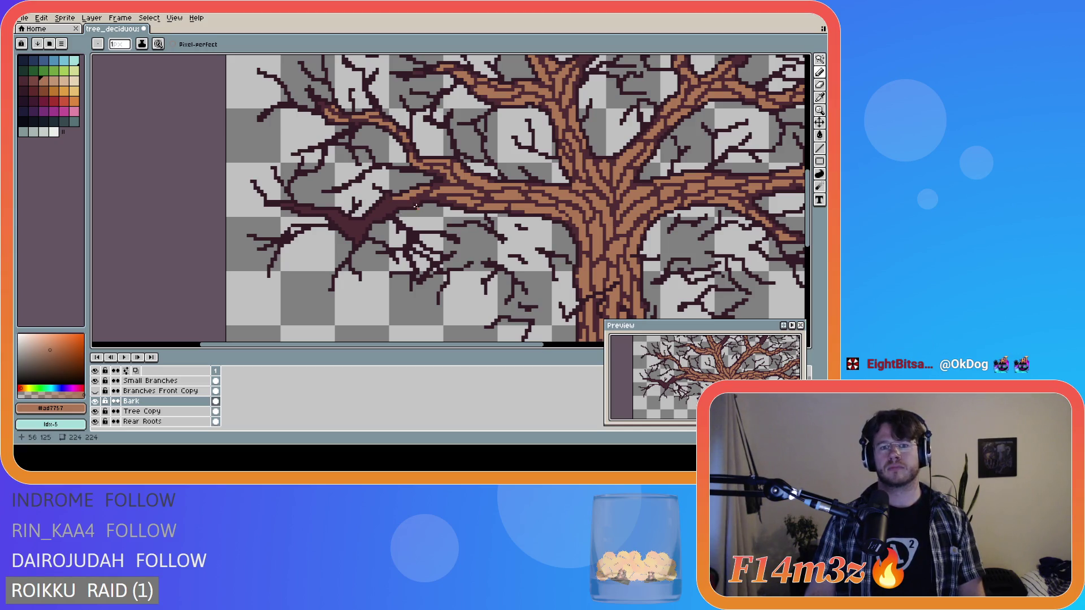
pyautogui.click(415, 201)
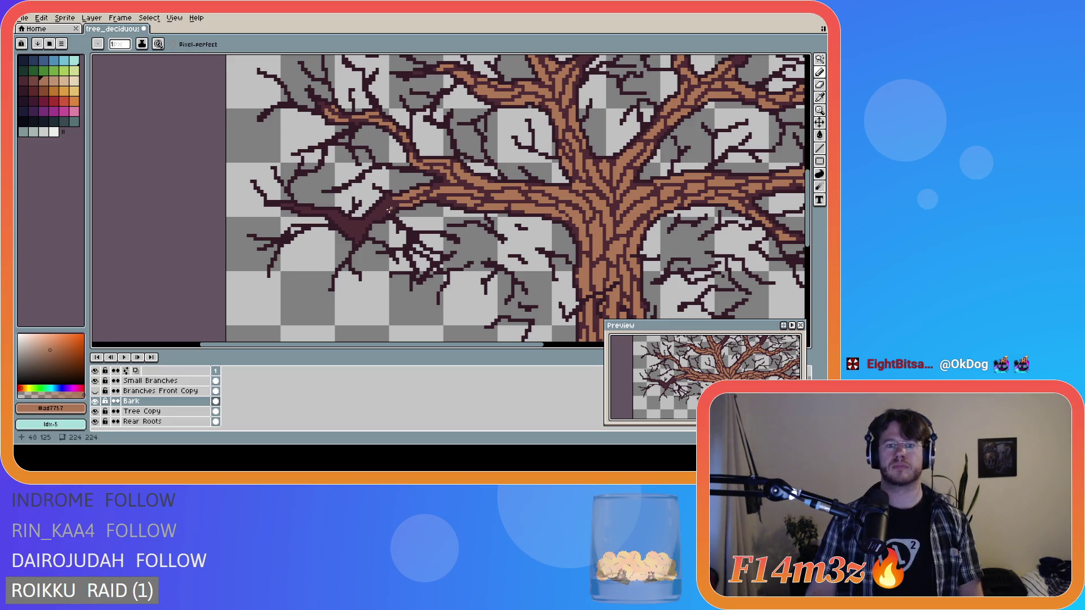
pyautogui.press('e')
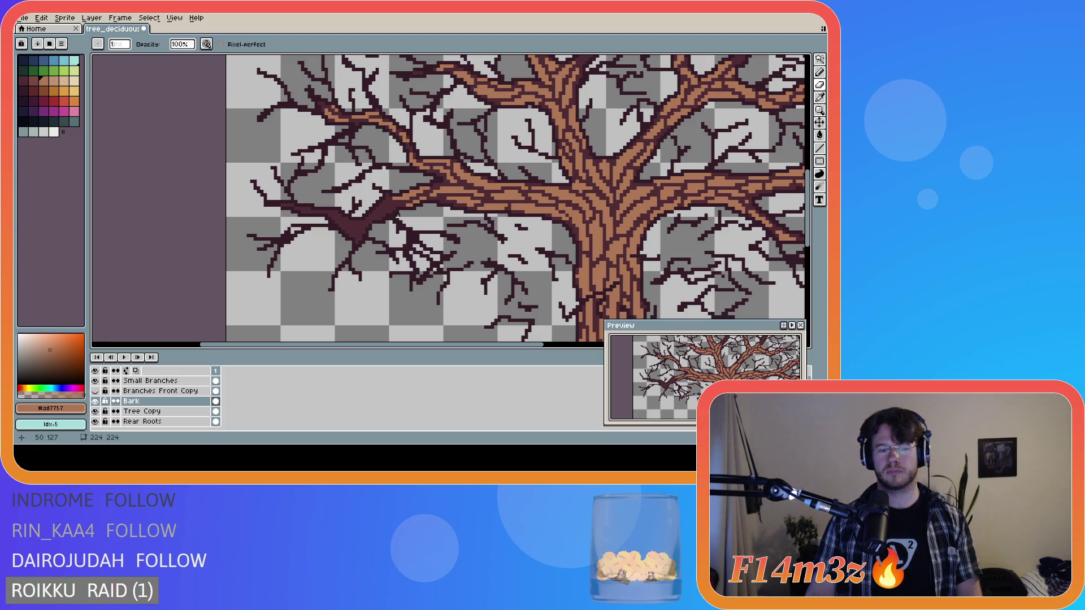
pyautogui.press('b')
pyautogui.click(396, 205)
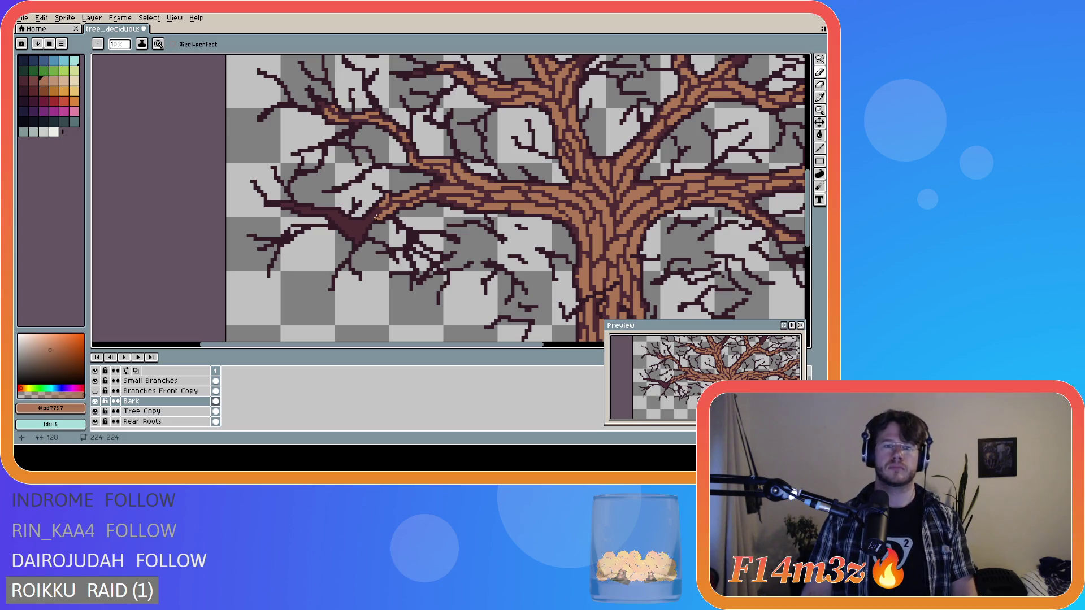
pyautogui.moveTo(372, 215); pyautogui.dragTo(370, 214)
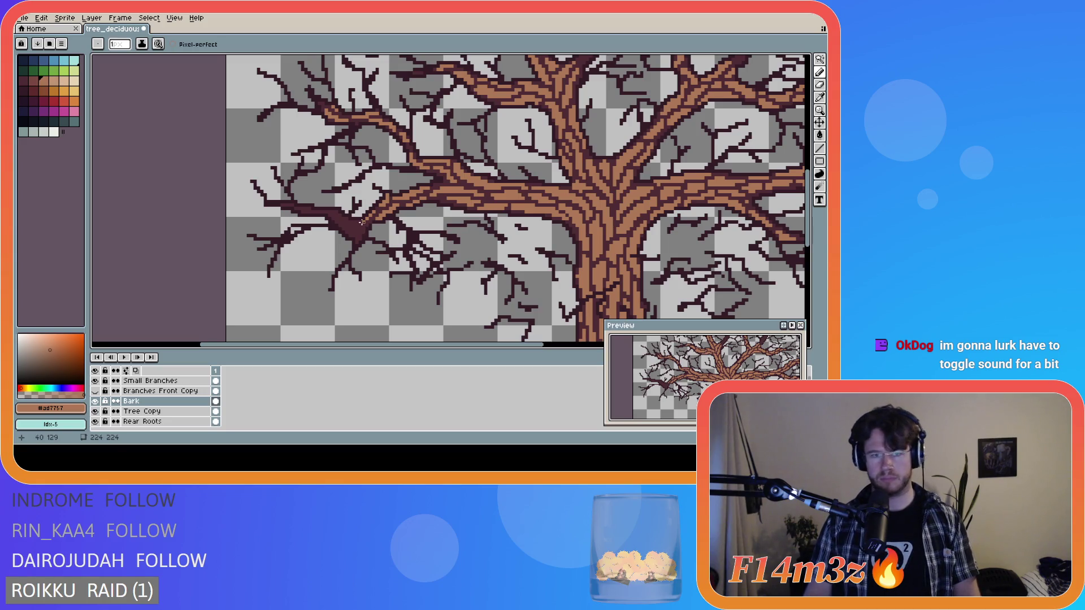
pyautogui.press('ctrl')
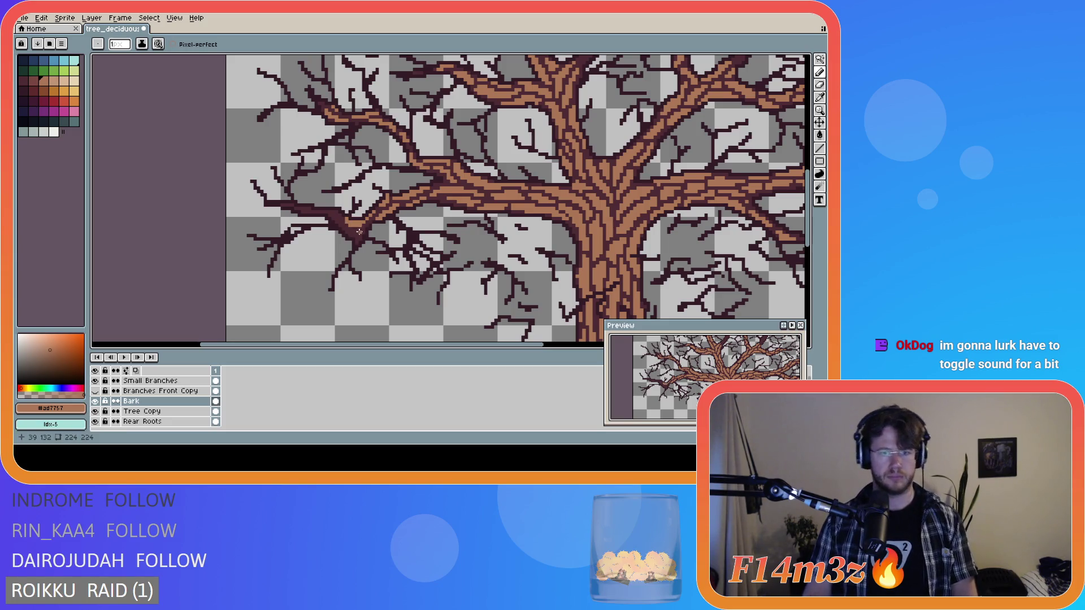
pyautogui.click(360, 230)
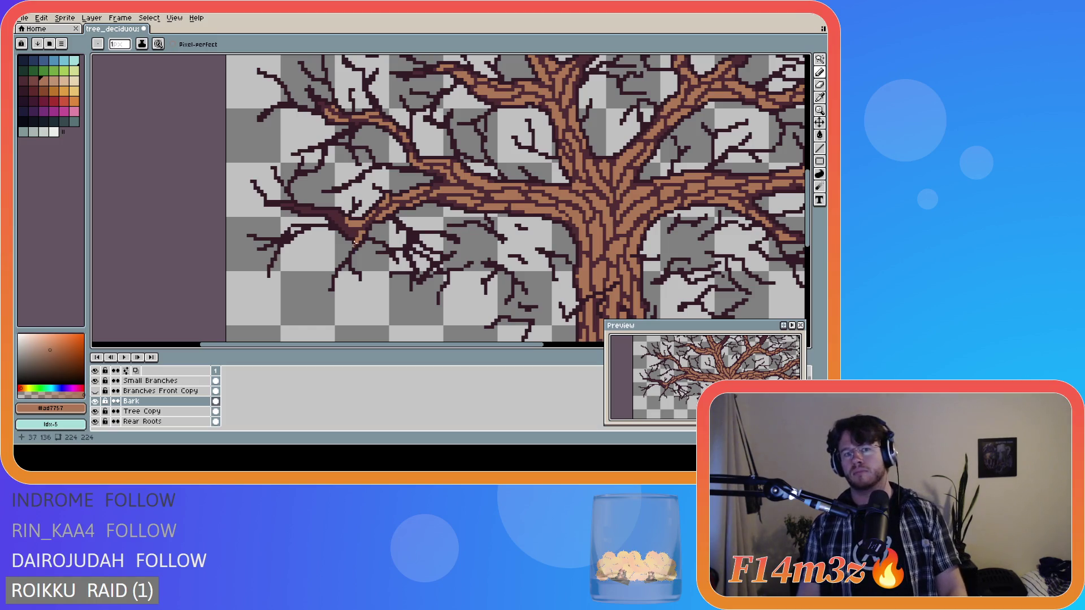
# - Paint single bark pixels out along the far-left branch to the small dark offshoot
pyautogui.click(351, 233)
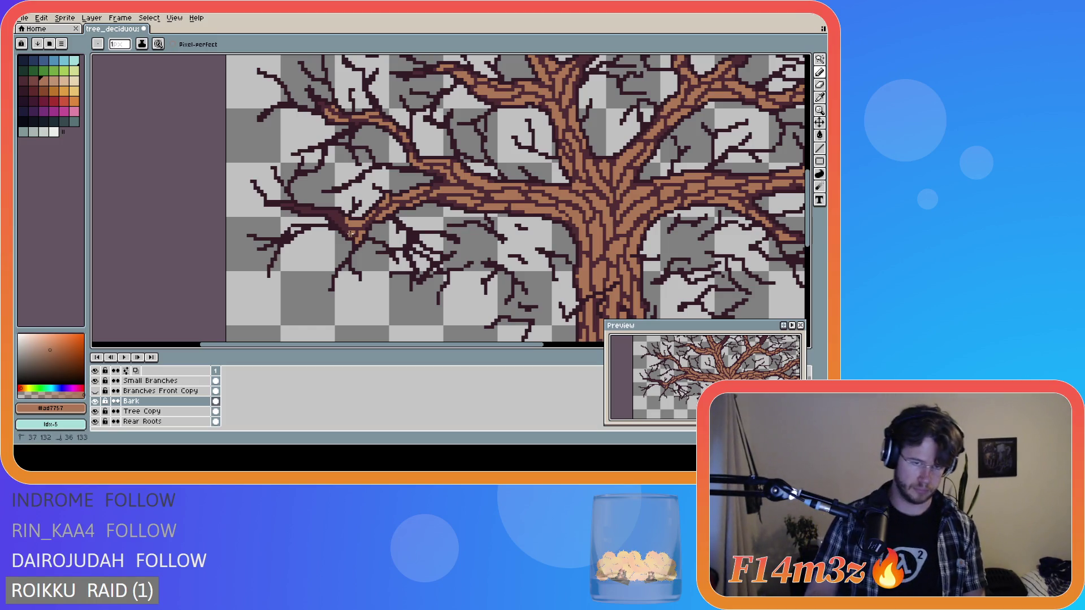
pyautogui.click(350, 232)
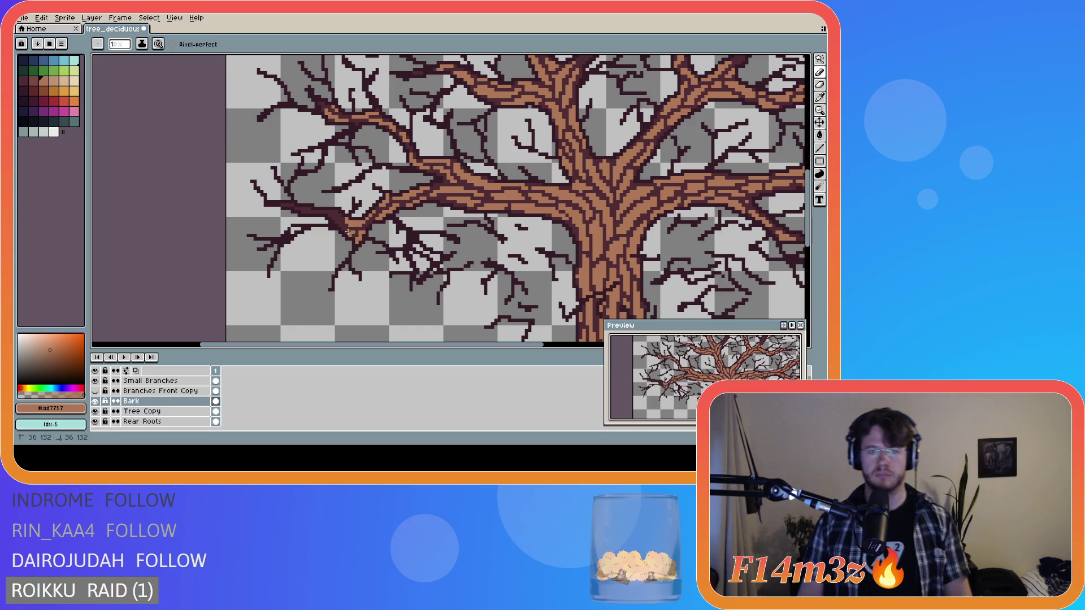
pyautogui.click(348, 232)
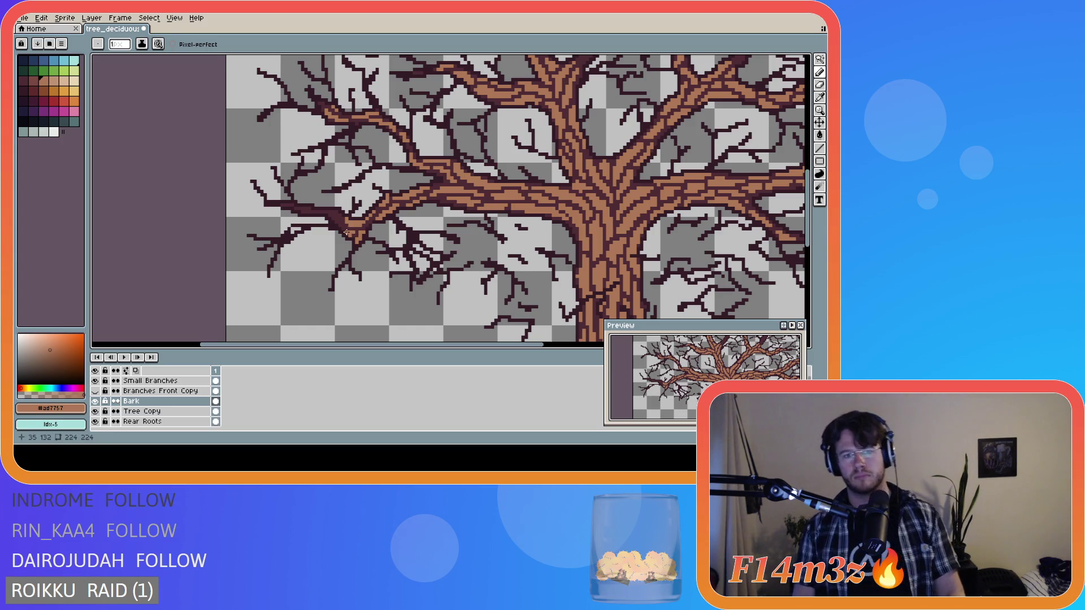
pyautogui.click(339, 225)
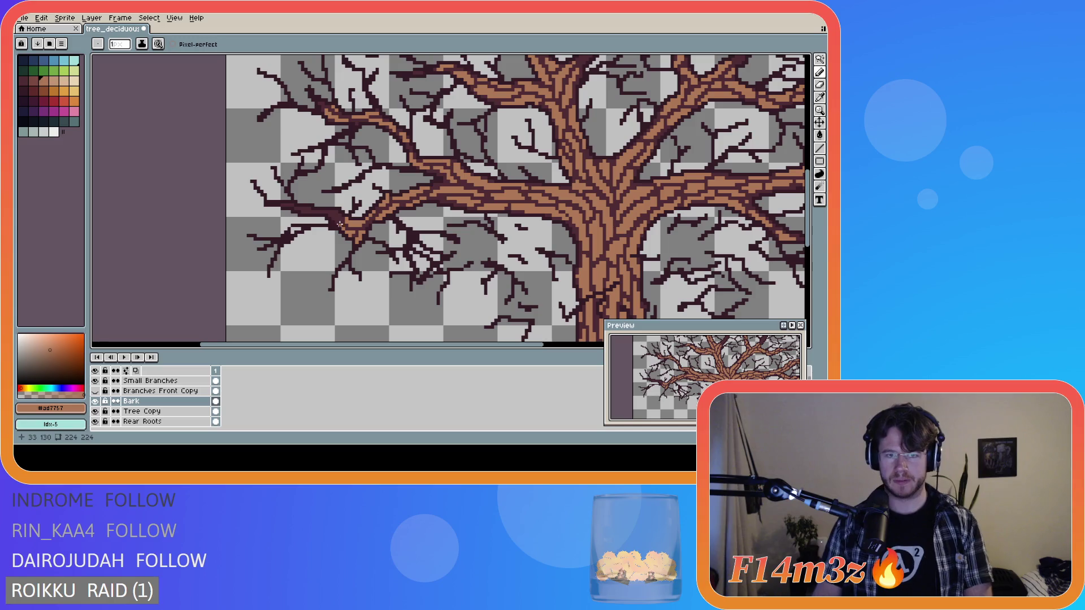
pyautogui.click(340, 222)
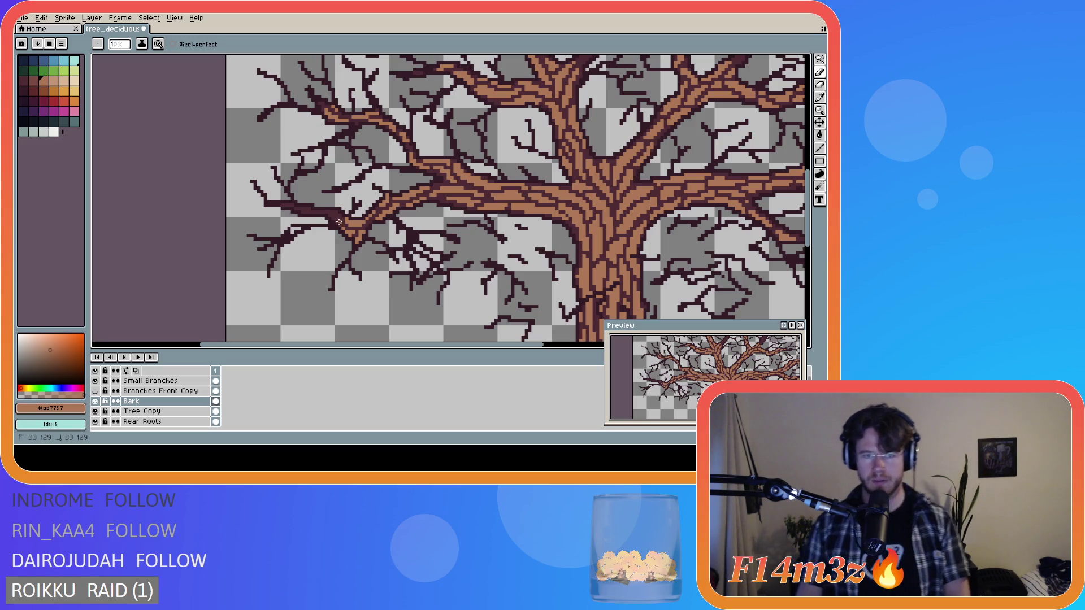
pyautogui.click(337, 221)
pyautogui.moveTo(337, 216); pyautogui.dragTo(336, 216)
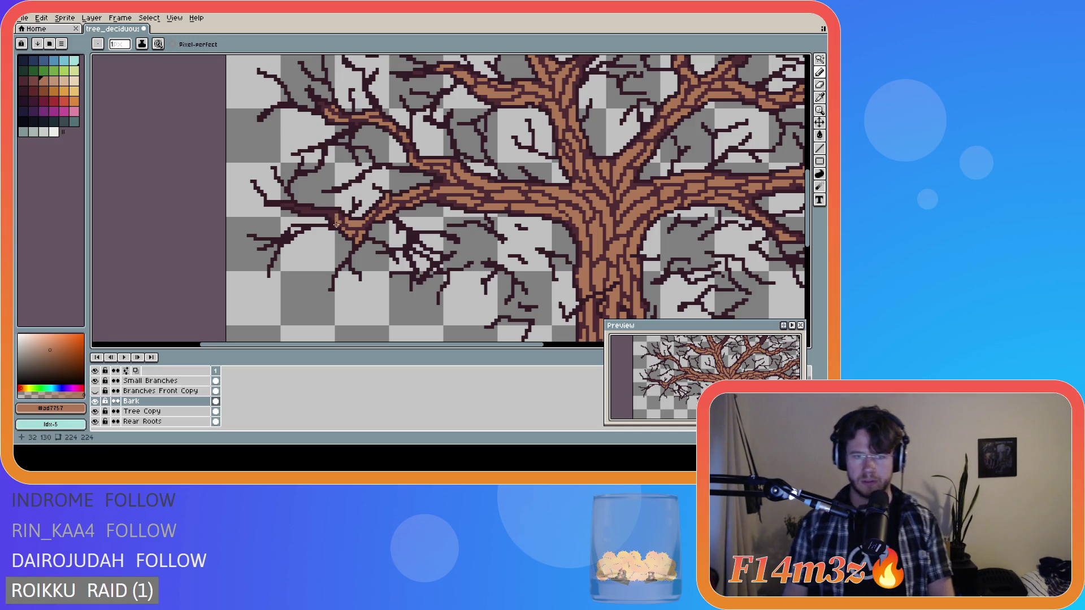
pyautogui.click(334, 216)
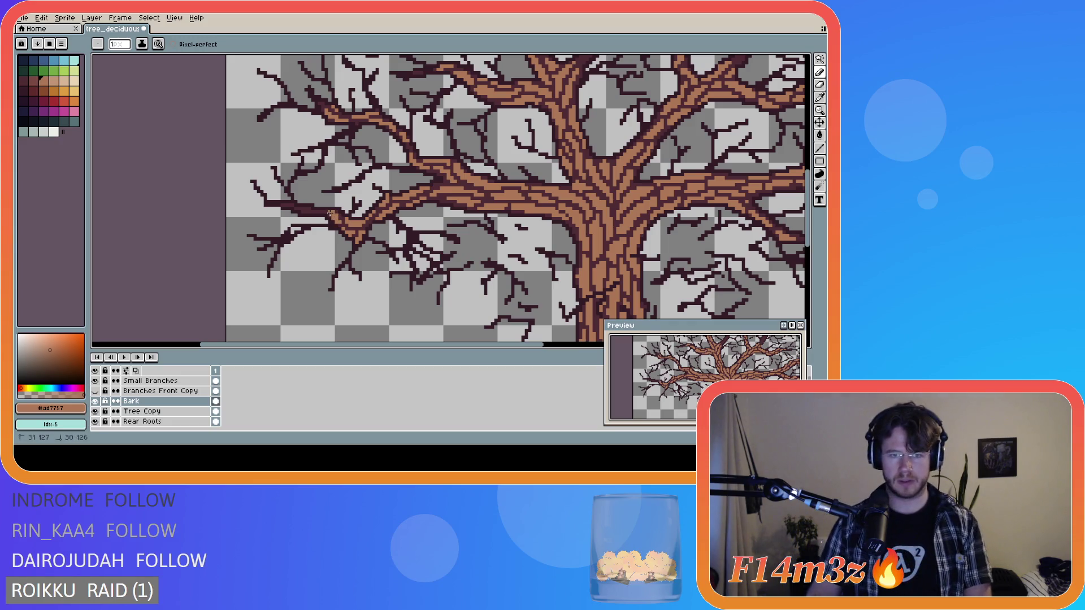
pyautogui.click(328, 210)
pyautogui.click(326, 215)
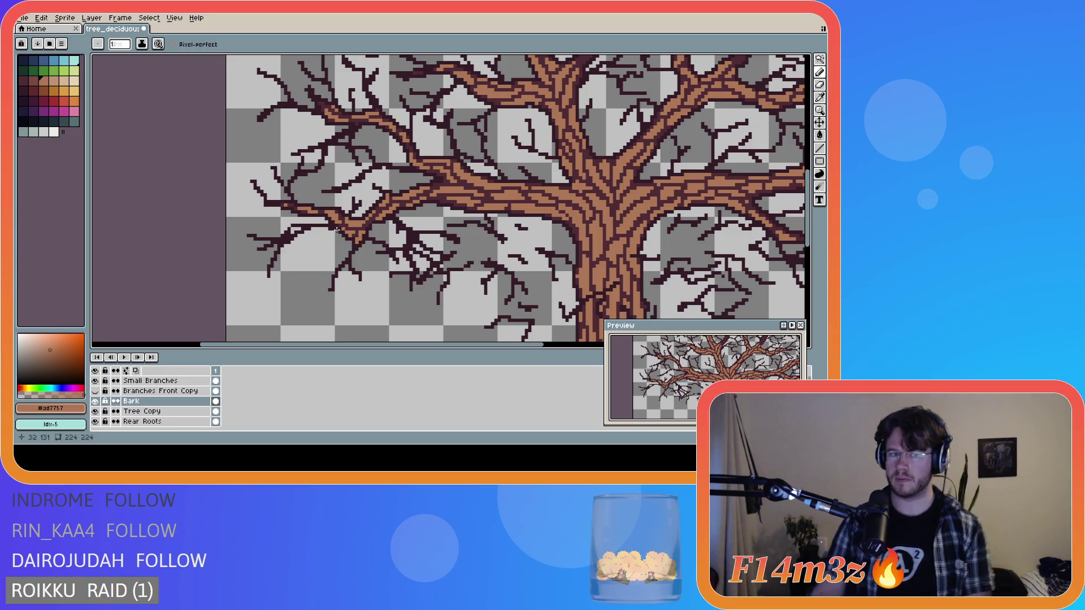
pyautogui.scroll(-1, 455, 238)
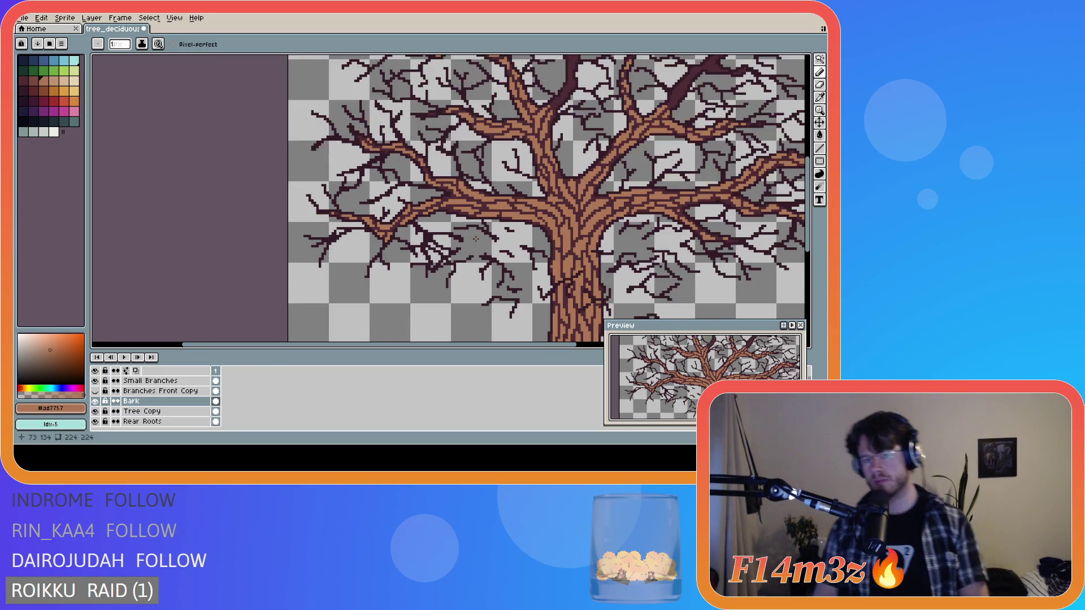
# - Add a short bark line and pixels where the upper-left branch leaves the trunk
pyautogui.scroll(1, 475, 239)
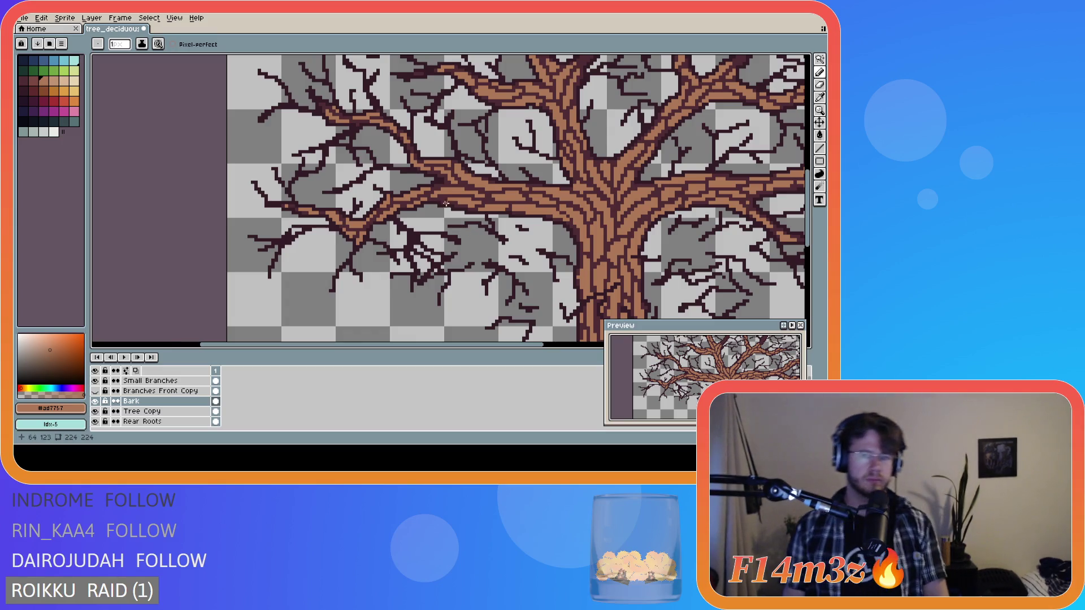
pyautogui.click(444, 199)
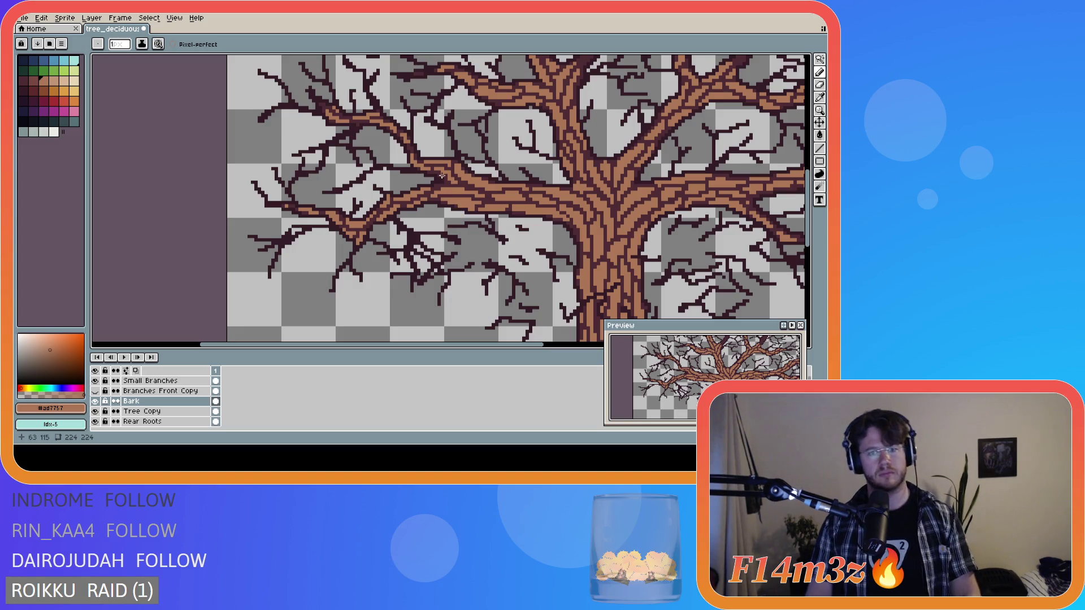
pyautogui.moveTo(439, 170); pyautogui.dragTo(442, 175)
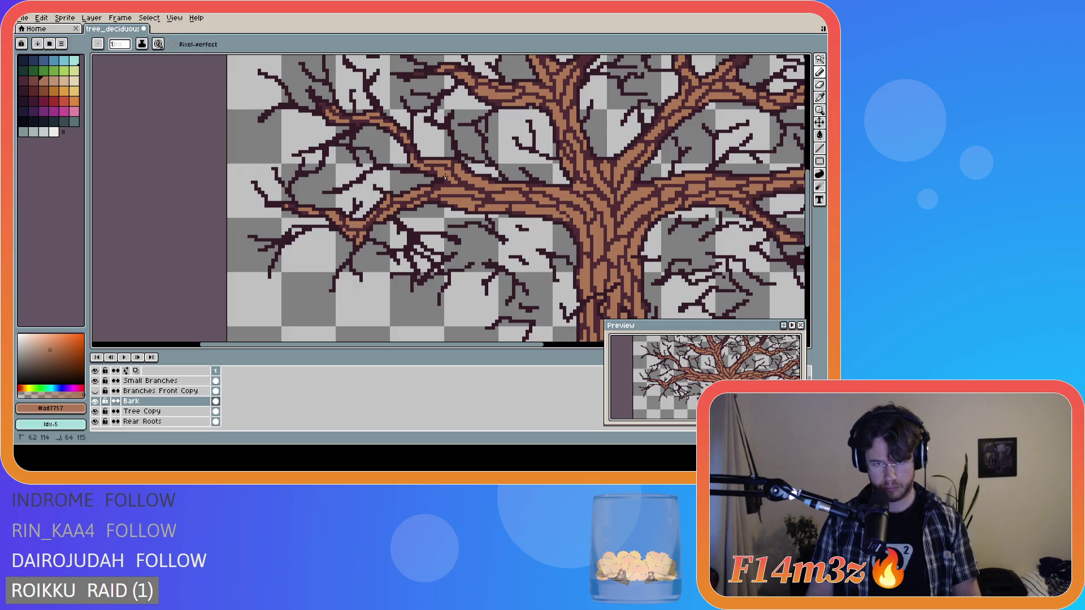
pyautogui.click(448, 183)
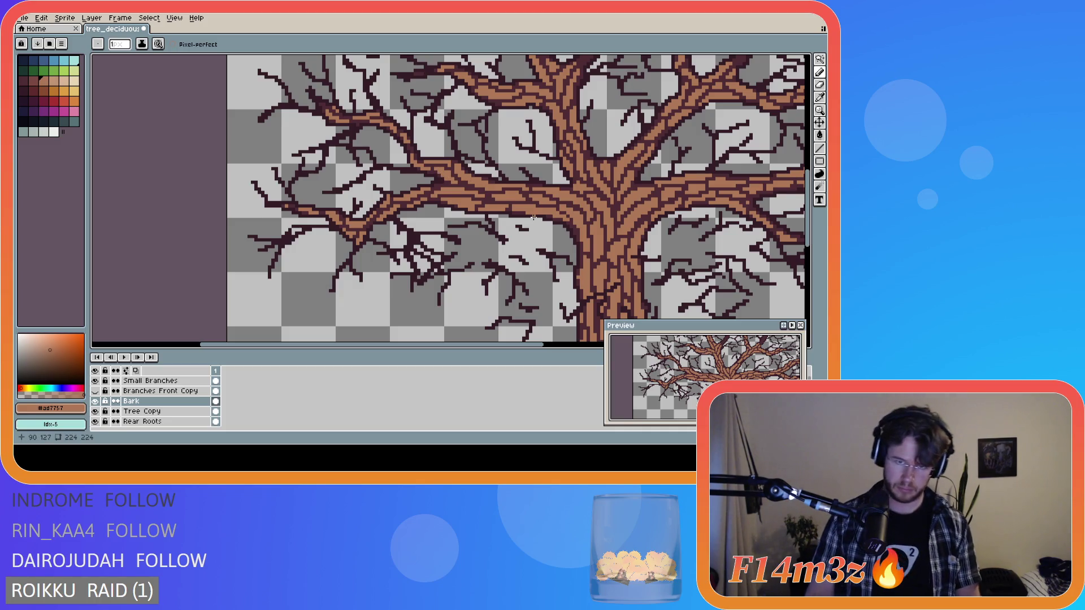
pyautogui.scroll(-1, 530, 225)
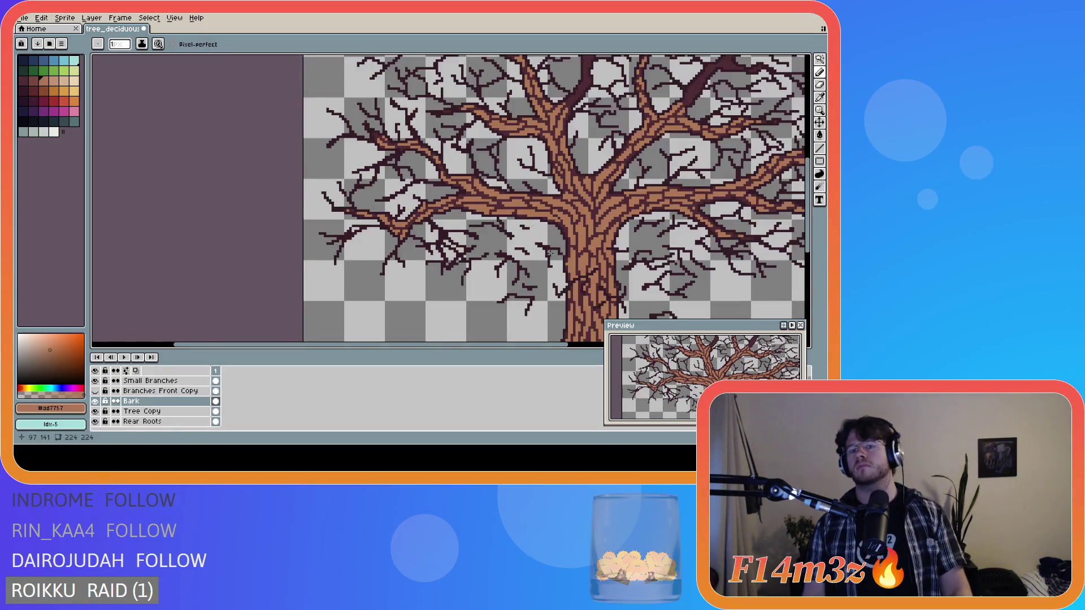
# - Reposition the view and draw a bark stroke farther up the upper-left branch toward its tip
pyautogui.scroll(-1, 549, 251)
pyautogui.moveTo(479, 345); pyautogui.dragTo(518, 344)
pyautogui.scroll(2, 396, 229)
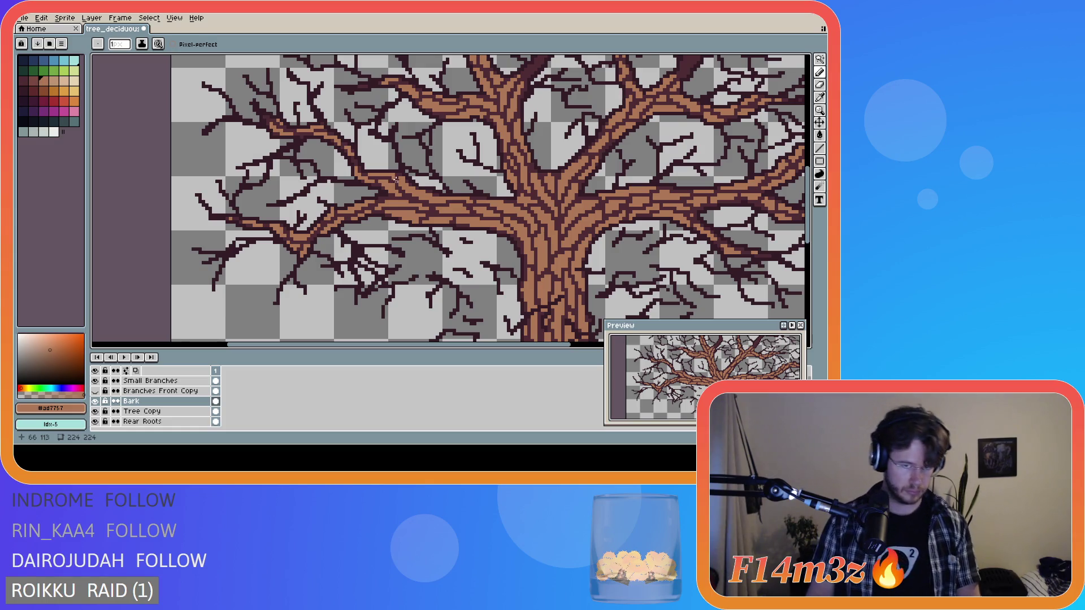
pyautogui.scroll(-3, 421, 200)
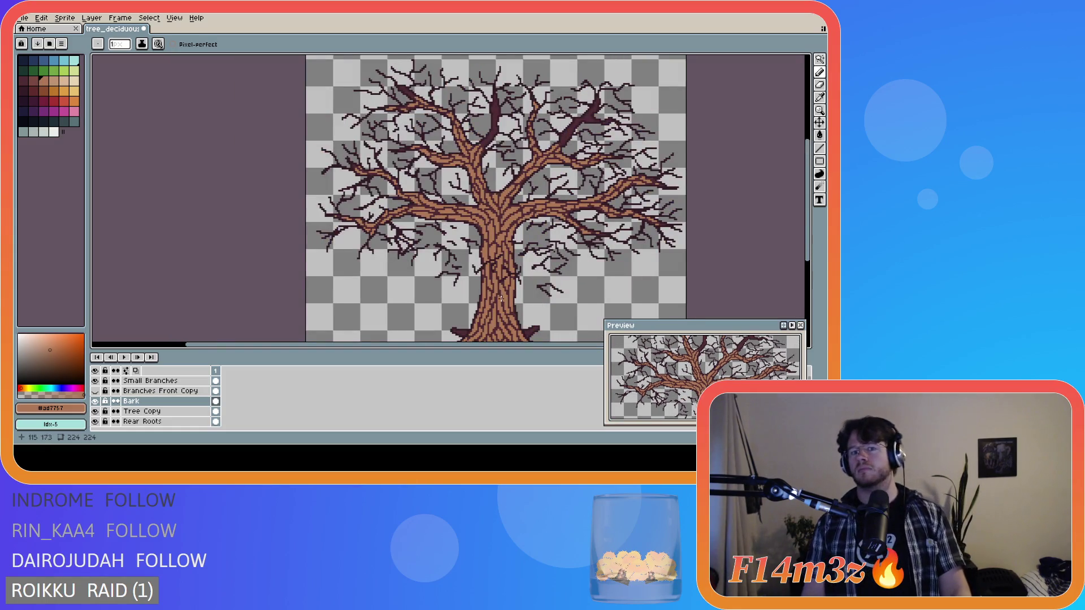
pyautogui.scroll(-2, 440, 324)
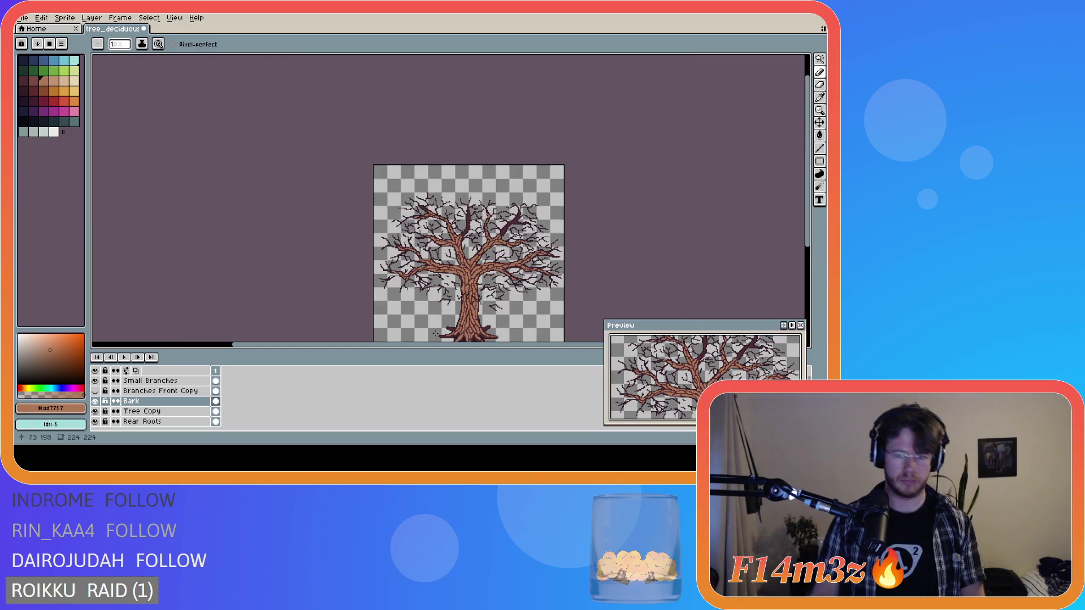
pyautogui.moveTo(813, 250); pyautogui.dragTo(814, 269)
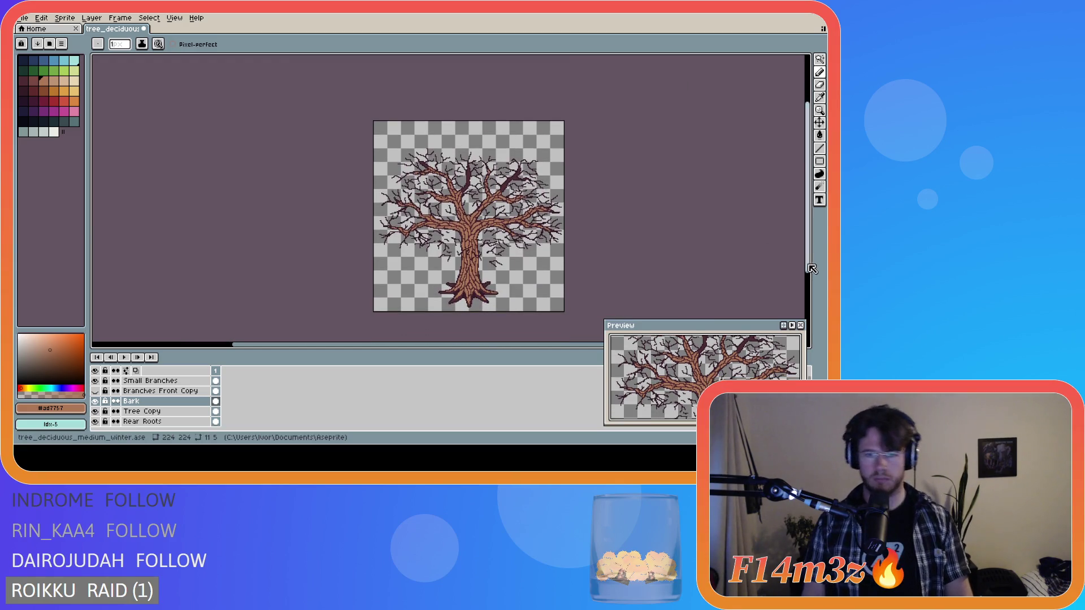
pyautogui.moveTo(449, 345); pyautogui.dragTo(497, 347)
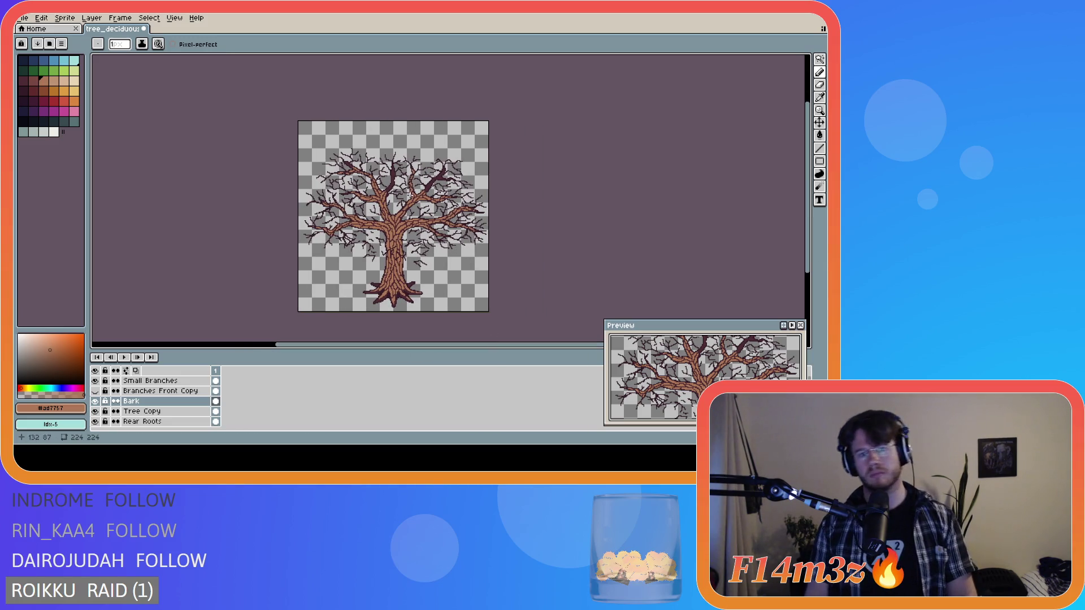
pyautogui.scroll(2, 419, 173)
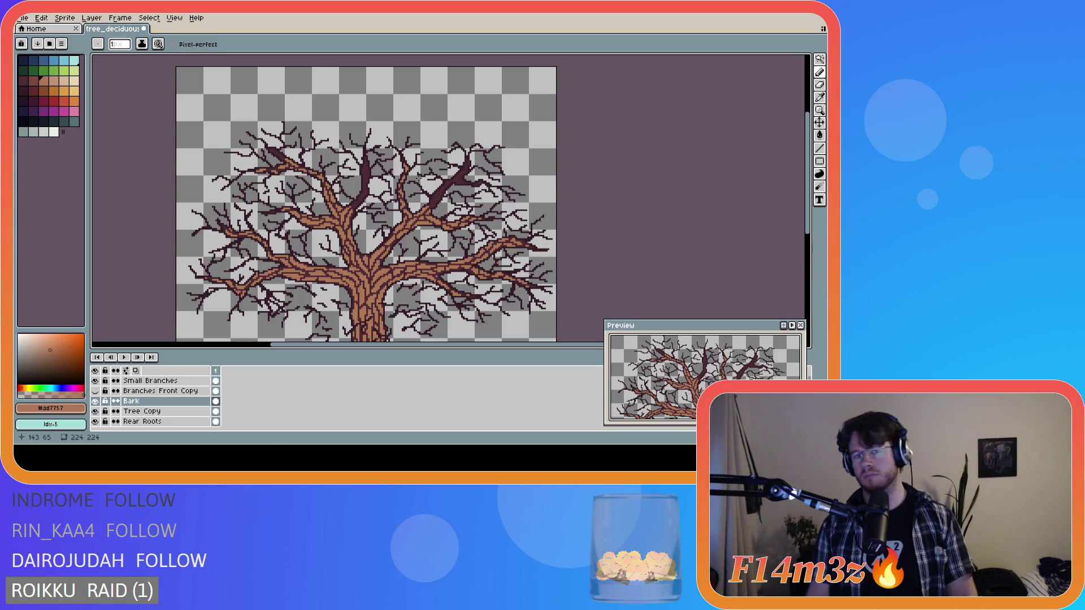
pyautogui.scroll(-2, 418, 177)
pyautogui.scroll(3, 418, 177)
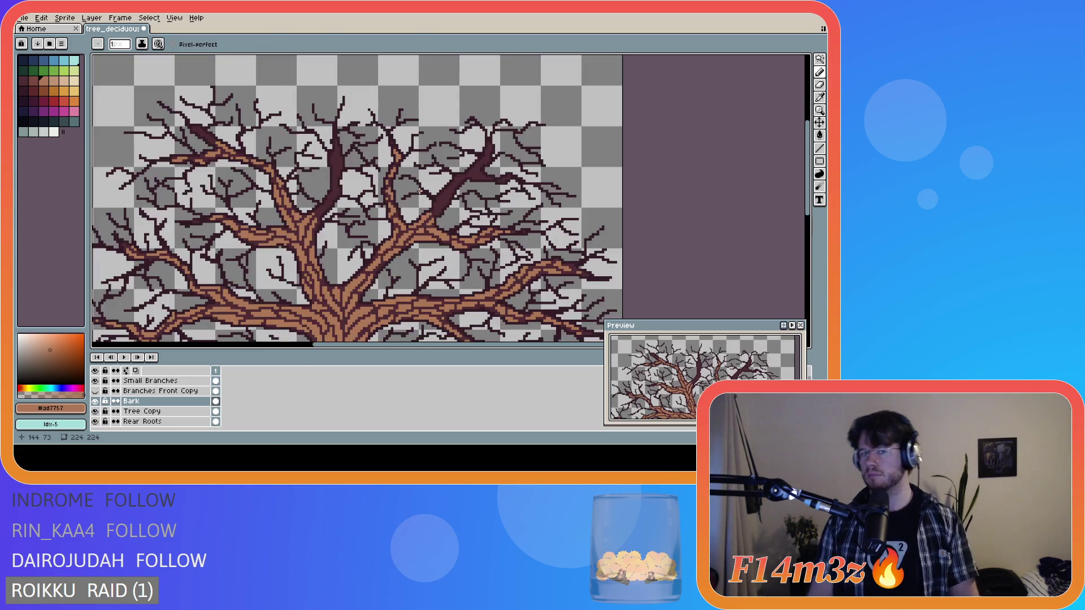
pyautogui.scroll(1, 192, 121)
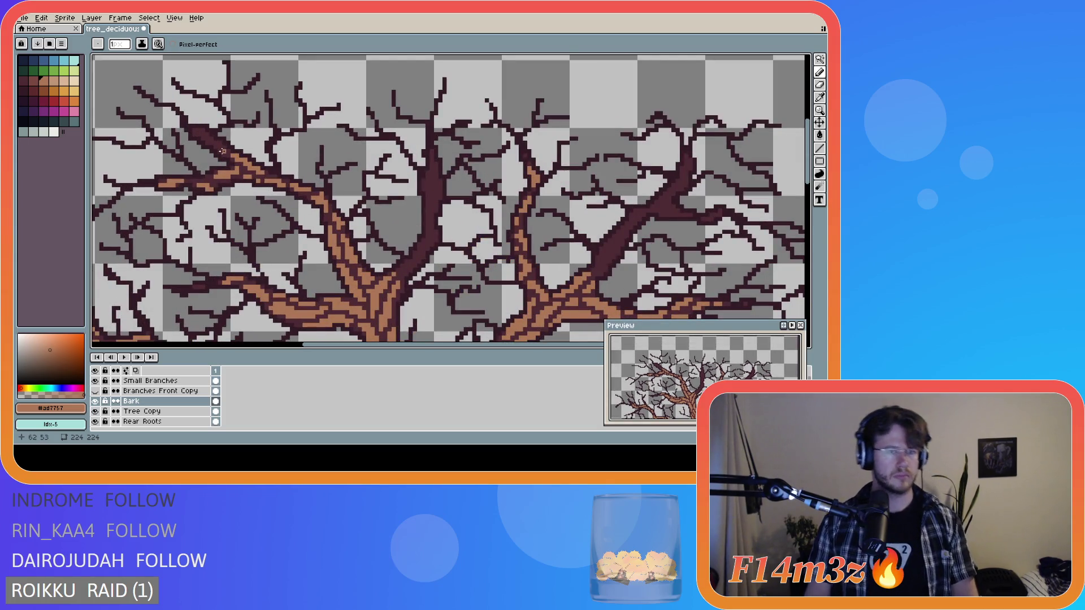
pyautogui.moveTo(221, 154); pyautogui.dragTo(194, 130)
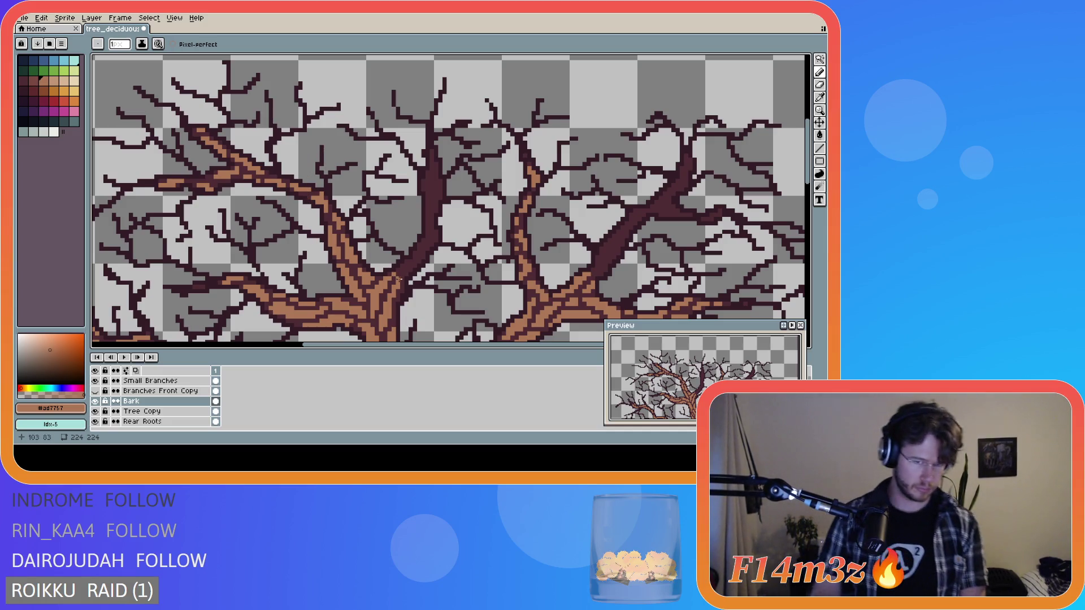
# - Draw light-brown bark dashes on the lower central trunk
pyautogui.moveTo(402, 275); pyautogui.dragTo(414, 266)
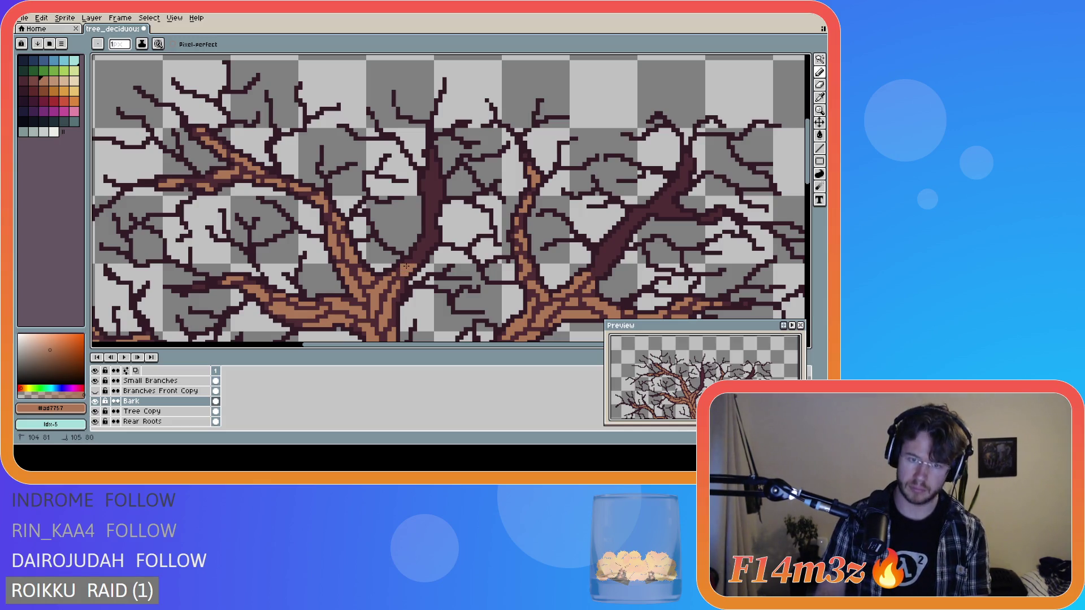
pyautogui.press('v')
pyautogui.press('b')
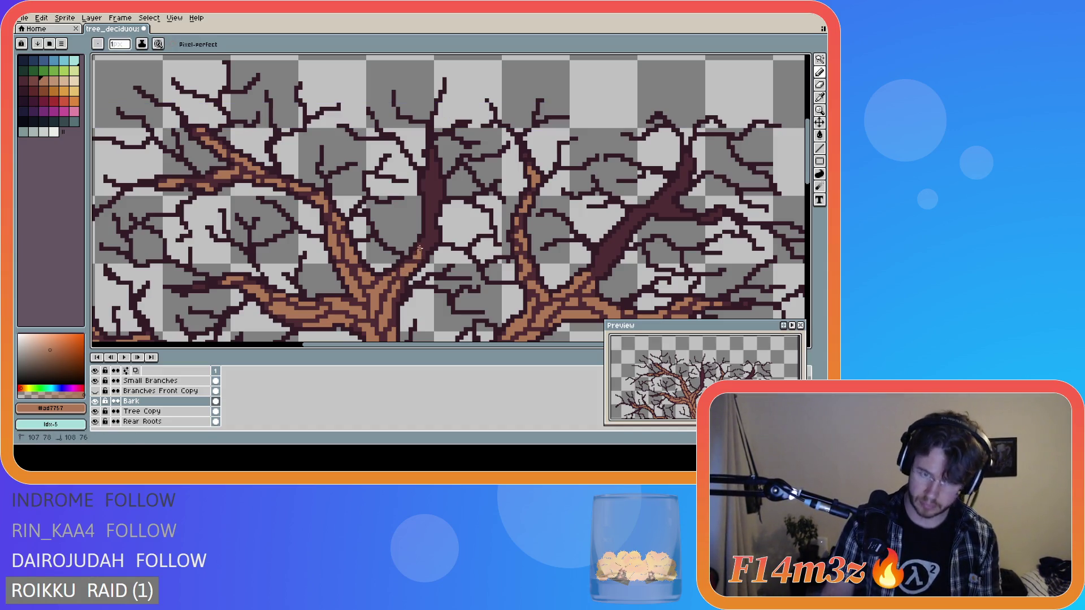
pyautogui.press('v')
pyautogui.press('b')
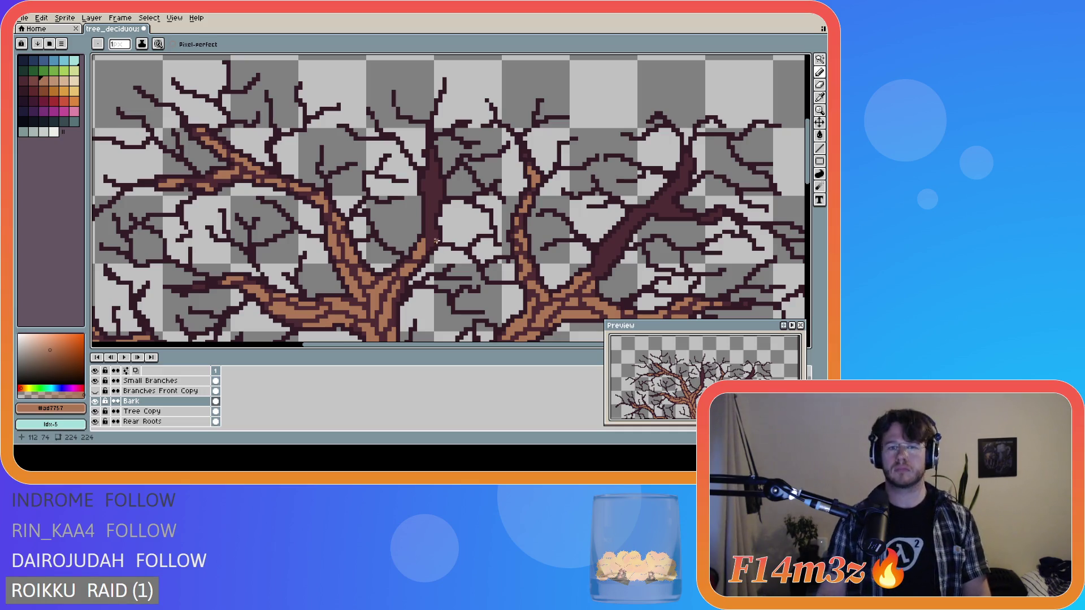
pyautogui.moveTo(432, 244); pyautogui.dragTo(436, 239)
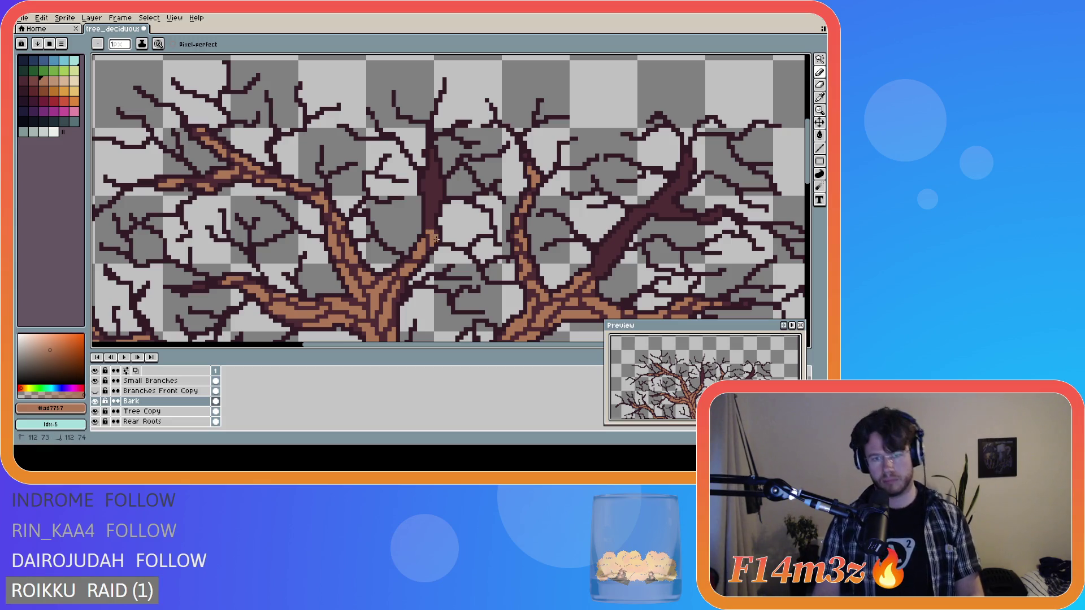
pyautogui.press('ctrl')
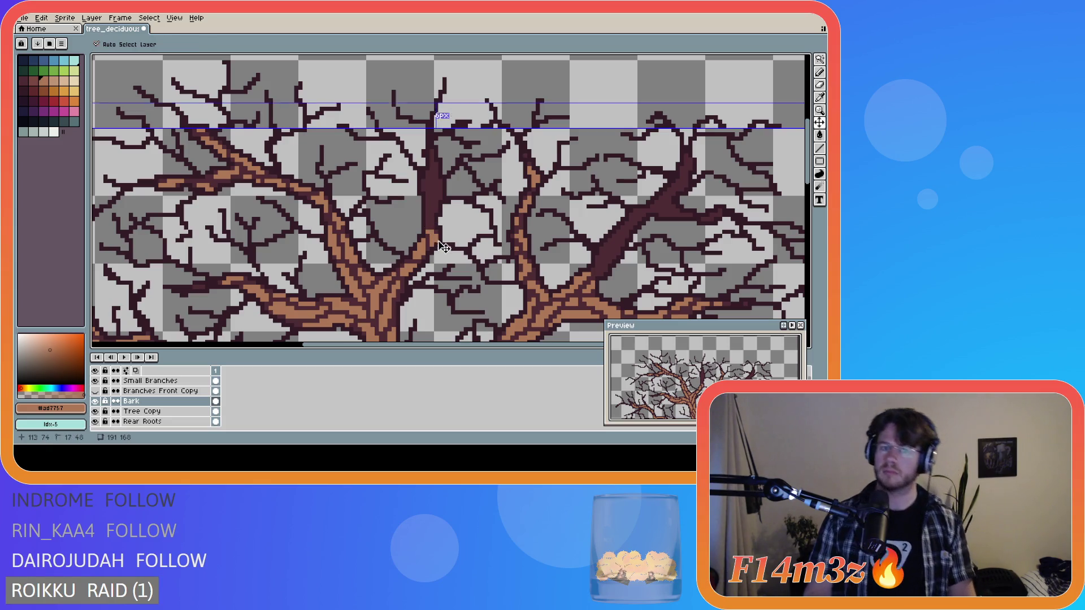
pyautogui.moveTo(433, 243); pyautogui.dragTo(433, 240)
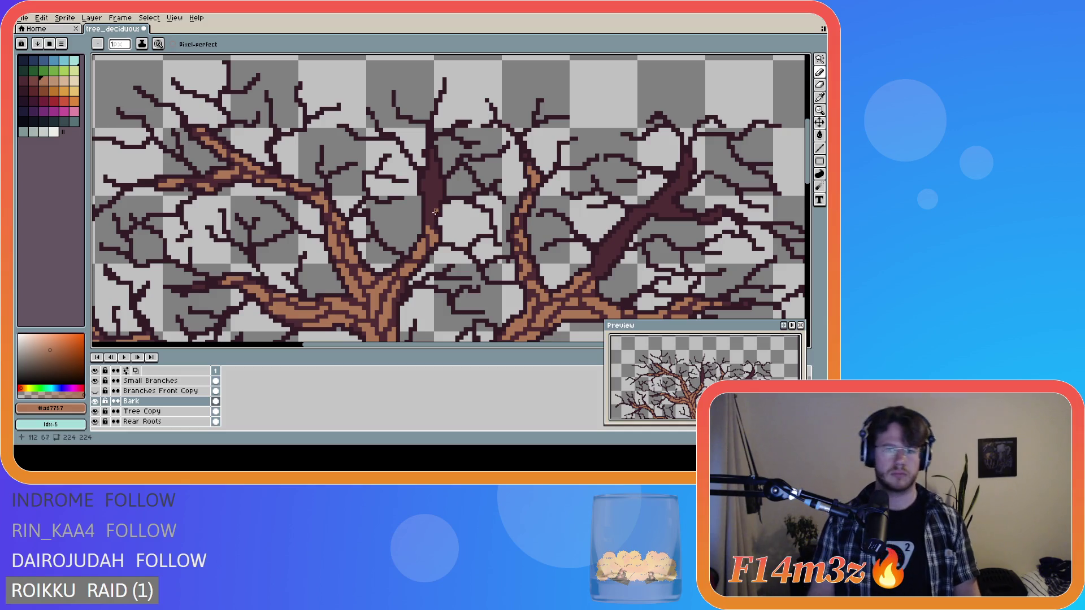
# - Extend the bark strokes up the central trunk to where it forks
pyautogui.moveTo(428, 214); pyautogui.dragTo(433, 198)
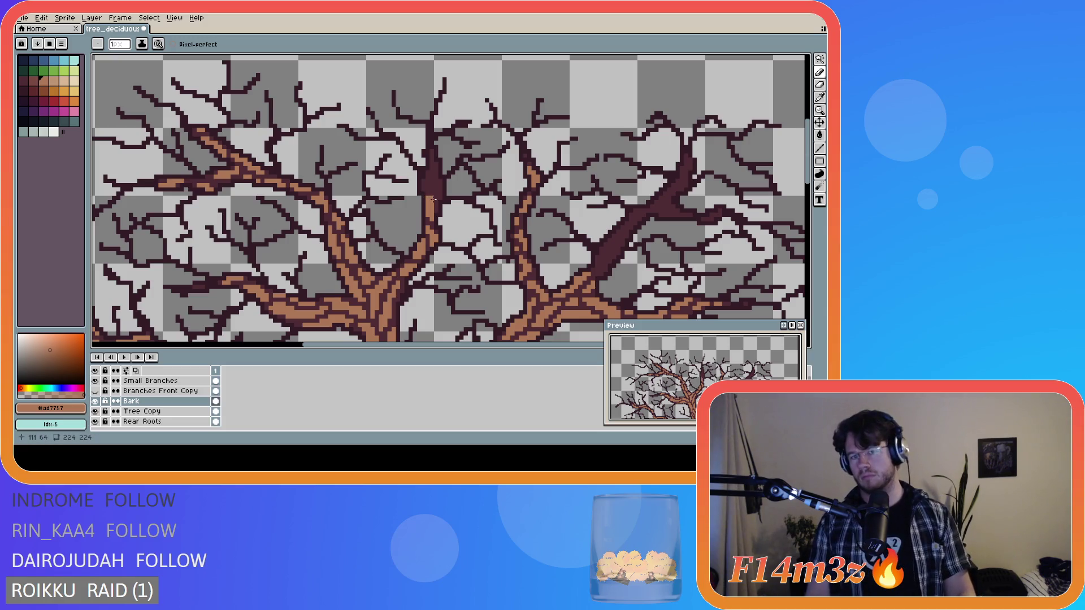
pyautogui.press('v')
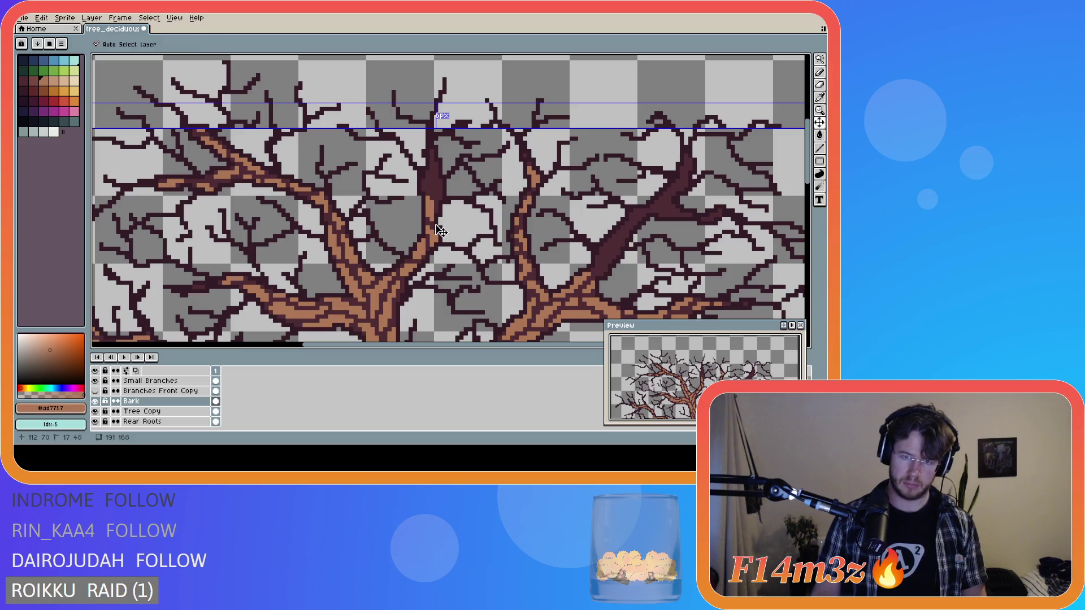
pyautogui.press('b')
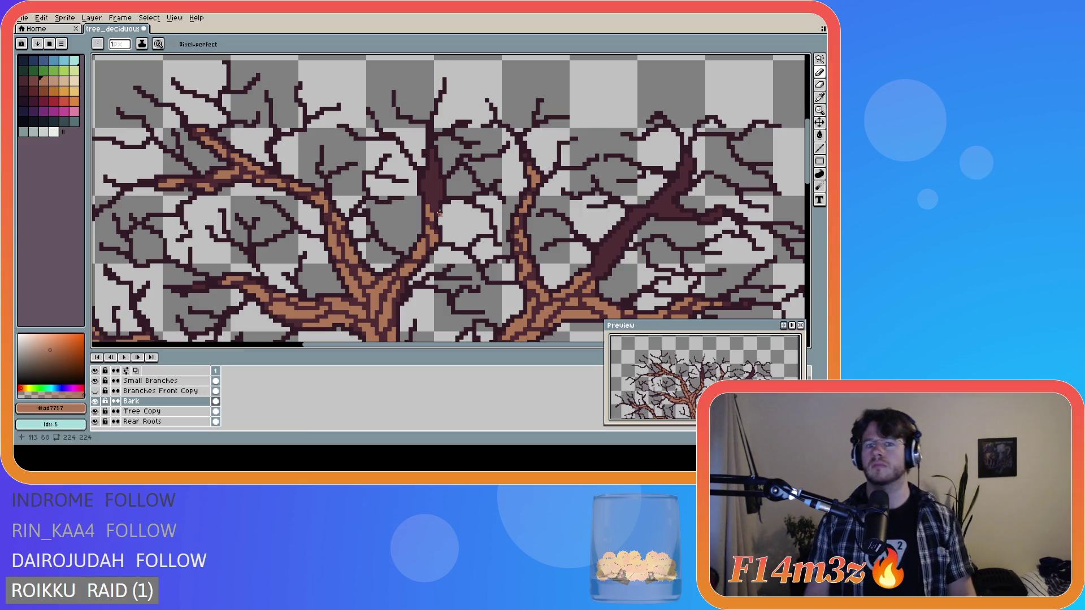
pyautogui.click(433, 212)
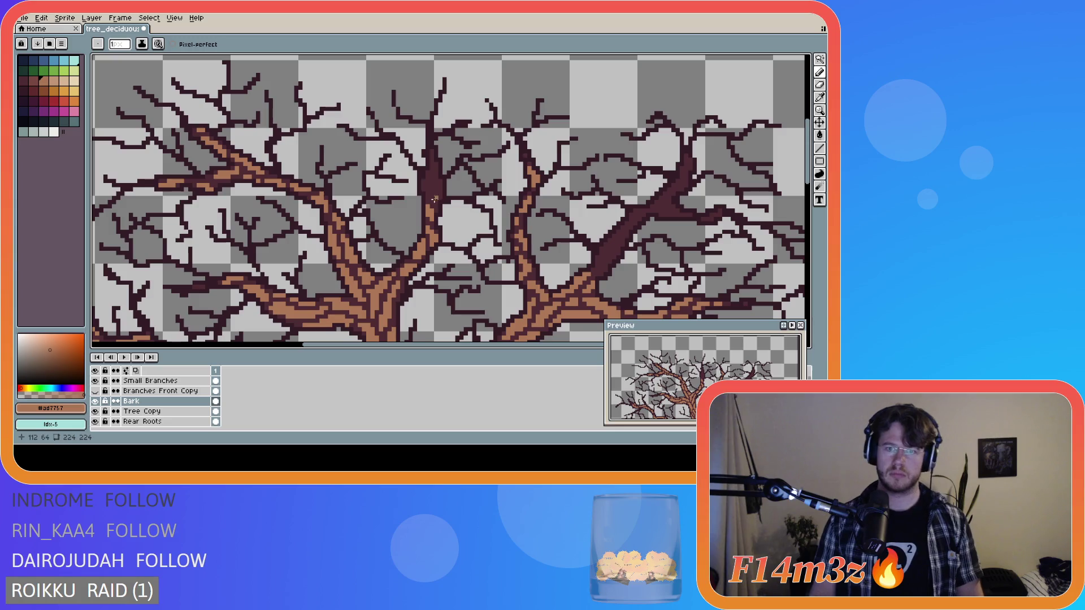
pyautogui.click(440, 196)
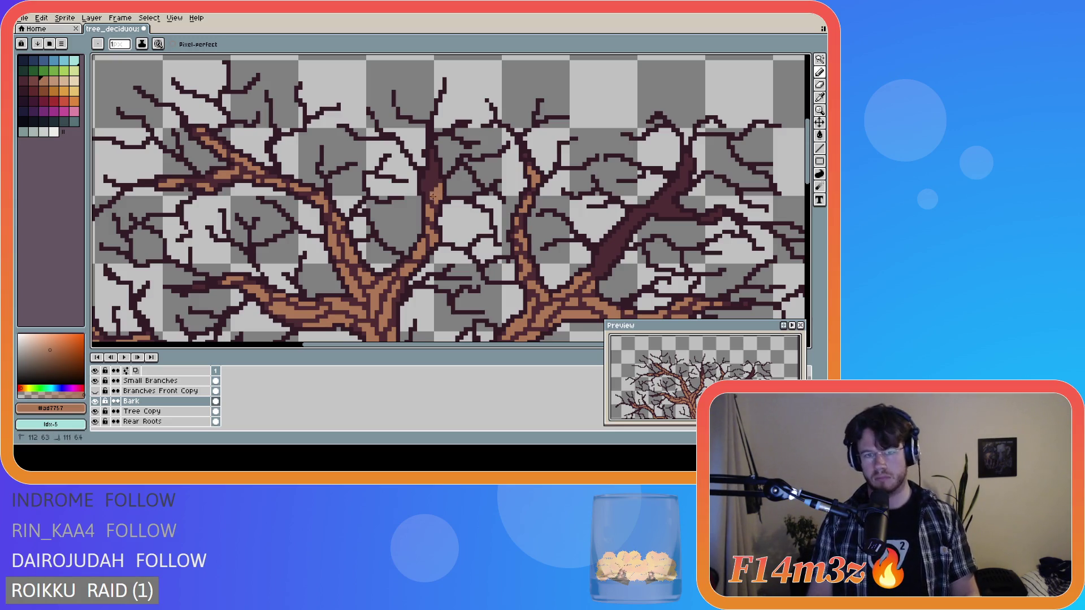
pyautogui.moveTo(429, 186); pyautogui.dragTo(436, 169)
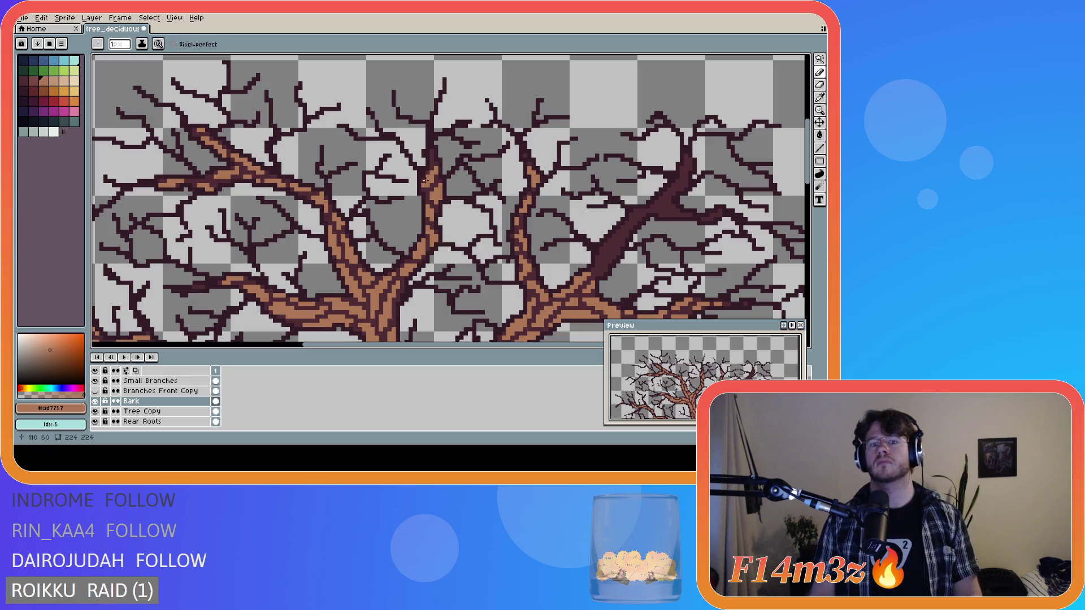
pyautogui.click(432, 155)
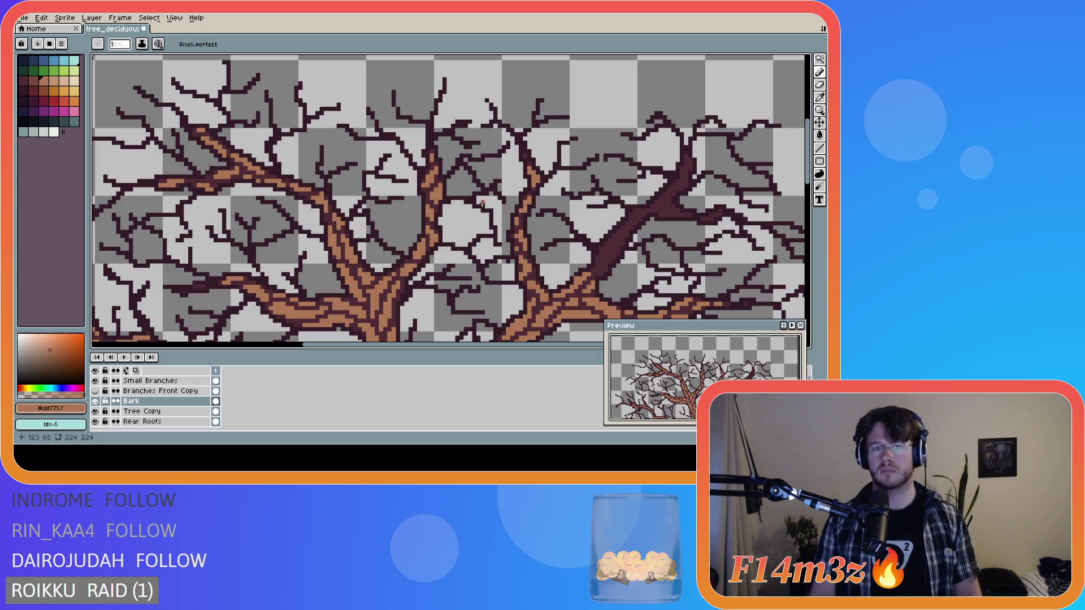
# - Scroll to the right branch and start bark dashes along it
pyautogui.scroll(-1, 537, 239)
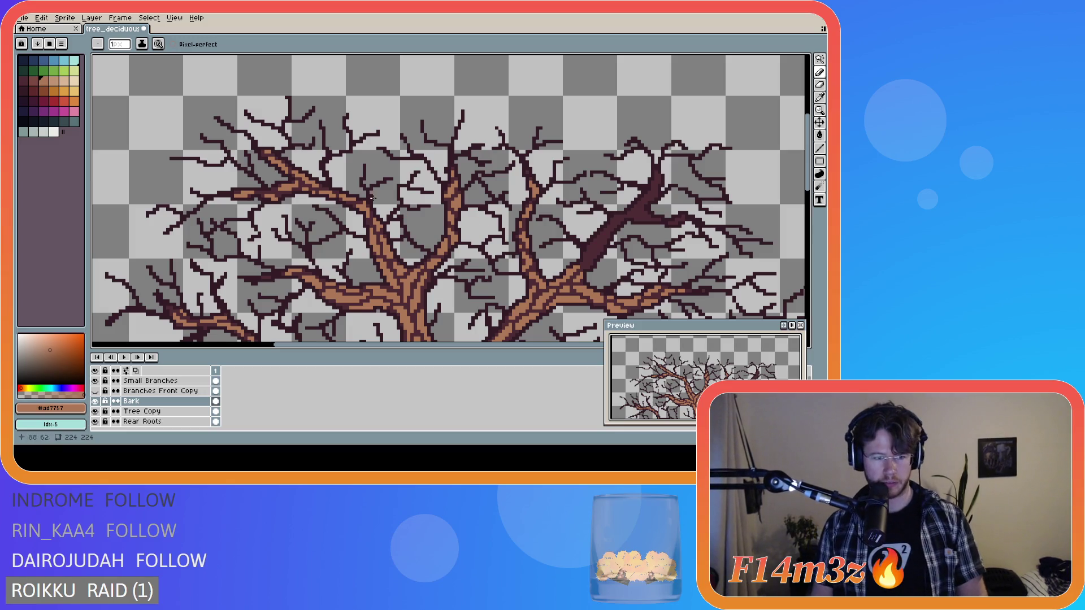
pyautogui.moveTo(807, 181)
pyautogui.mouseDown()
pyautogui.moveTo(825, 285)
pyautogui.moveTo(813, 187)
pyautogui.mouseUp()
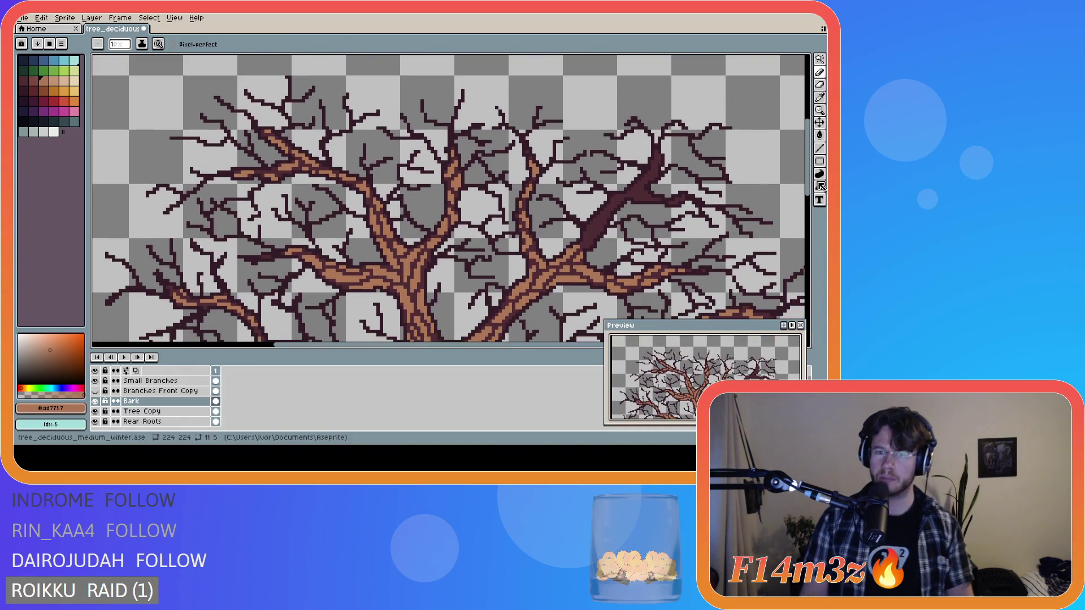
pyautogui.click(585, 246)
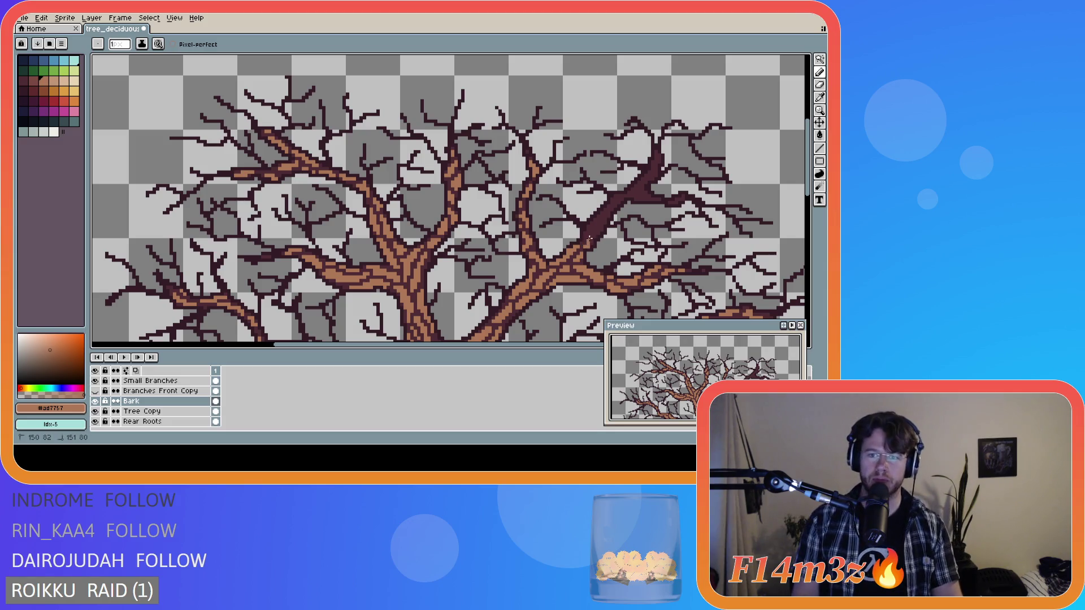
pyautogui.moveTo(592, 231); pyautogui.dragTo(596, 231)
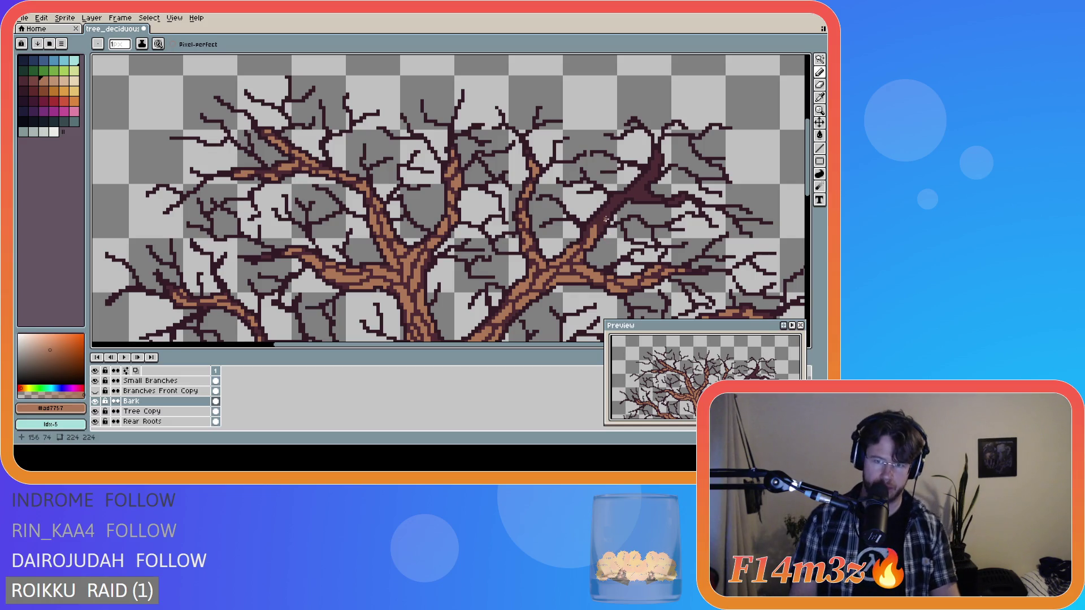
pyautogui.click(585, 232)
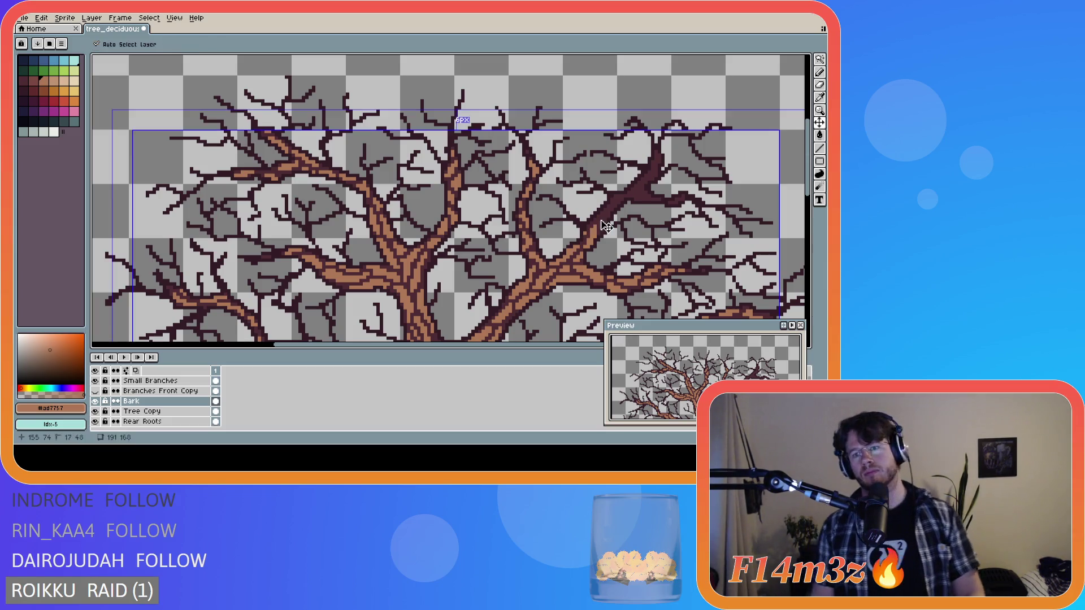
# - Extend the bark dashes up the right branch onto the upper right limb
pyautogui.click(597, 218)
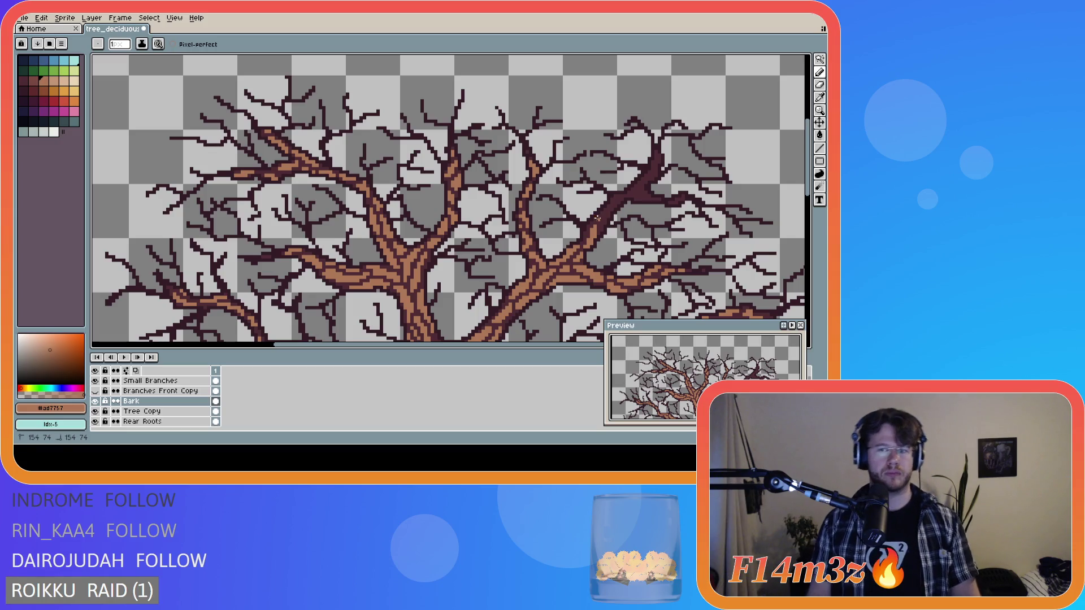
pyautogui.click(594, 218)
pyautogui.moveTo(598, 213); pyautogui.dragTo(610, 207)
pyautogui.click(597, 218)
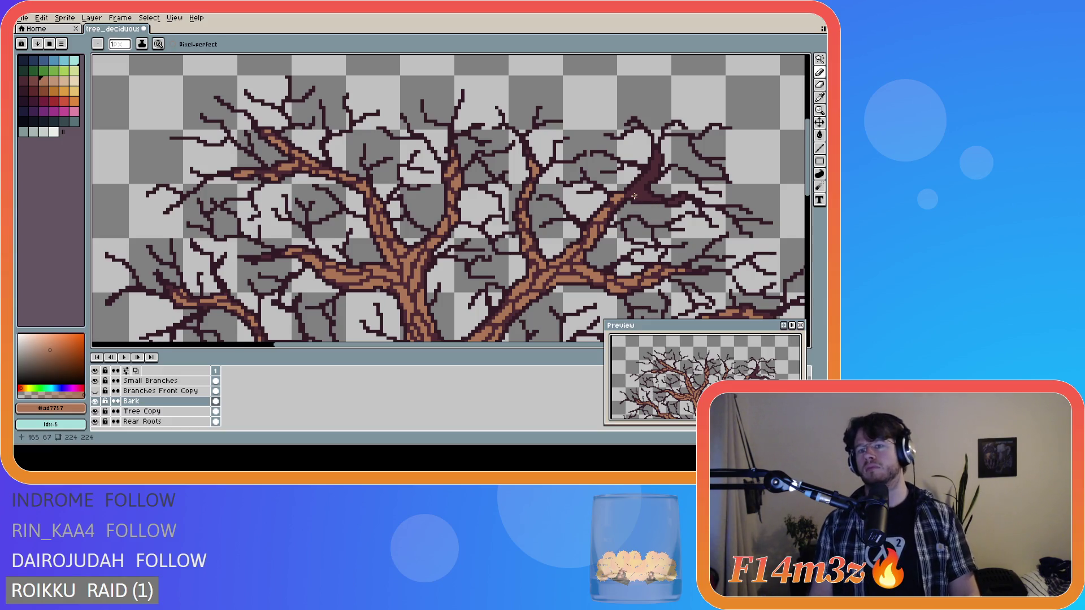
pyautogui.moveTo(639, 198)
pyautogui.mouseDown()
pyautogui.moveTo(633, 190)
pyautogui.moveTo(656, 162)
pyautogui.mouseUp()
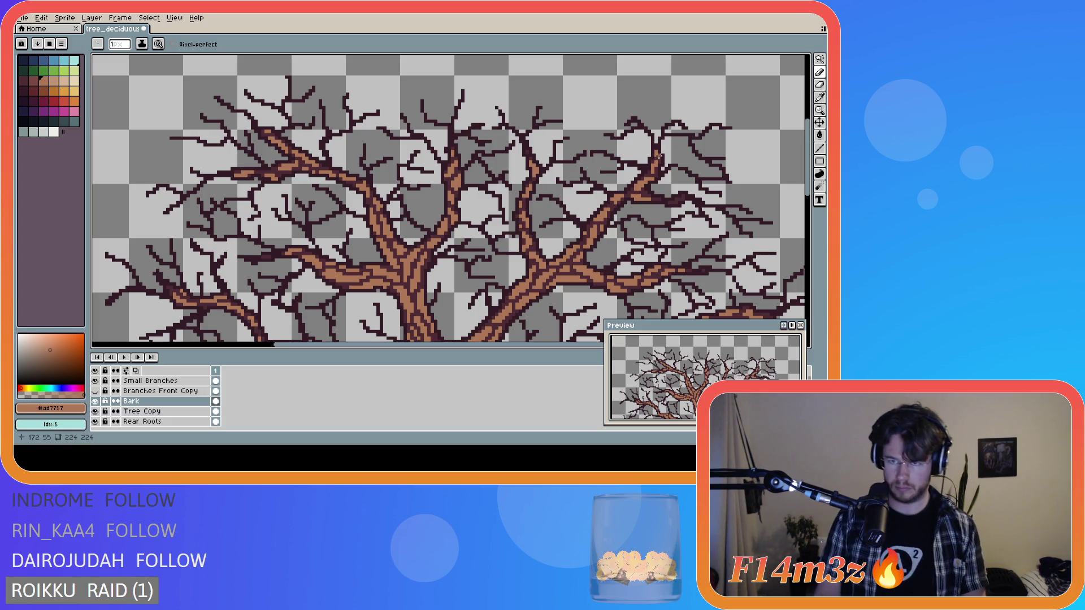
pyautogui.press('ctrl')
pyautogui.press('ctrl')
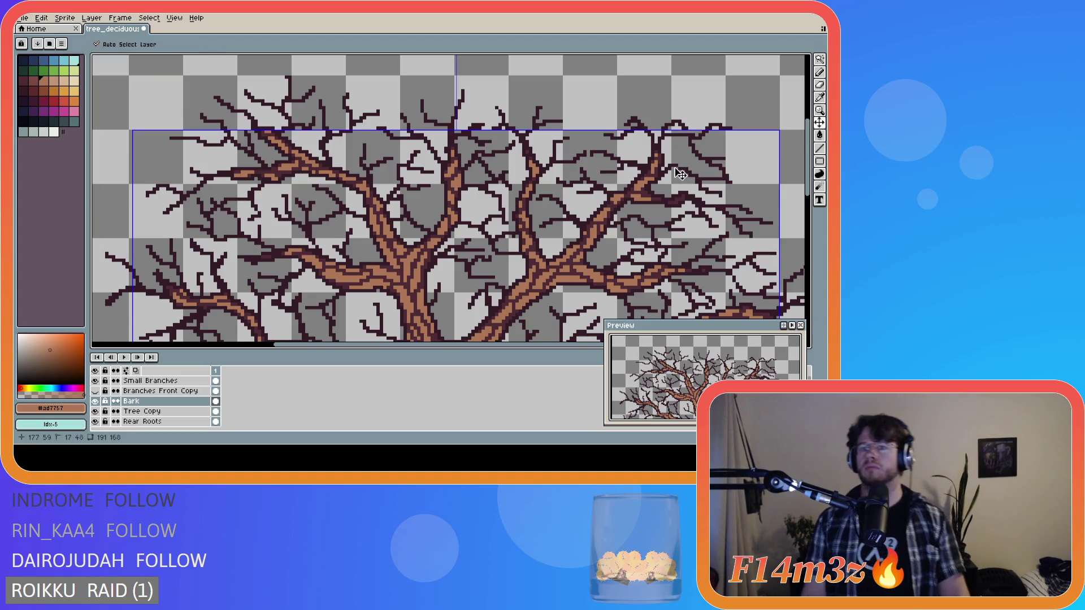
pyautogui.press('ctrl')
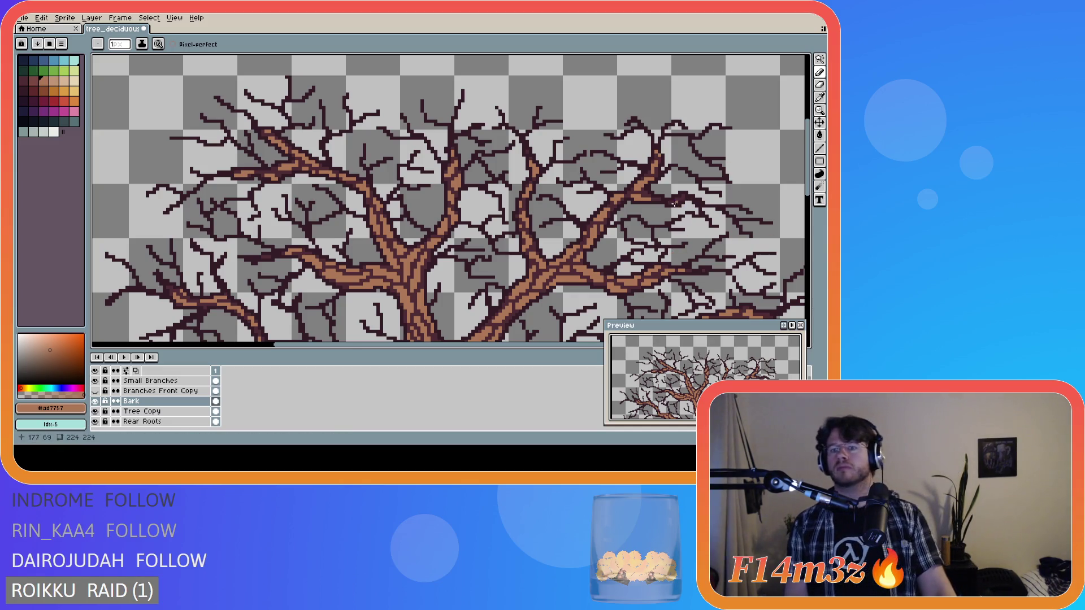
pyautogui.press('ctrl')
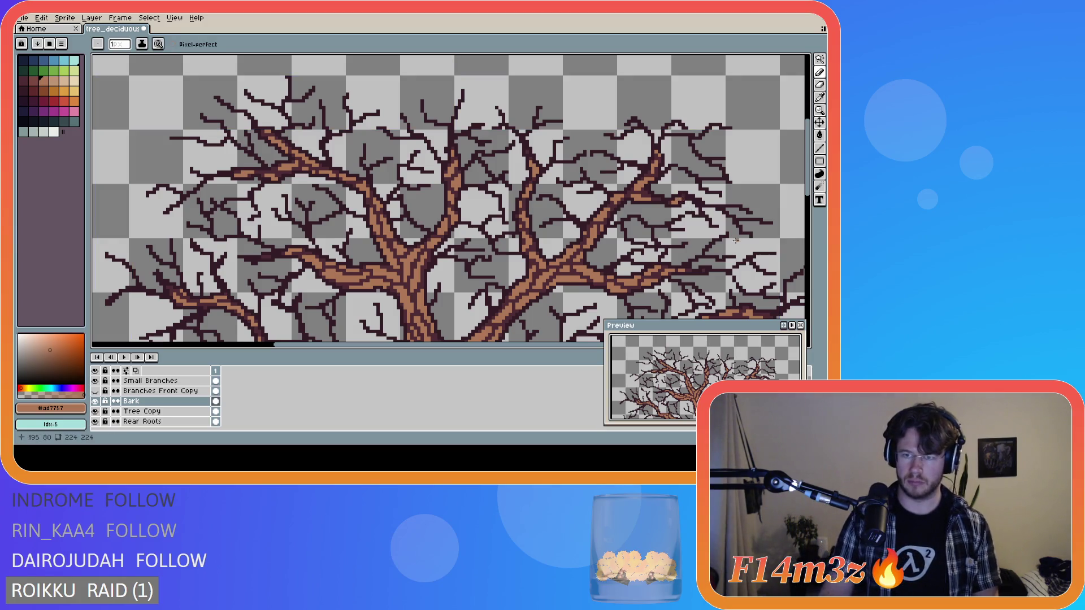
# - Zoom out and scroll to view the whole tree
pyautogui.scroll(-1, 737, 226)
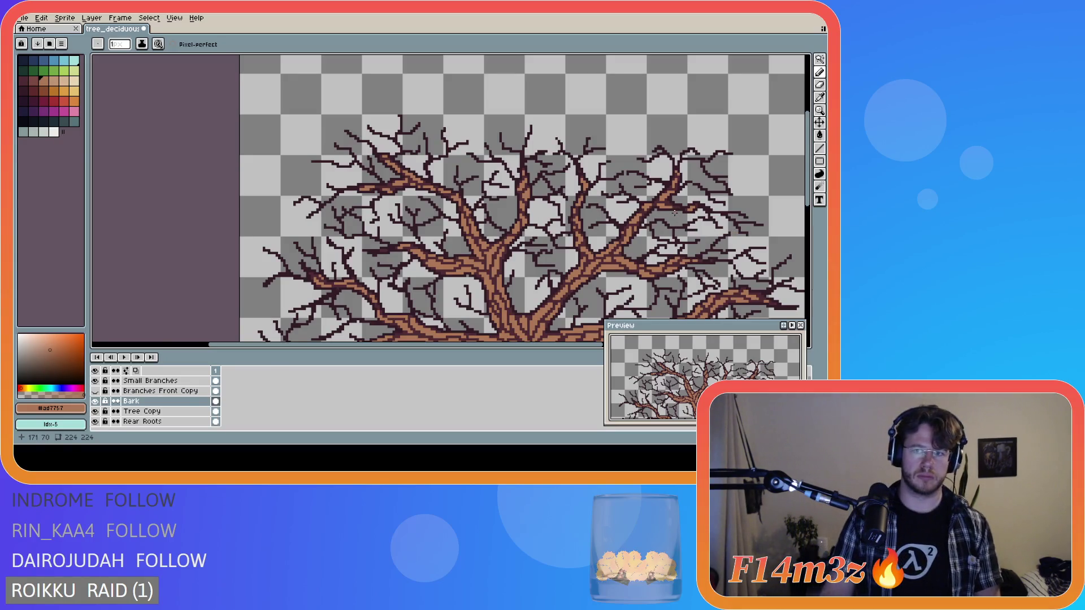
pyautogui.scroll(1, 674, 212)
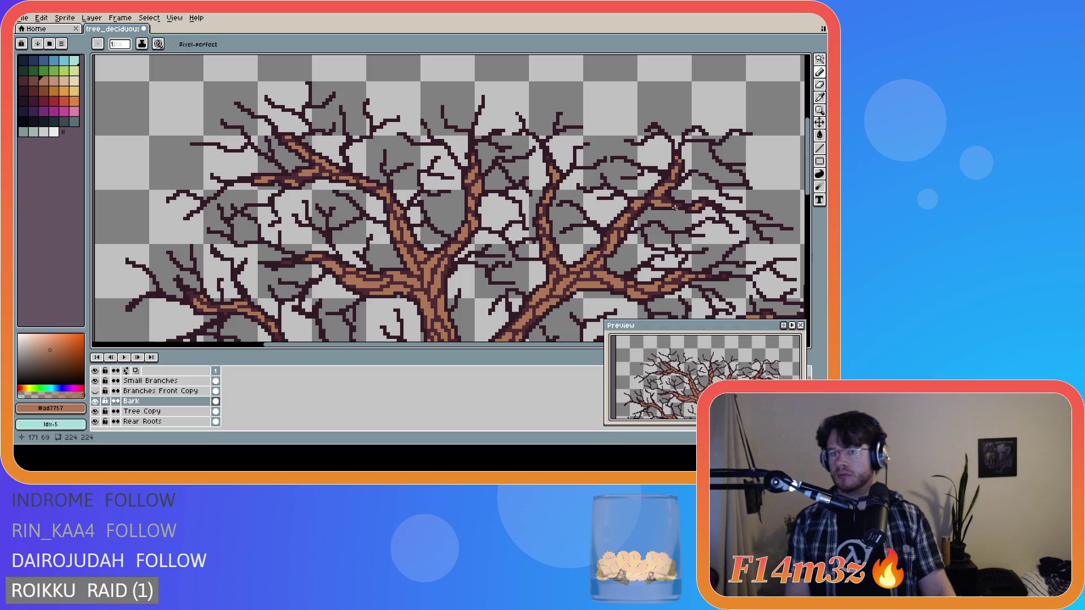
pyautogui.press('ctrl')
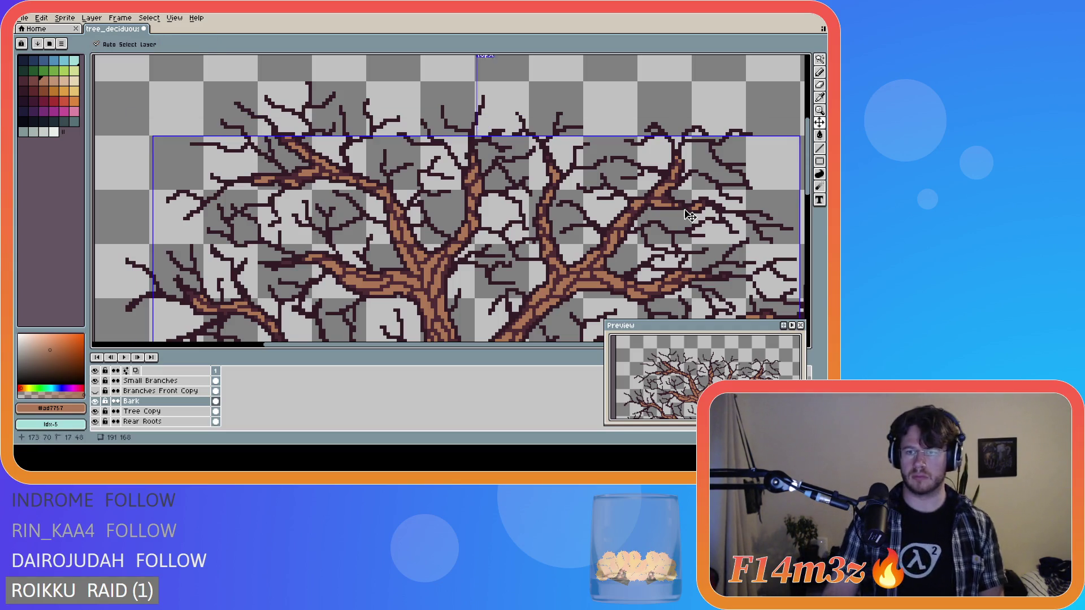
pyautogui.scroll(-2, 720, 266)
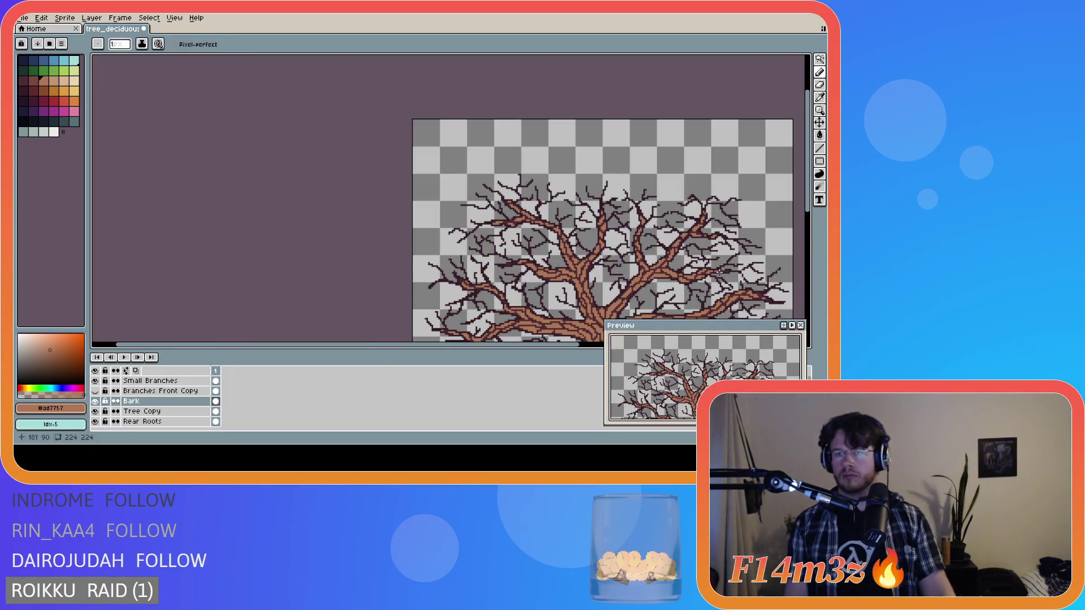
pyautogui.scroll(-2, 754, 240)
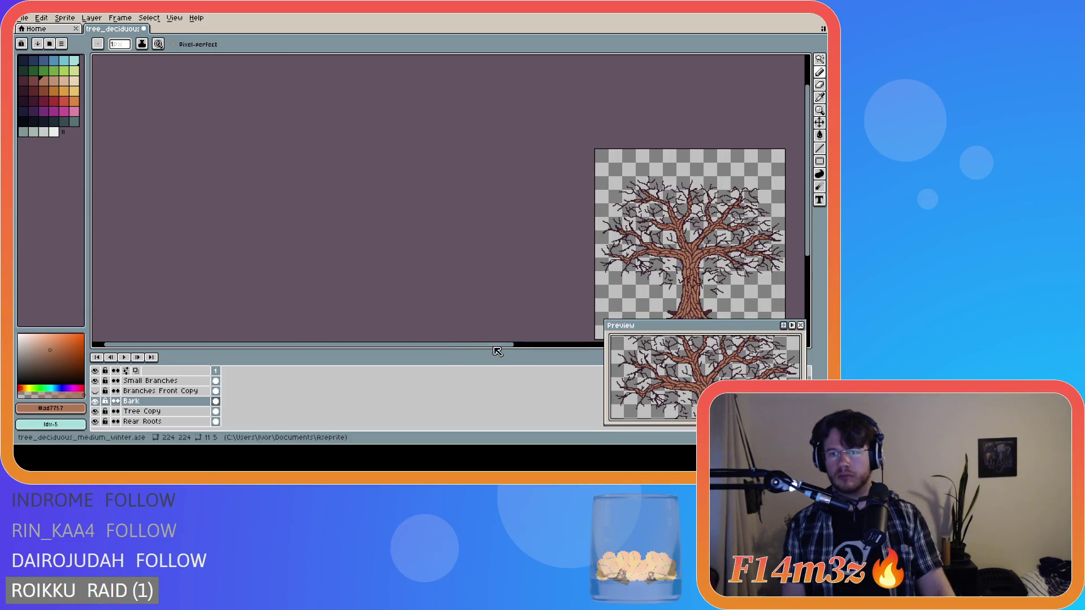
pyautogui.moveTo(494, 345); pyautogui.dragTo(613, 346)
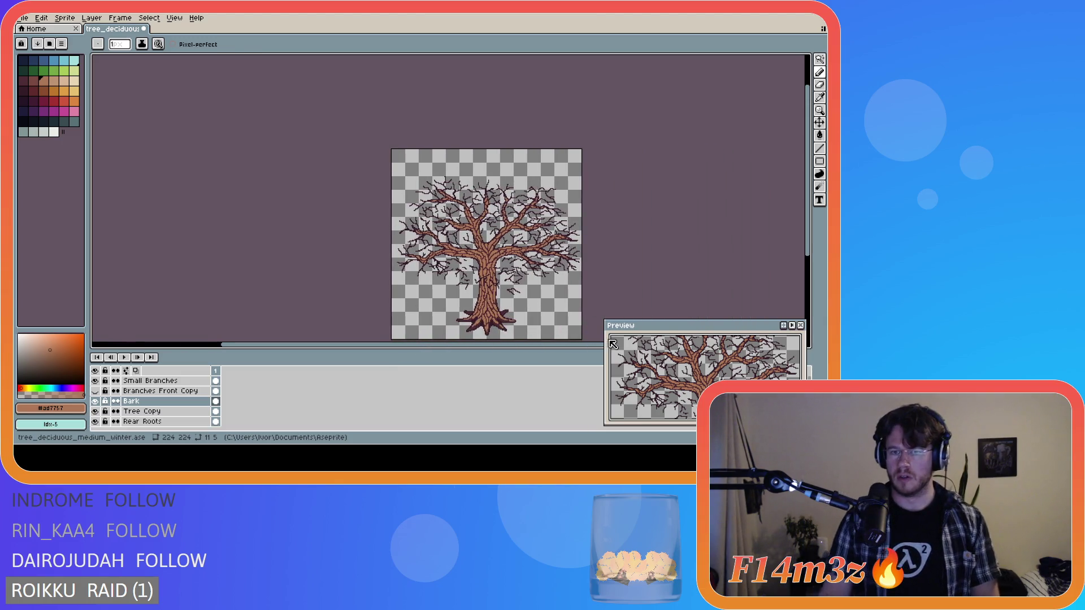
pyautogui.moveTo(807, 242); pyautogui.dragTo(801, 253)
# - Make the Branches Front Copy layer visible again and zoom into the canvas
pyautogui.scroll(1, 570, 280)
pyautogui.scroll(-1, 570, 279)
pyautogui.scroll(1, 590, 274)
pyautogui.scroll(-1, 593, 276)
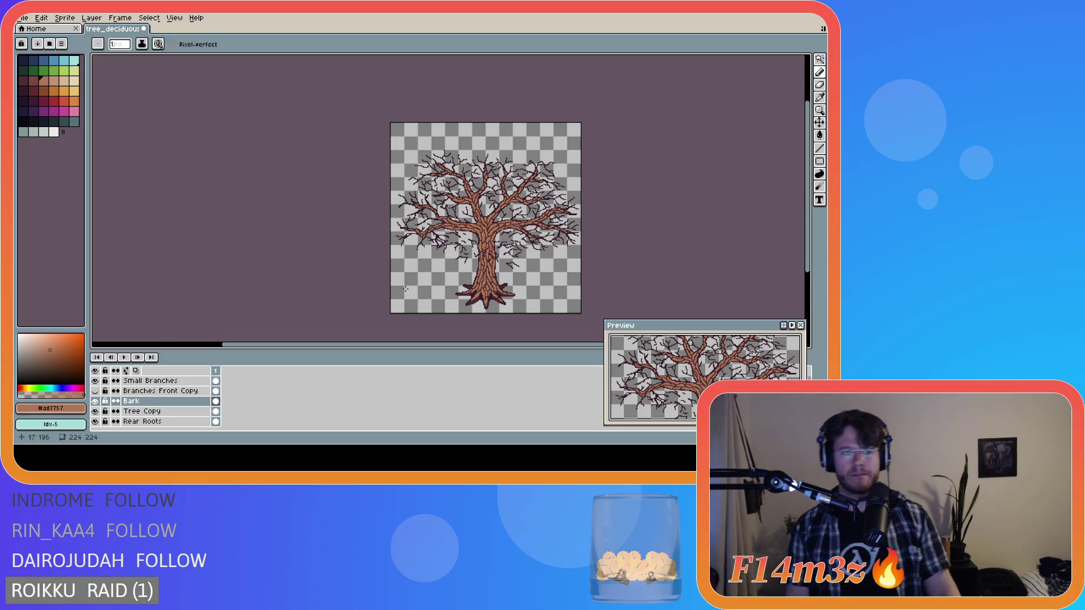
pyautogui.click(96, 391)
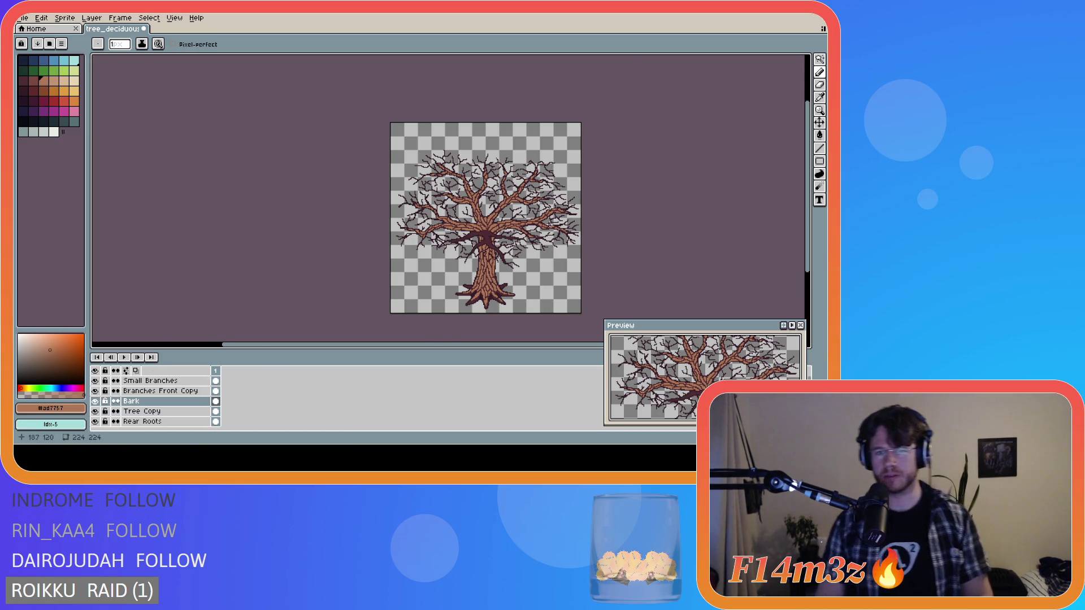
pyautogui.scroll(1, 513, 240)
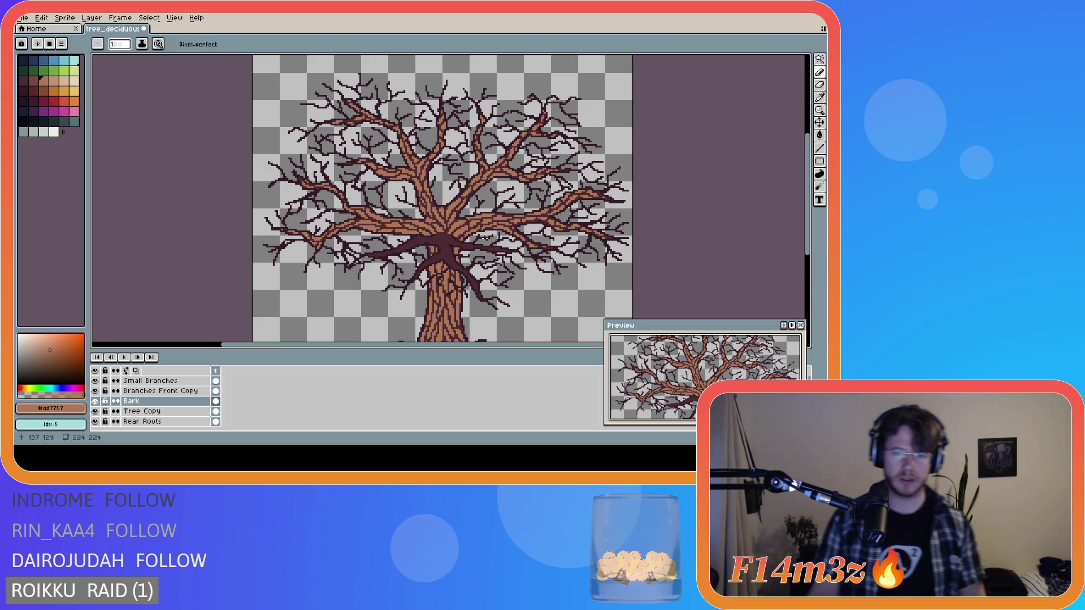
# - Create a new empty layer above Branches Front Copy and name it 'Bark Front'
pyautogui.click(164, 393)
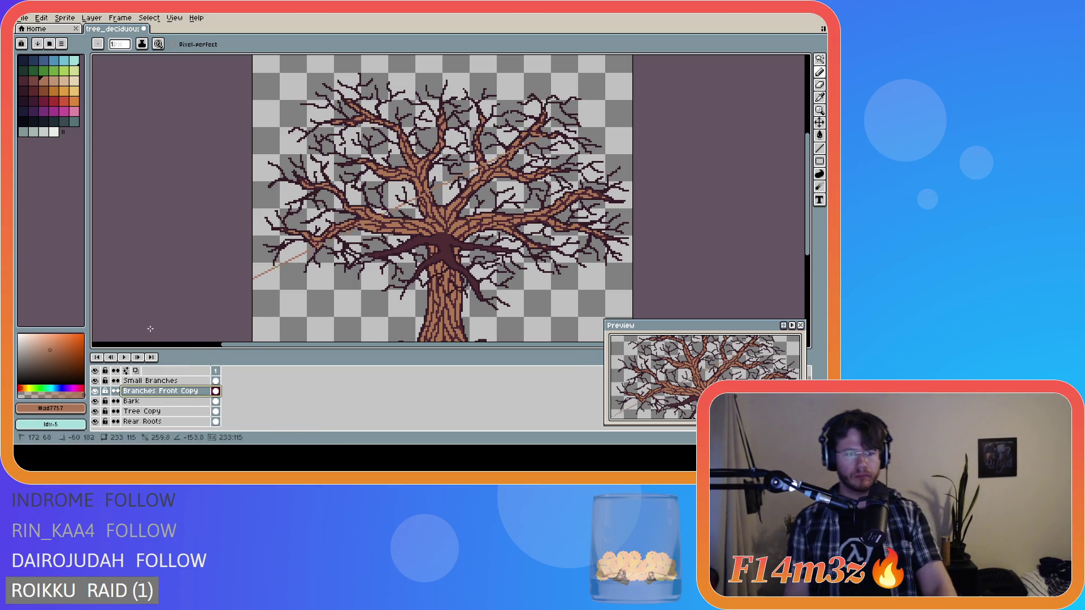
pyautogui.hotkey('shift', 'n')
pyautogui.doubleClick(165, 394)
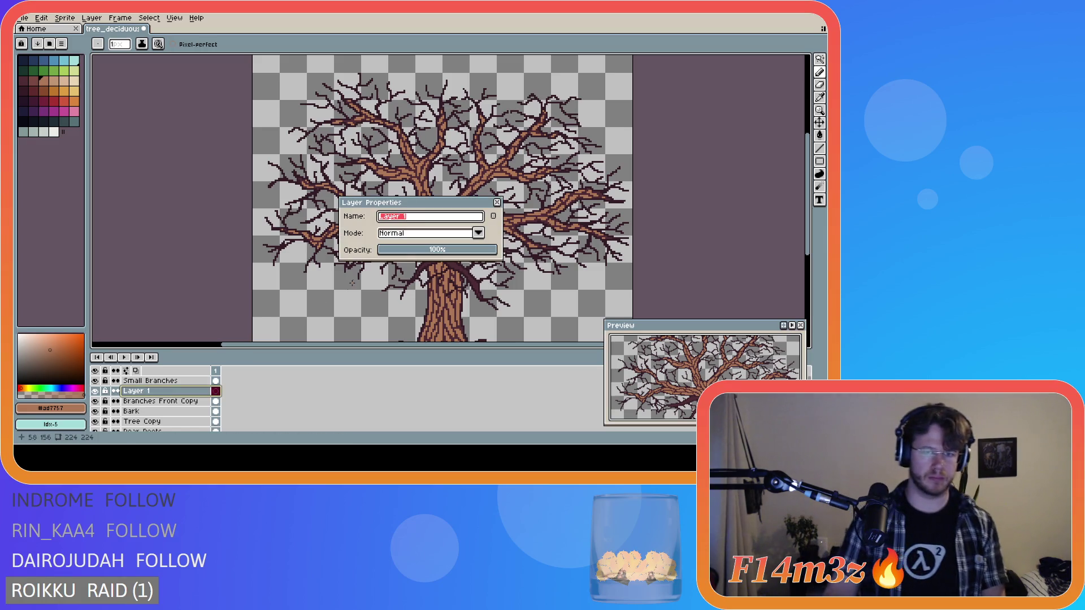
pyautogui.write('Bark front')
pyautogui.press('BackSpace')
pyautogui.press('BackSpace')
pyautogui.press('BackSpace')
pyautogui.press('BackSpace')
pyautogui.press('BackSpace')
pyautogui.write('ont')
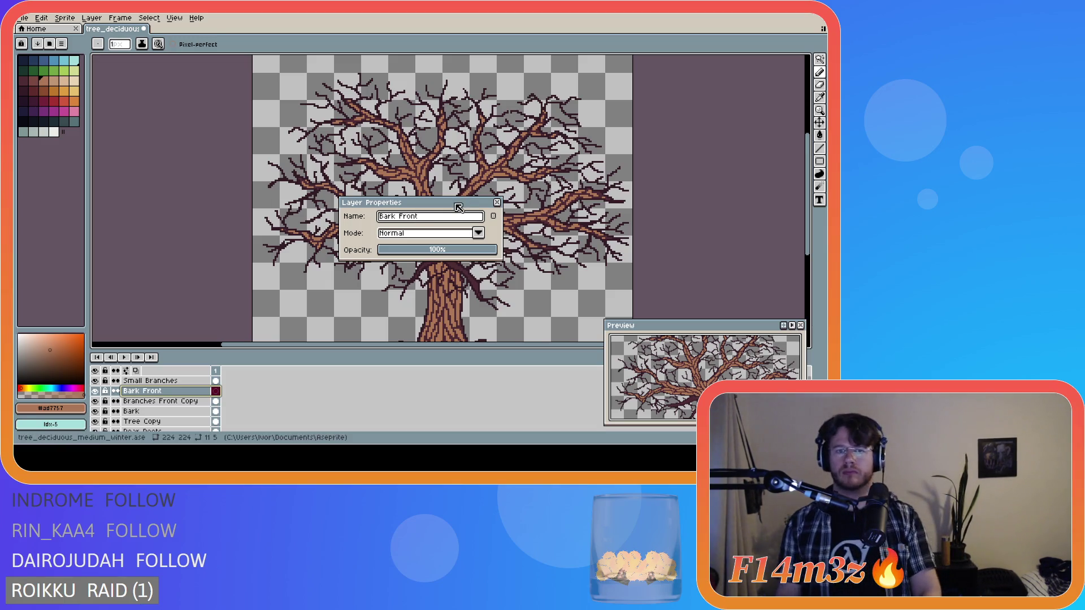
pyautogui.press('Return')
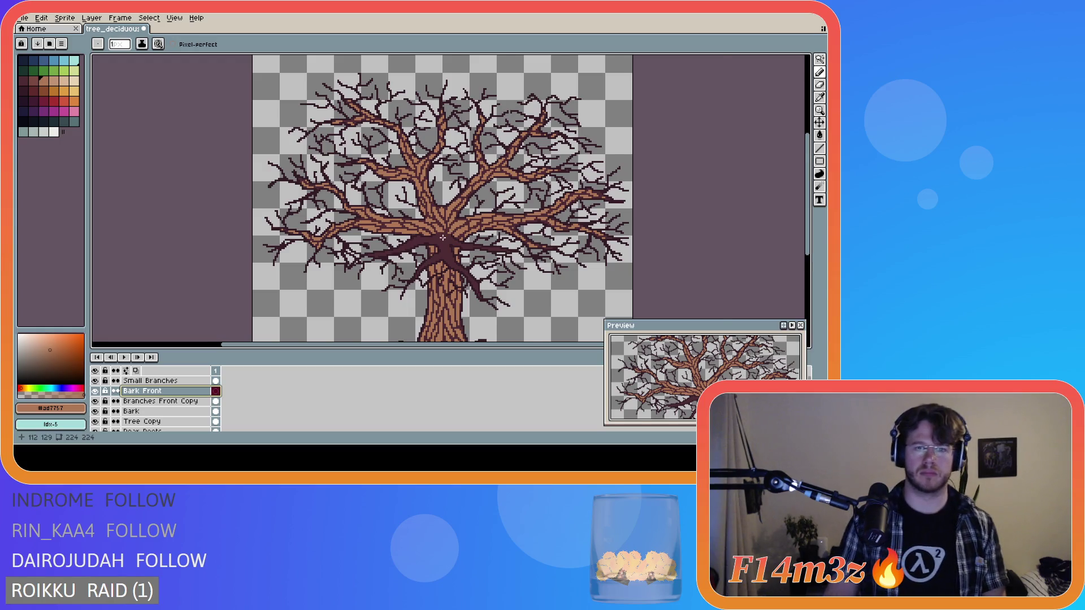
pyautogui.scroll(1, 441, 233)
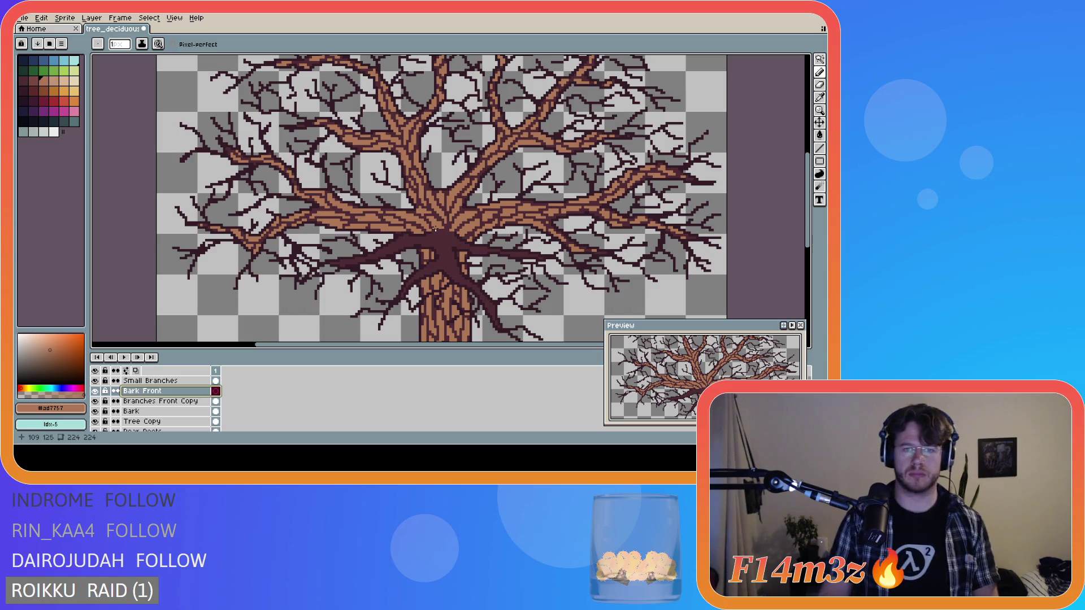
# - Pencil brown bark strokes over the front branches at the trunk centre, plus one along the left branch
pyautogui.moveTo(435, 229)
pyautogui.mouseDown()
pyautogui.moveTo(429, 237)
pyautogui.moveTo(454, 237)
pyautogui.mouseUp()
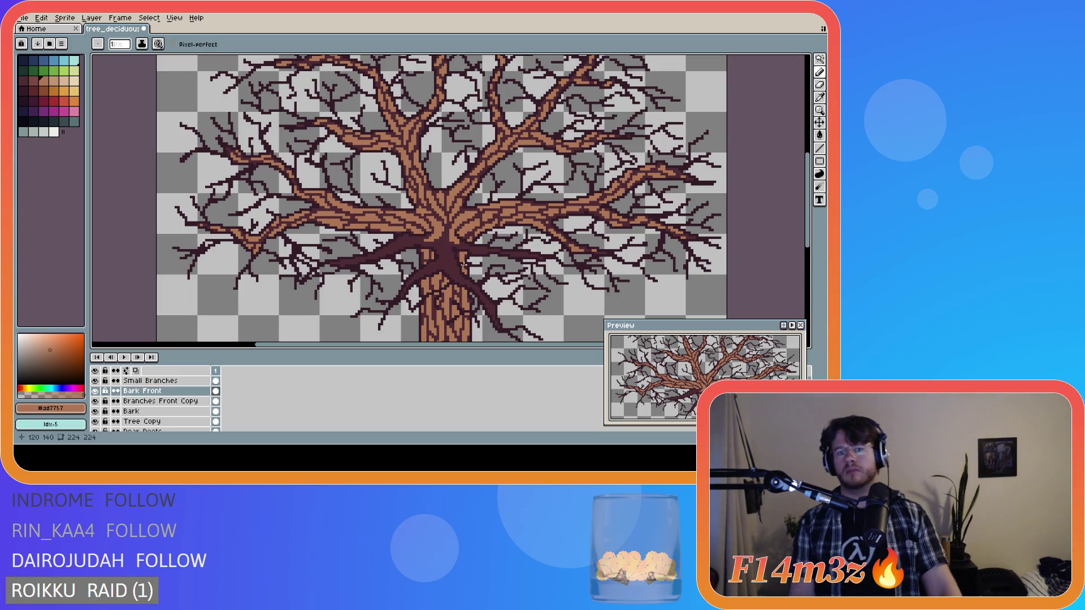
pyautogui.scroll(1, 445, 238)
pyautogui.moveTo(443, 239); pyautogui.dragTo(436, 251)
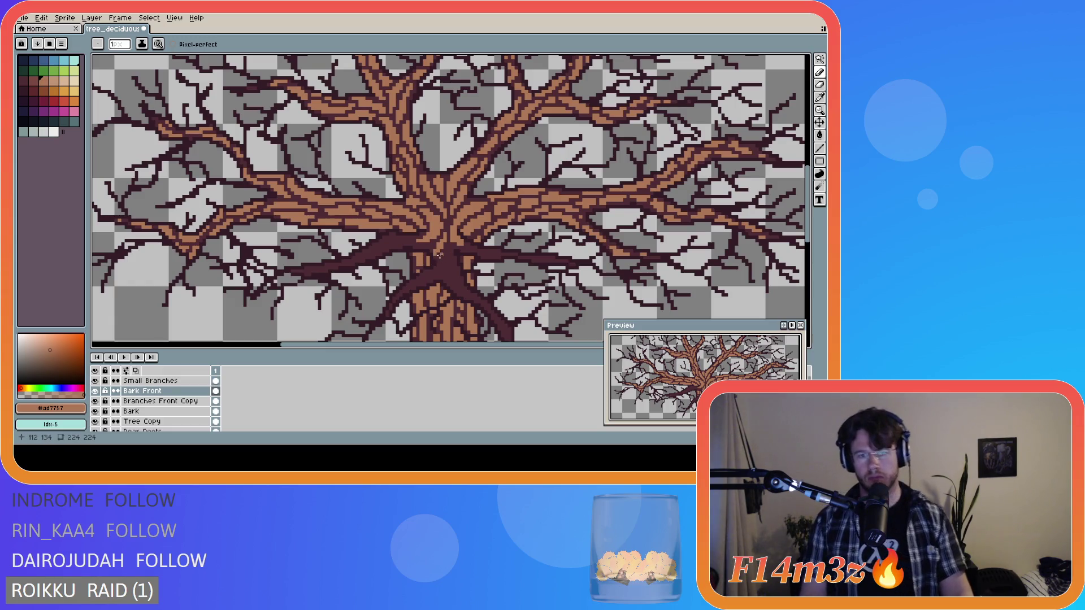
pyautogui.moveTo(439, 255); pyautogui.dragTo(448, 261)
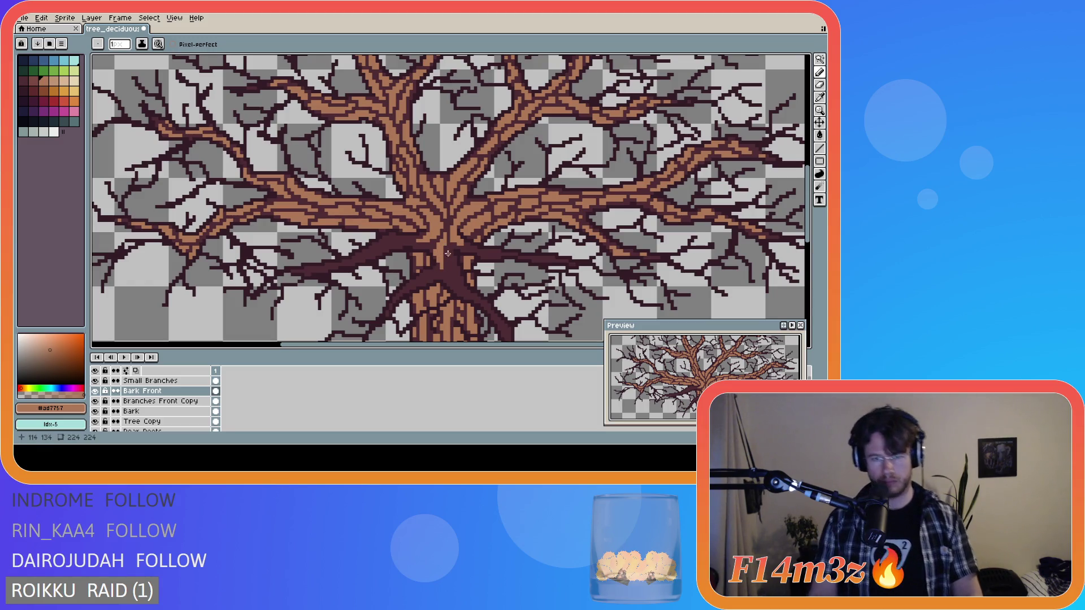
pyautogui.moveTo(452, 251)
pyautogui.mouseDown()
pyautogui.moveTo(462, 281)
pyautogui.moveTo(450, 252)
pyautogui.mouseUp()
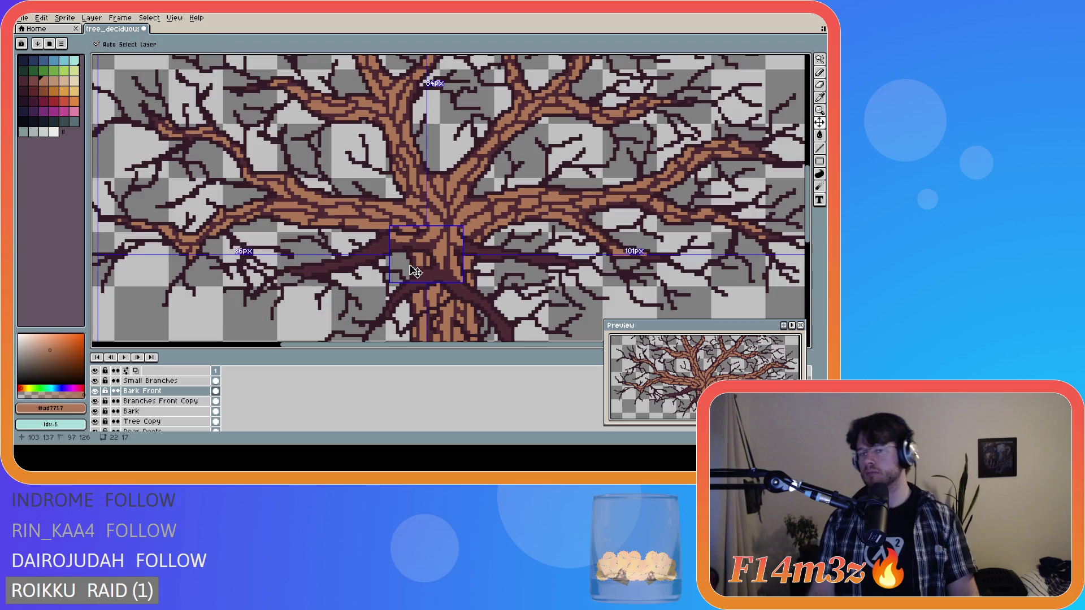
pyautogui.moveTo(406, 237); pyautogui.dragTo(393, 236)
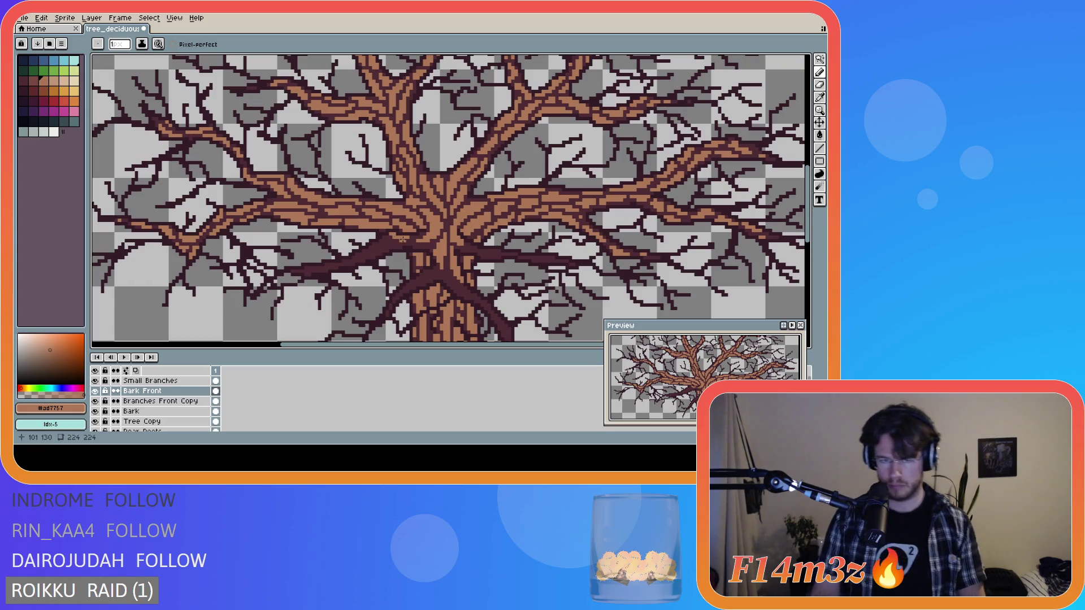
# - Draw short bark strokes along the left front branch next to the trunk
pyautogui.click(408, 237)
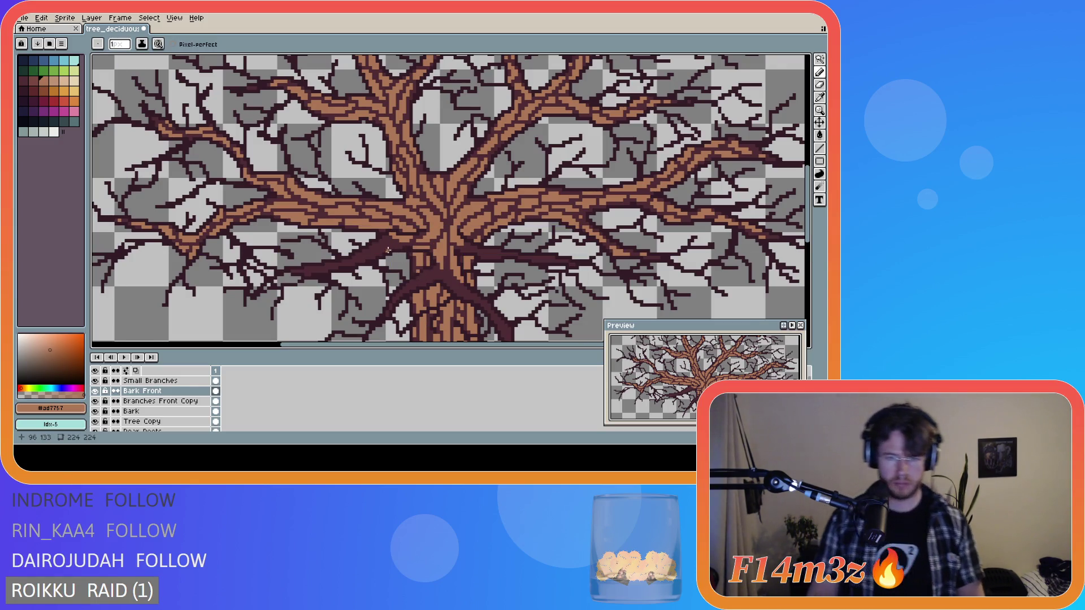
pyautogui.press('ctrl')
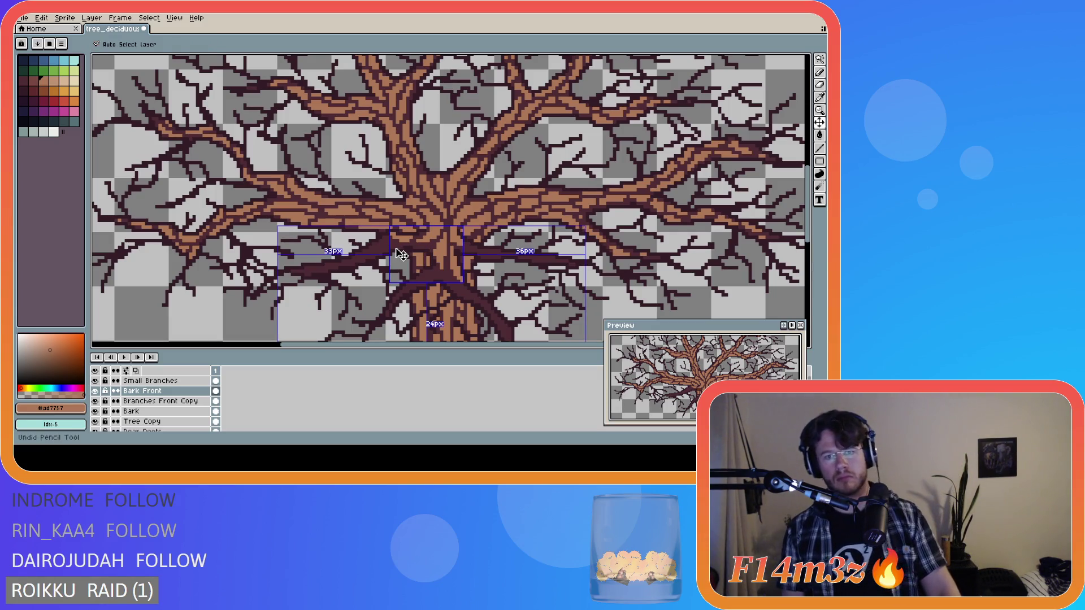
pyautogui.moveTo(418, 247); pyautogui.dragTo(413, 249)
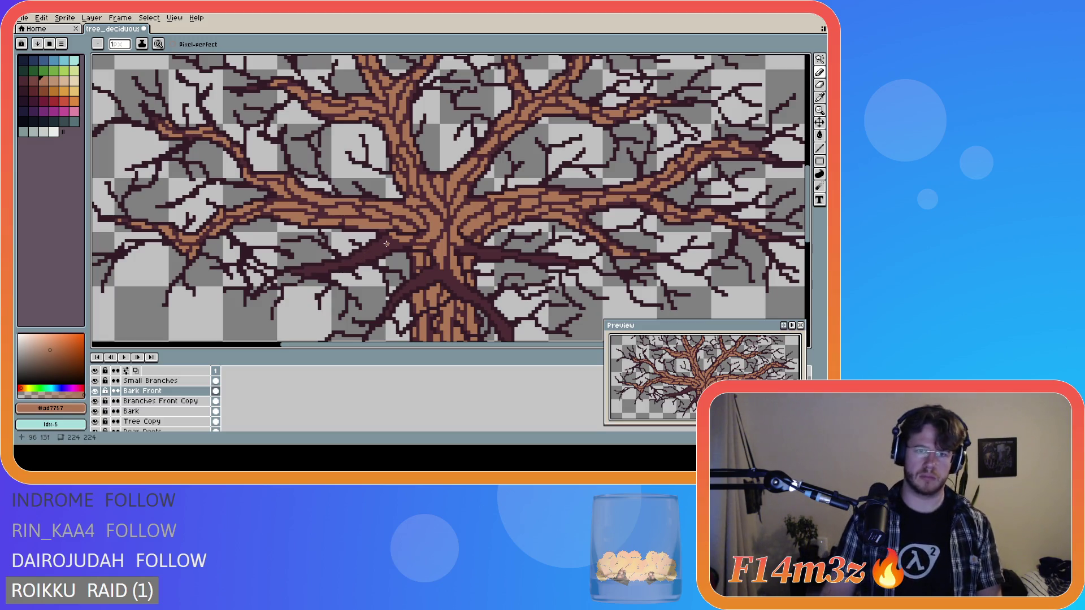
pyautogui.moveTo(400, 247)
pyautogui.mouseDown()
pyautogui.moveTo(317, 251)
pyautogui.moveTo(392, 248)
pyautogui.mouseUp()
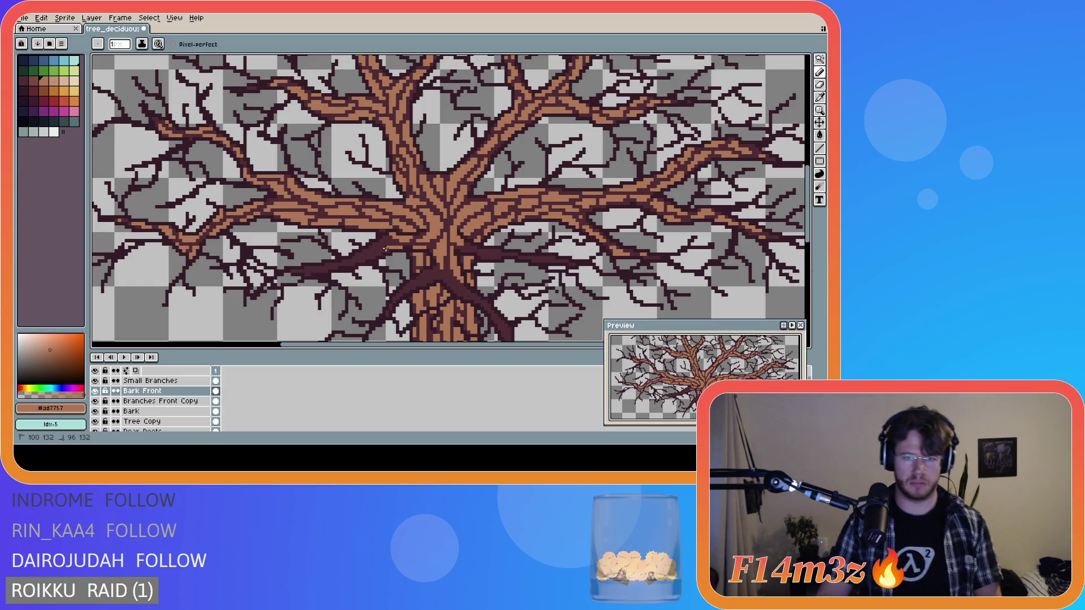
pyautogui.moveTo(382, 255); pyautogui.dragTo(382, 256)
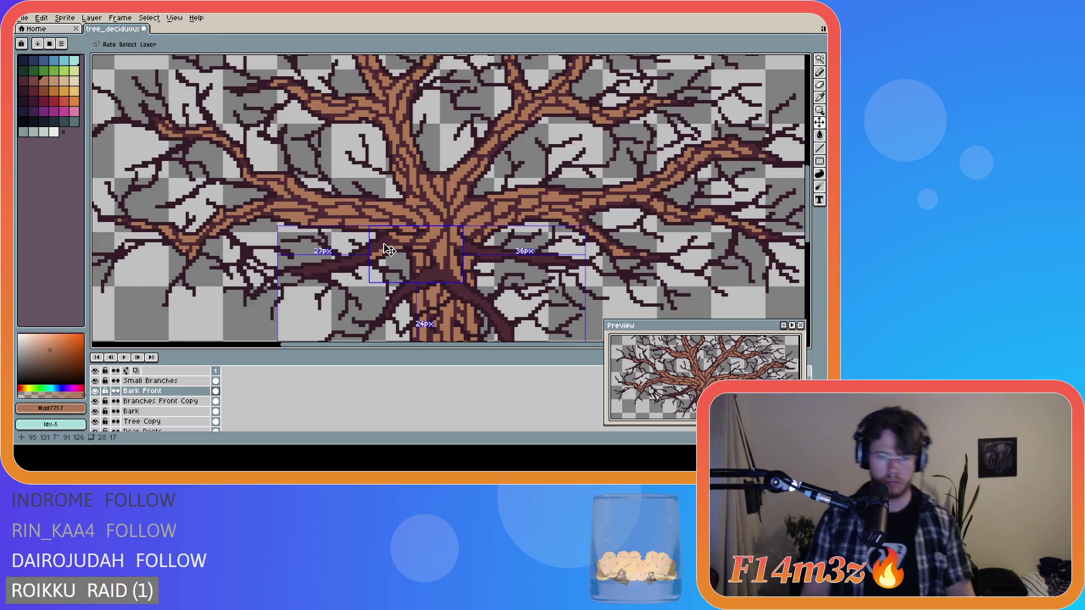
pyautogui.moveTo(385, 237); pyautogui.dragTo(376, 244)
# - Dab bark pixels and short strokes further out along the left front branch
pyautogui.click(368, 250)
pyautogui.click(359, 253)
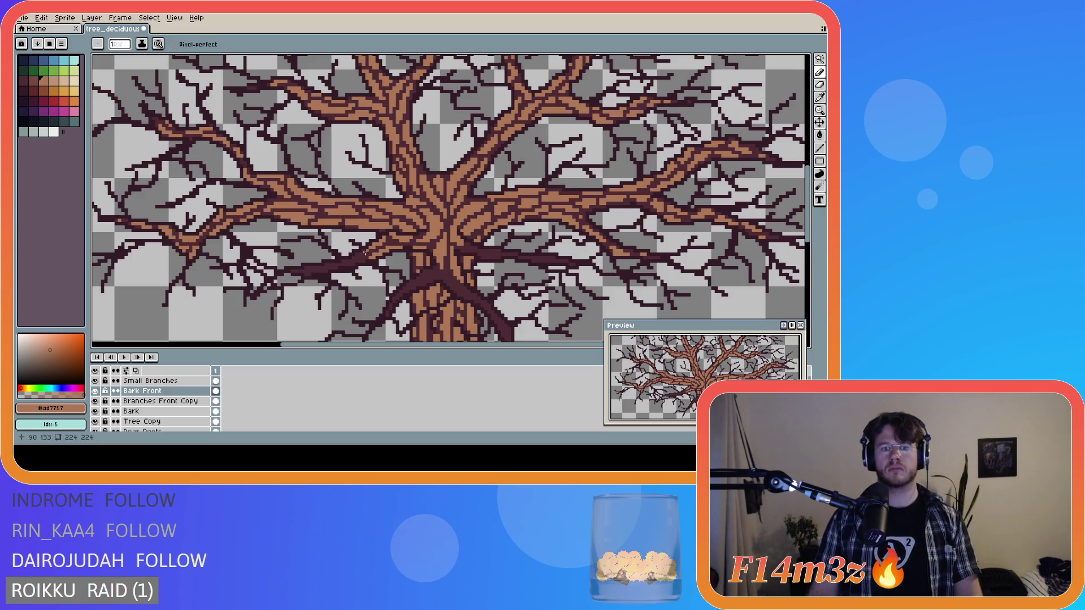
pyautogui.click(364, 254)
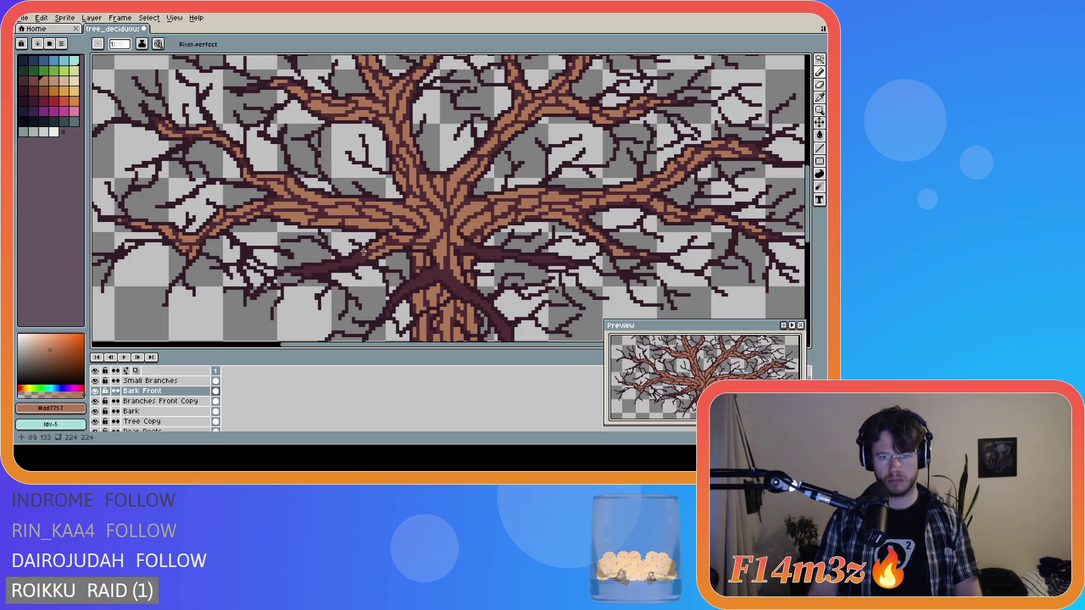
pyautogui.click(360, 257)
pyautogui.moveTo(360, 256); pyautogui.dragTo(353, 261)
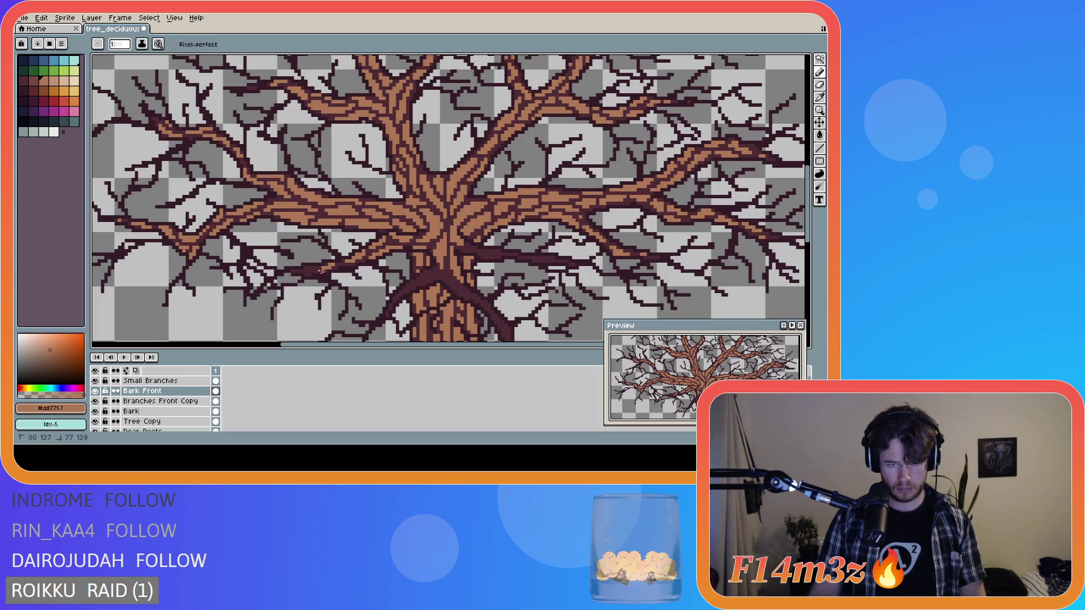
pyautogui.click(309, 267)
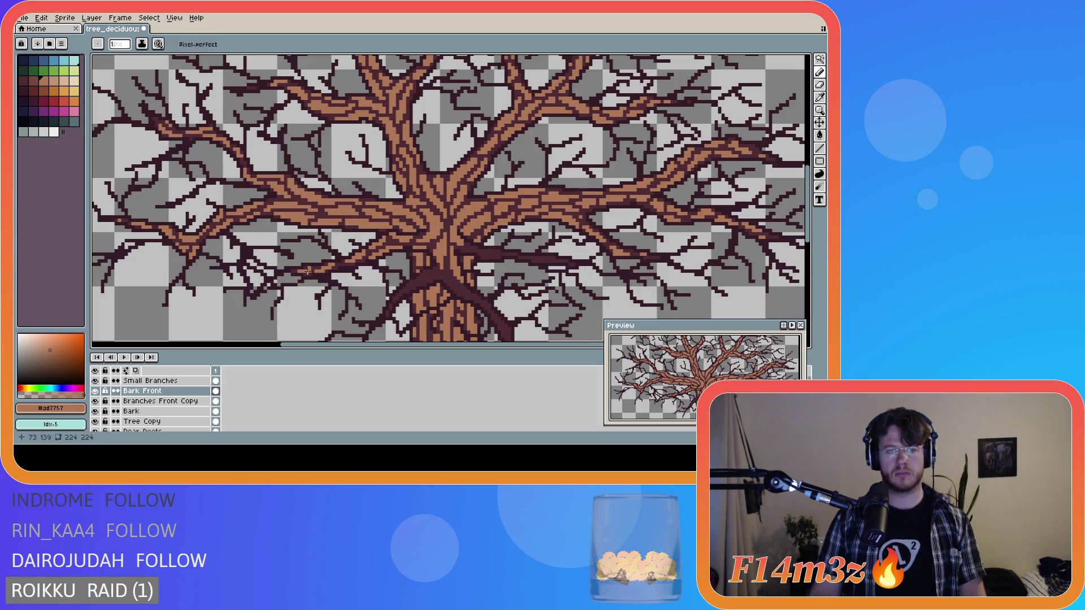
pyautogui.moveTo(294, 271); pyautogui.dragTo(302, 270)
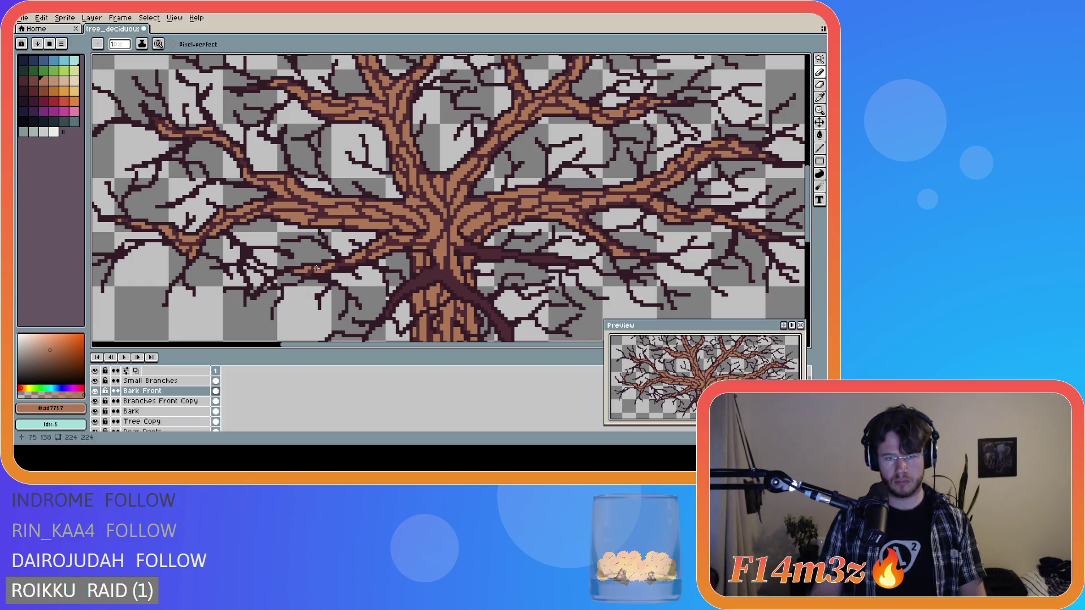
pyautogui.click(313, 268)
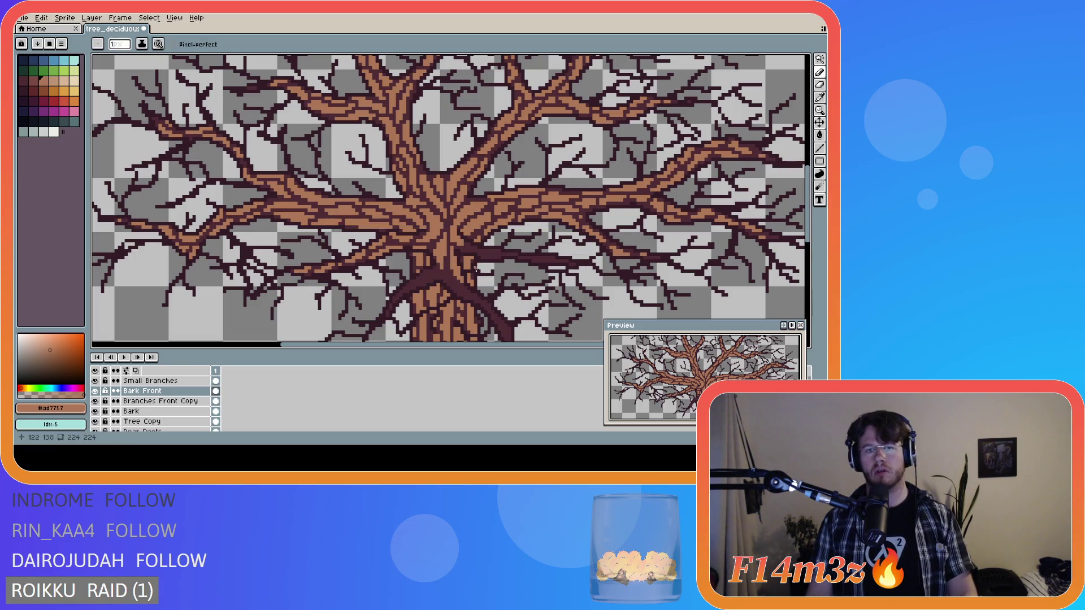
# - Review the whole tree zoomed out, then draw a short bark line on the right front branch
pyautogui.scroll(-2, 523, 288)
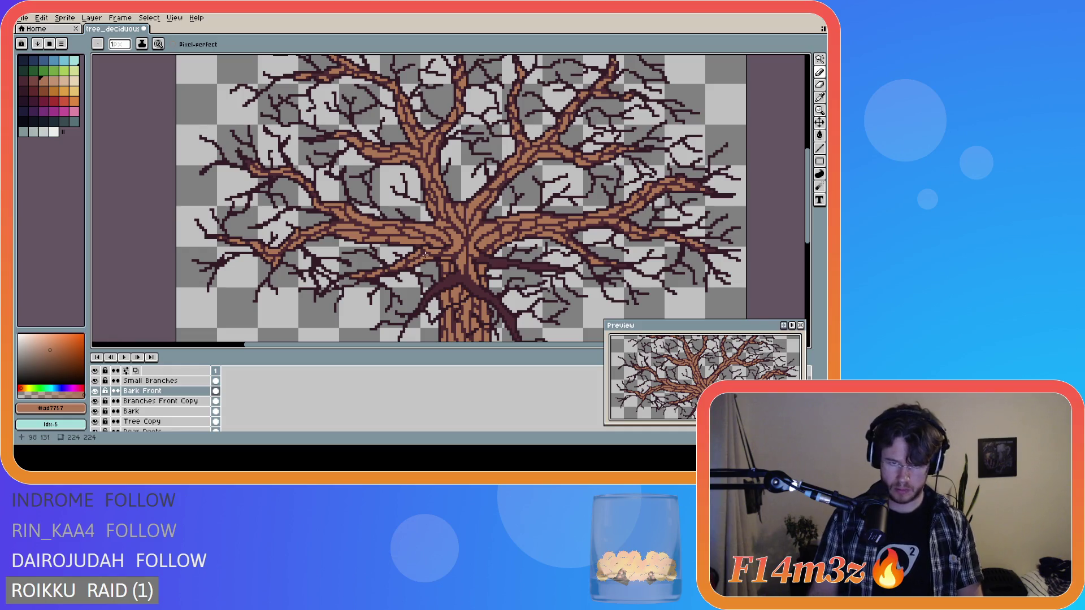
pyautogui.scroll(1, 423, 253)
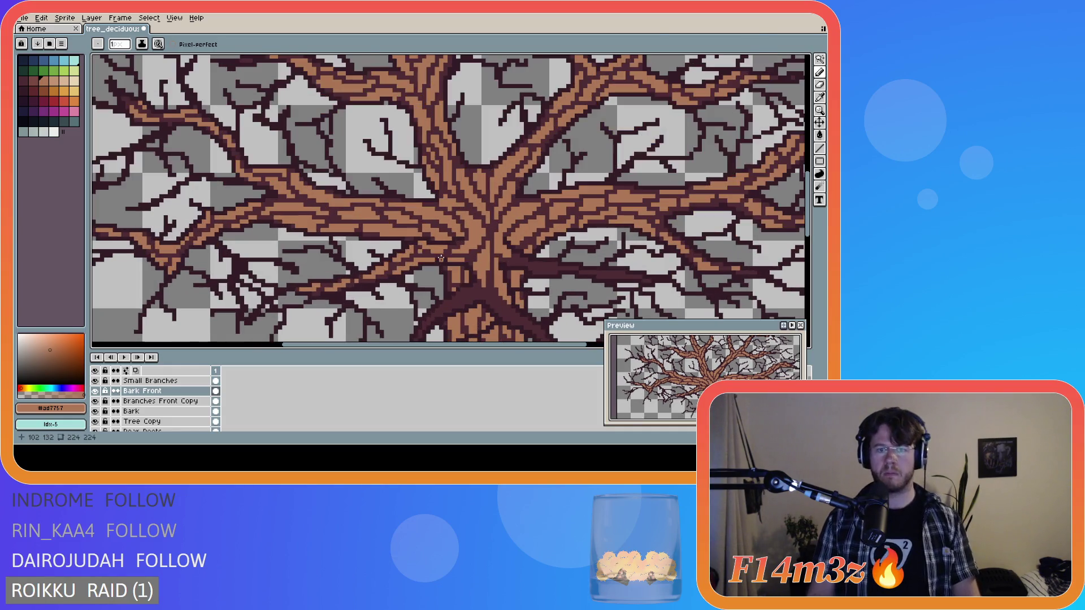
pyautogui.scroll(1, 423, 254)
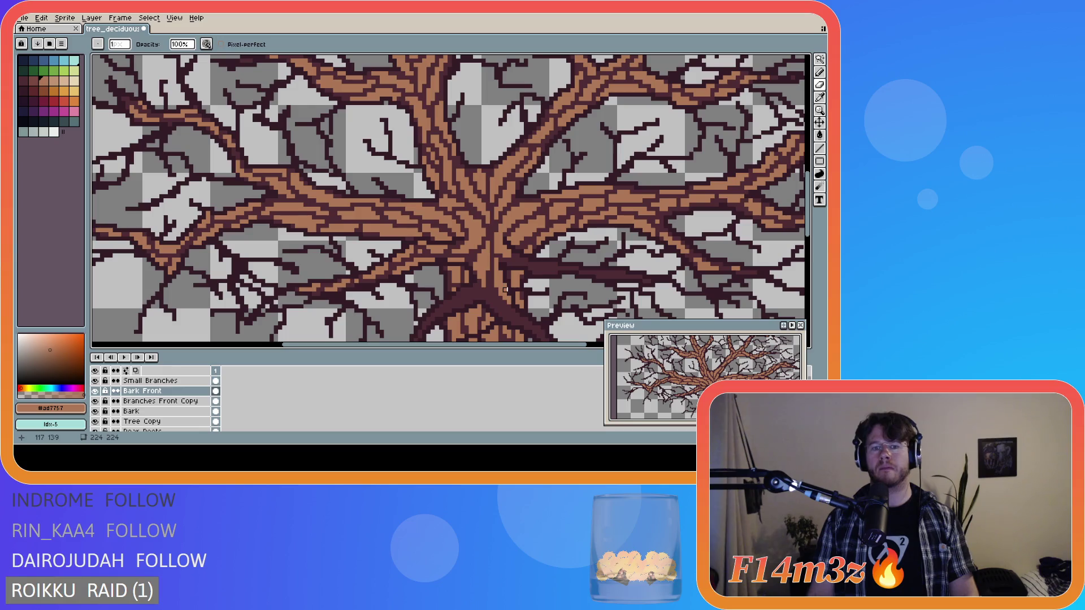
pyautogui.scroll(-3, 428, 251)
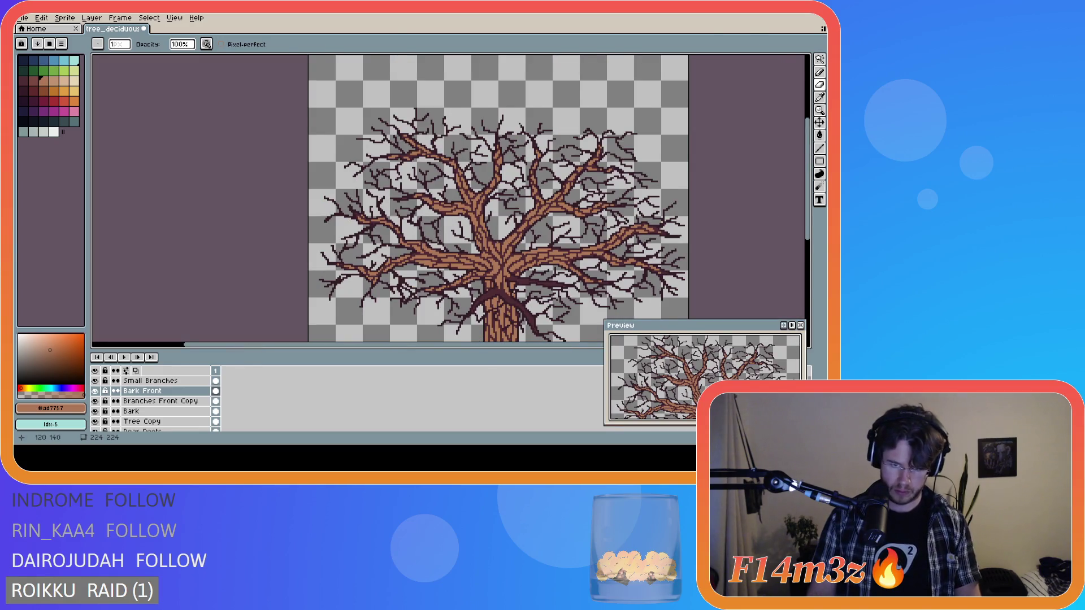
pyautogui.scroll(1, 512, 265)
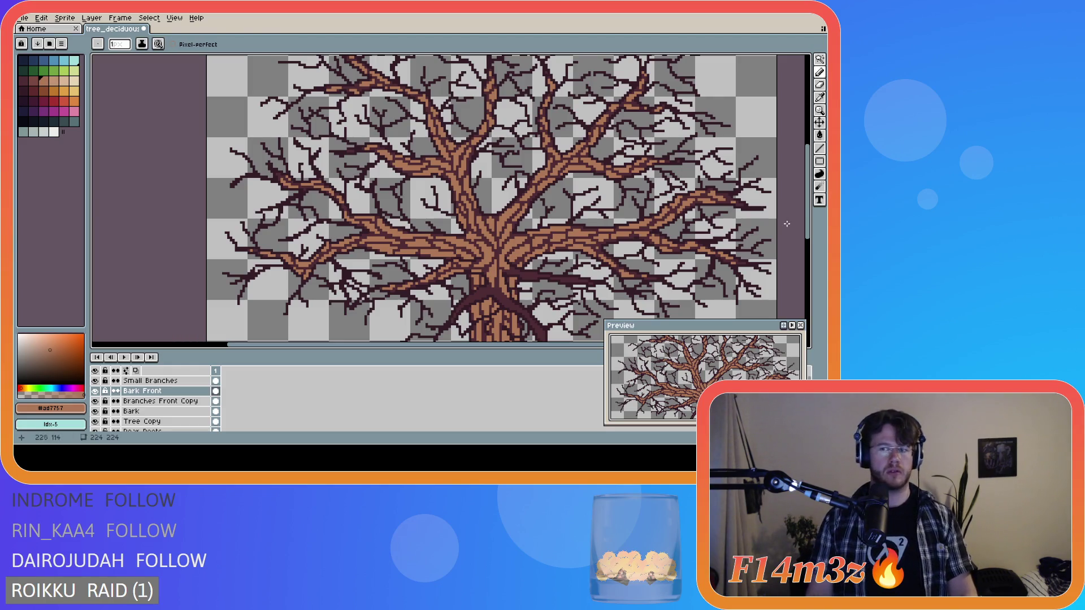
pyautogui.moveTo(808, 226); pyautogui.dragTo(811, 261)
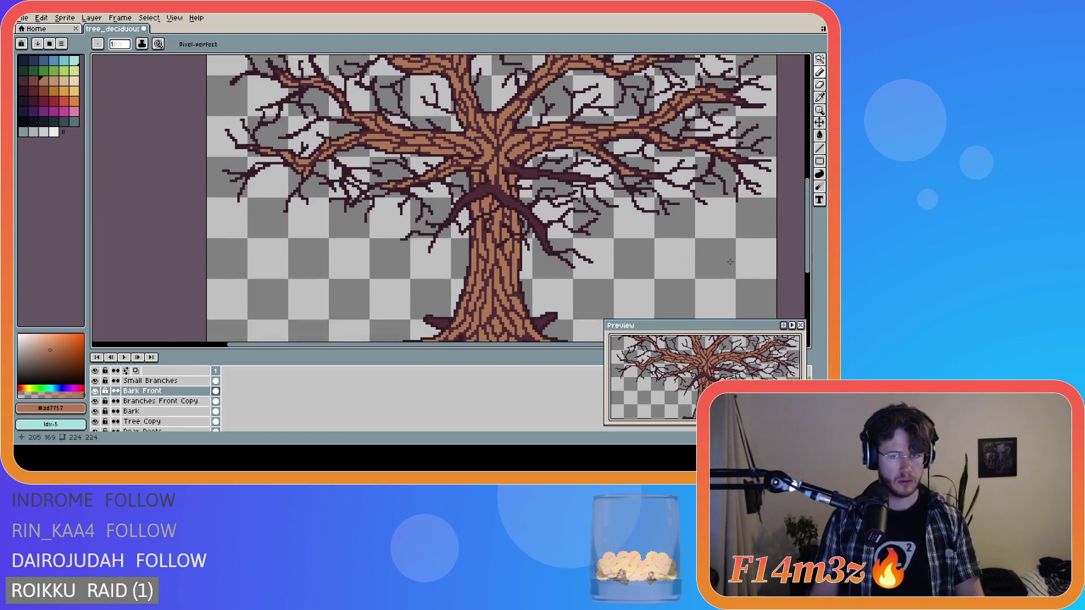
pyautogui.moveTo(442, 352); pyautogui.dragTo(518, 314)
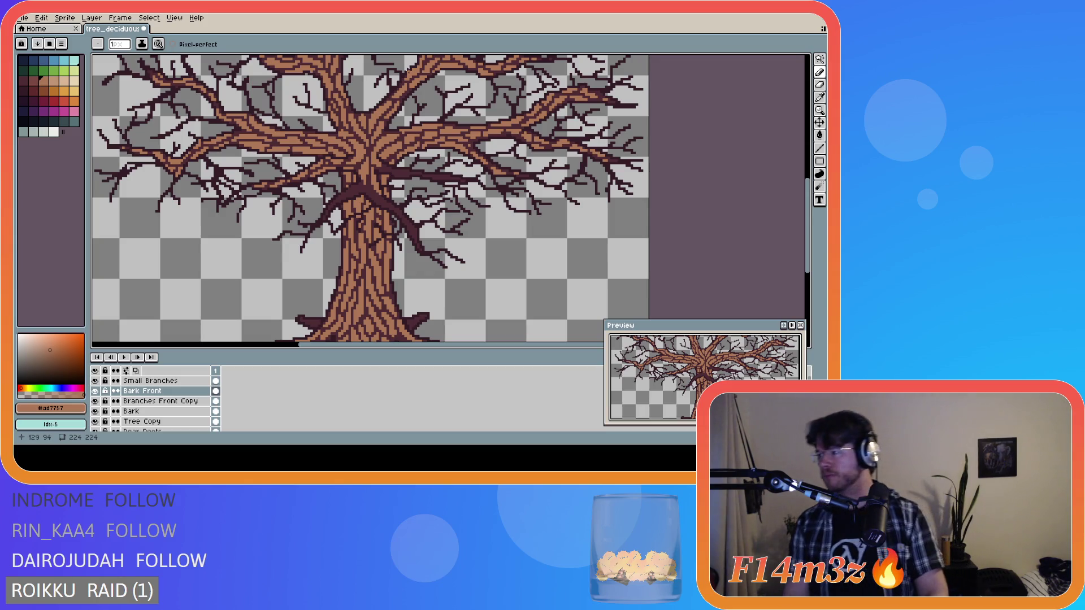
pyautogui.scroll(2, 402, 169)
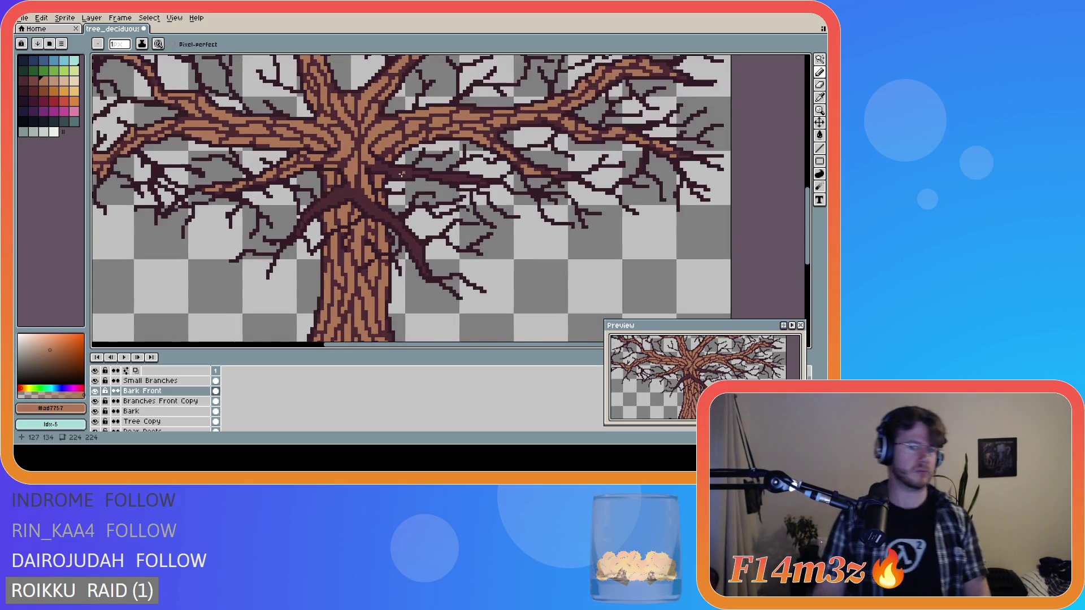
pyautogui.moveTo(372, 167)
pyautogui.mouseDown()
pyautogui.moveTo(402, 178)
pyautogui.moveTo(407, 170)
pyautogui.mouseUp()
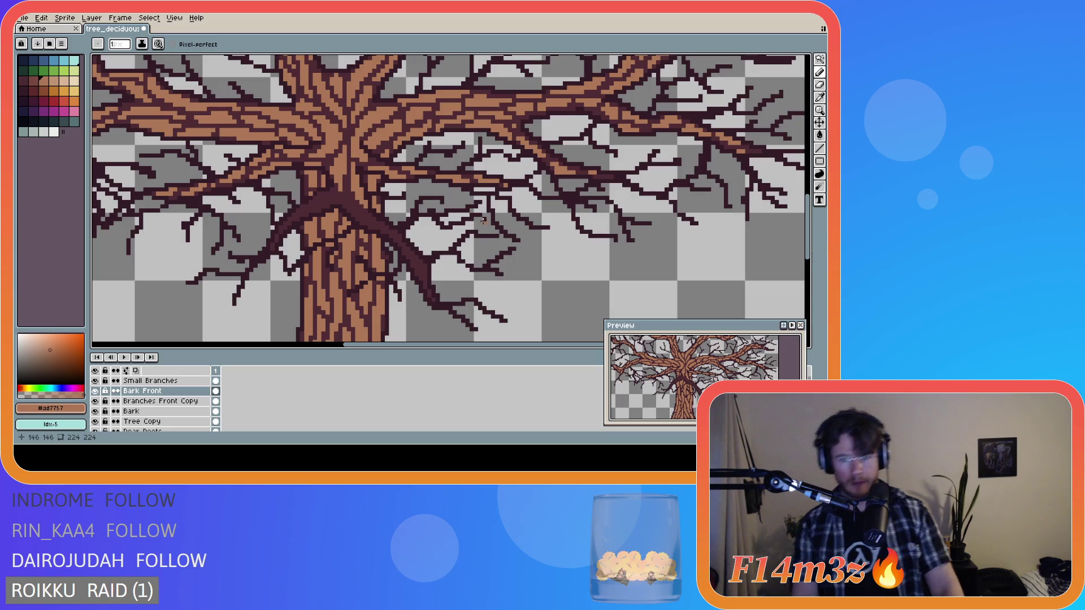
# - Redraw small bark lines on the trunk and at the front branch junction, erasing where needed
pyautogui.scroll(-4, 452, 223)
pyautogui.press('ctrl')
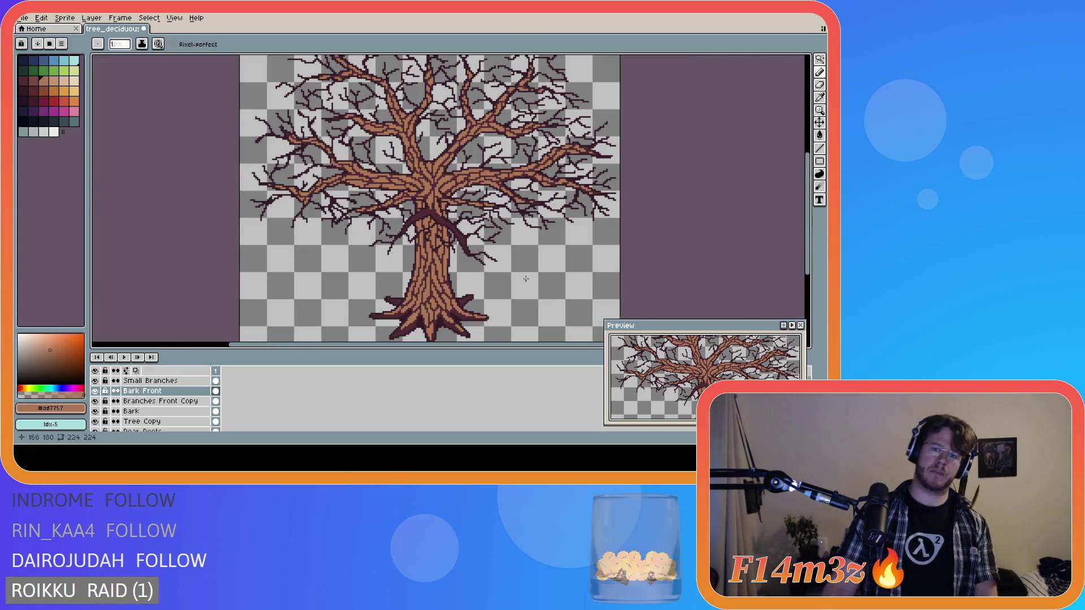
pyautogui.scroll(1, 417, 270)
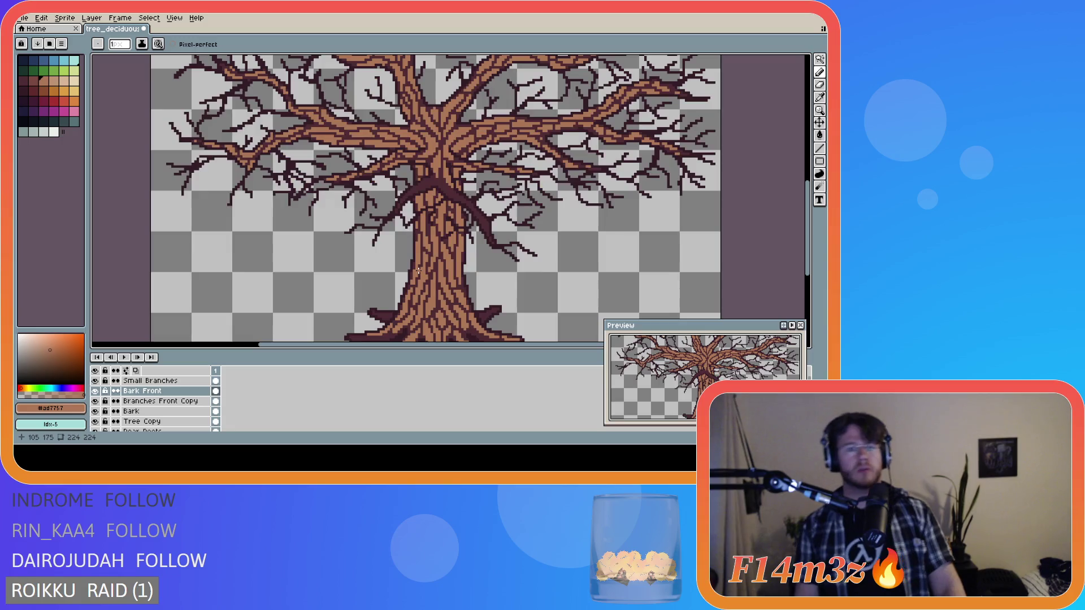
pyautogui.scroll(1, 425, 247)
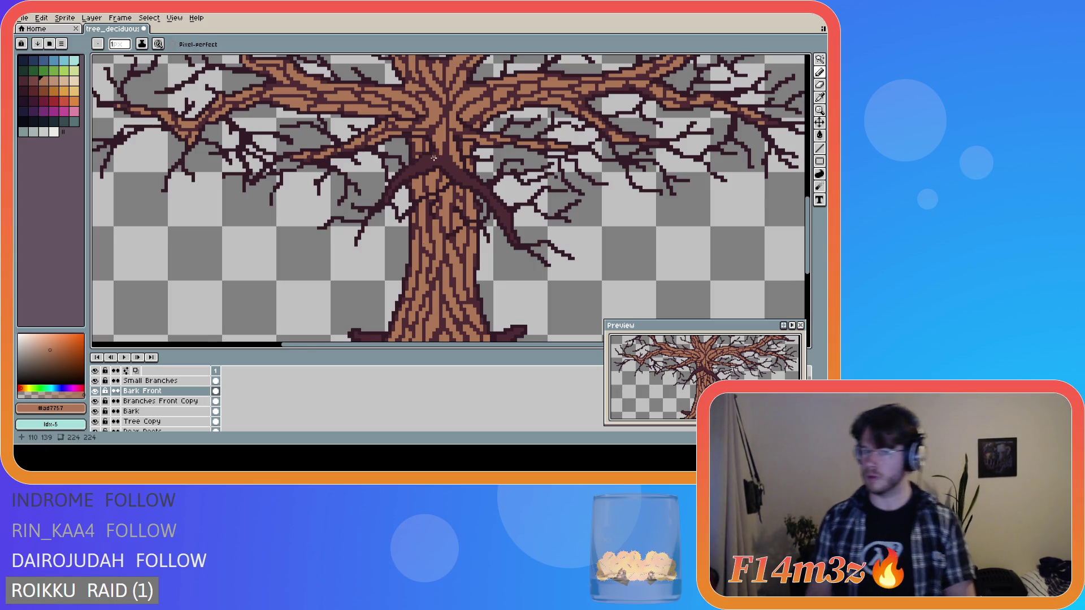
pyautogui.moveTo(434, 159)
pyautogui.mouseDown()
pyautogui.moveTo(410, 168)
pyautogui.moveTo(440, 183)
pyautogui.mouseUp()
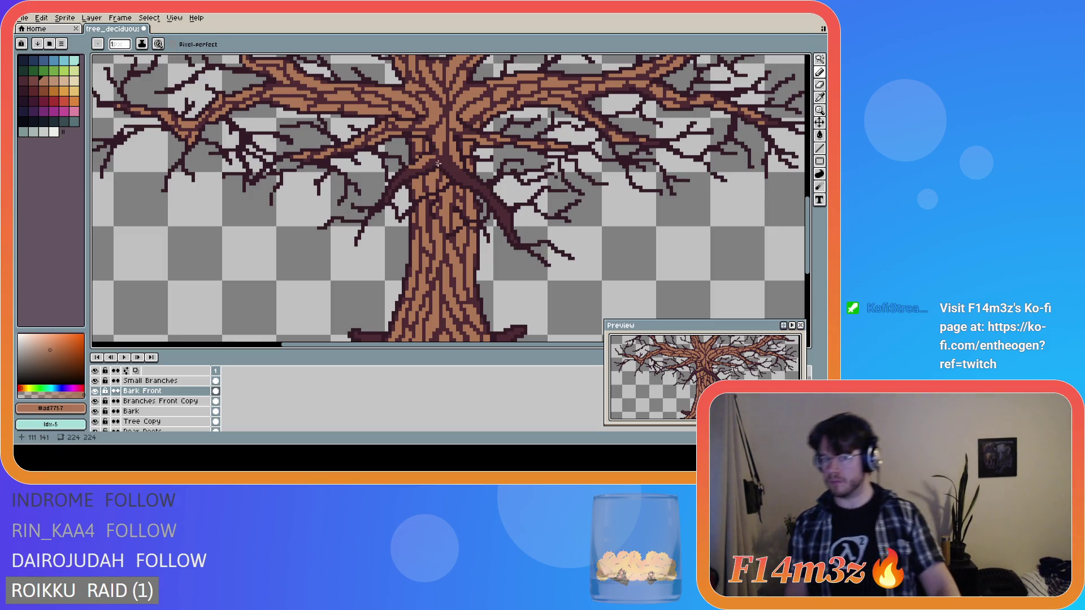
pyautogui.press('e')
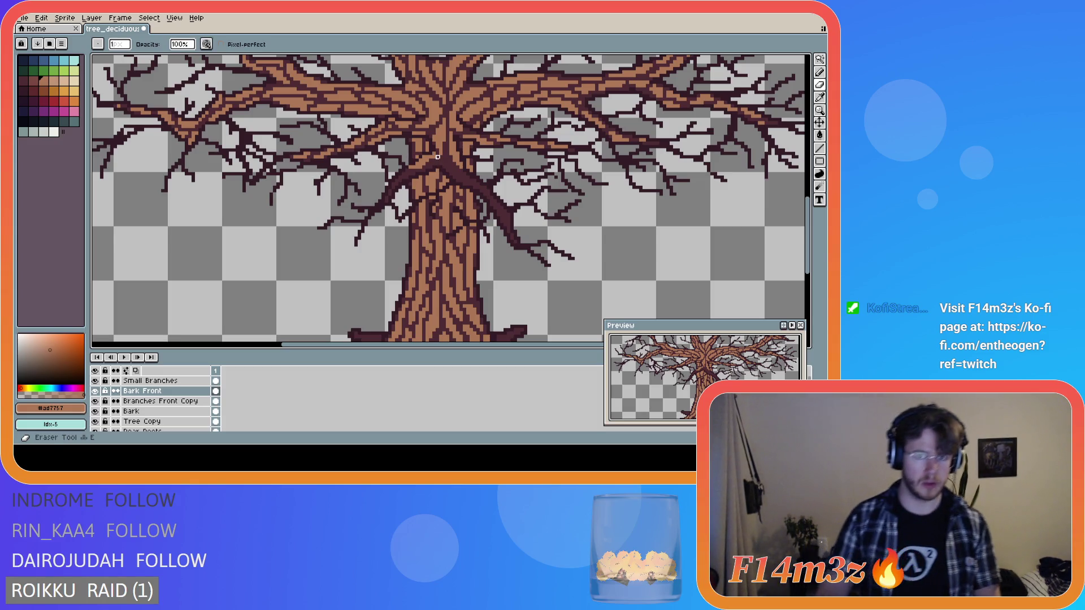
pyautogui.press('b')
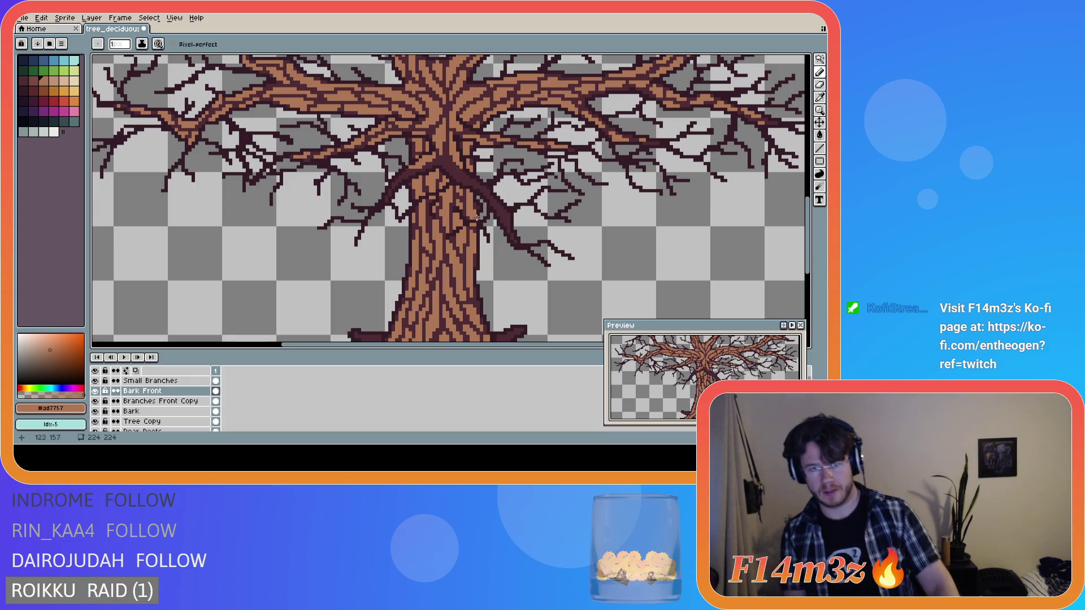
pyautogui.click(407, 174)
pyautogui.moveTo(407, 179); pyautogui.dragTo(401, 180)
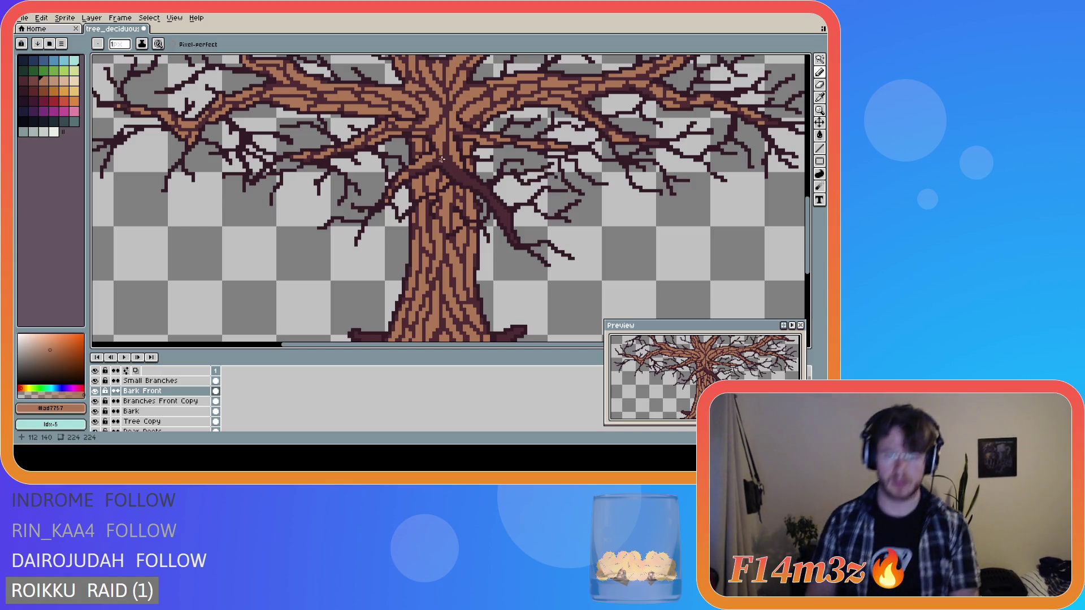
pyautogui.moveTo(439, 160); pyautogui.dragTo(455, 171)
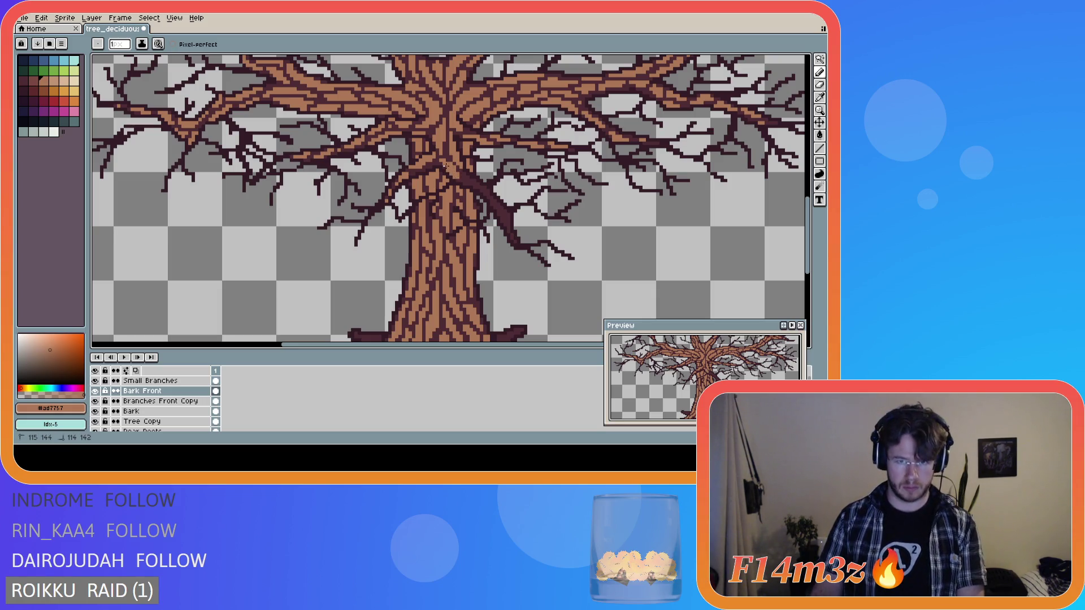
pyautogui.moveTo(442, 166); pyautogui.dragTo(462, 159)
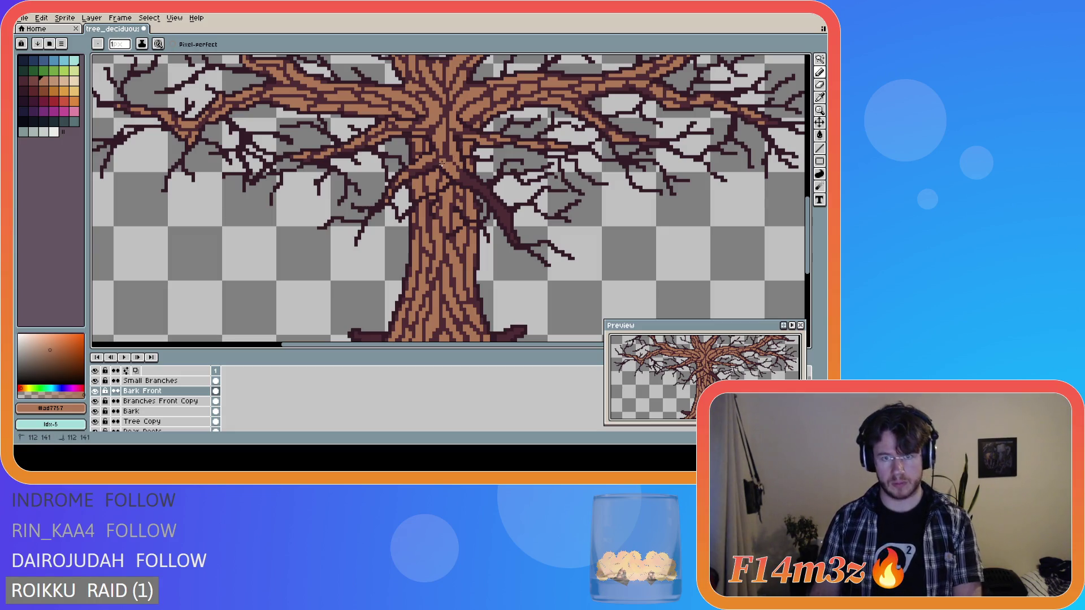
# - Add short bark strokes lower on the trunk down to the front branch joint
pyautogui.press('b')
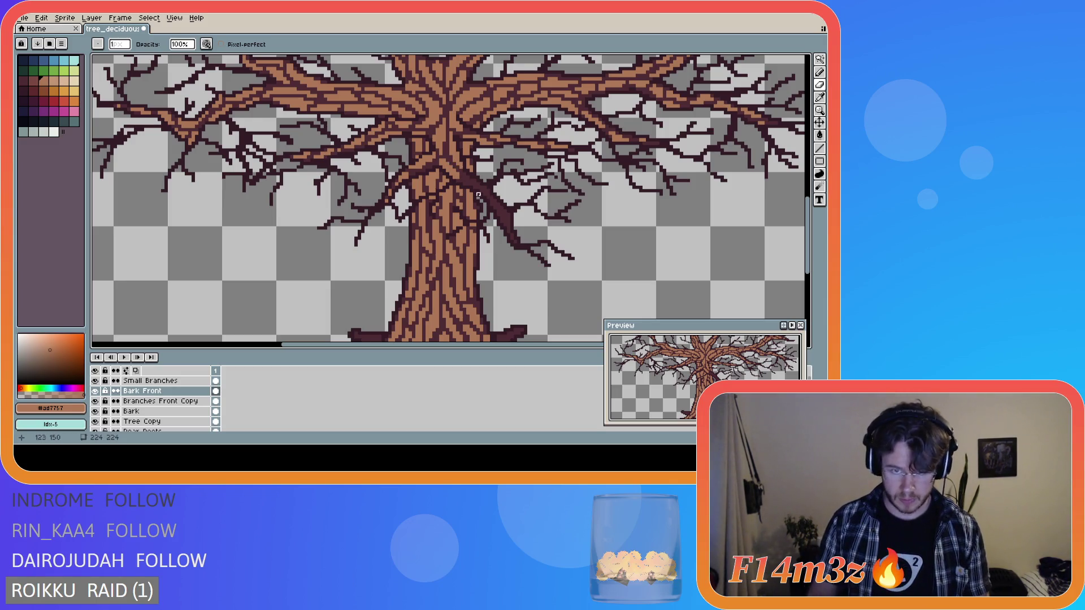
pyautogui.press('b')
pyautogui.press('b')
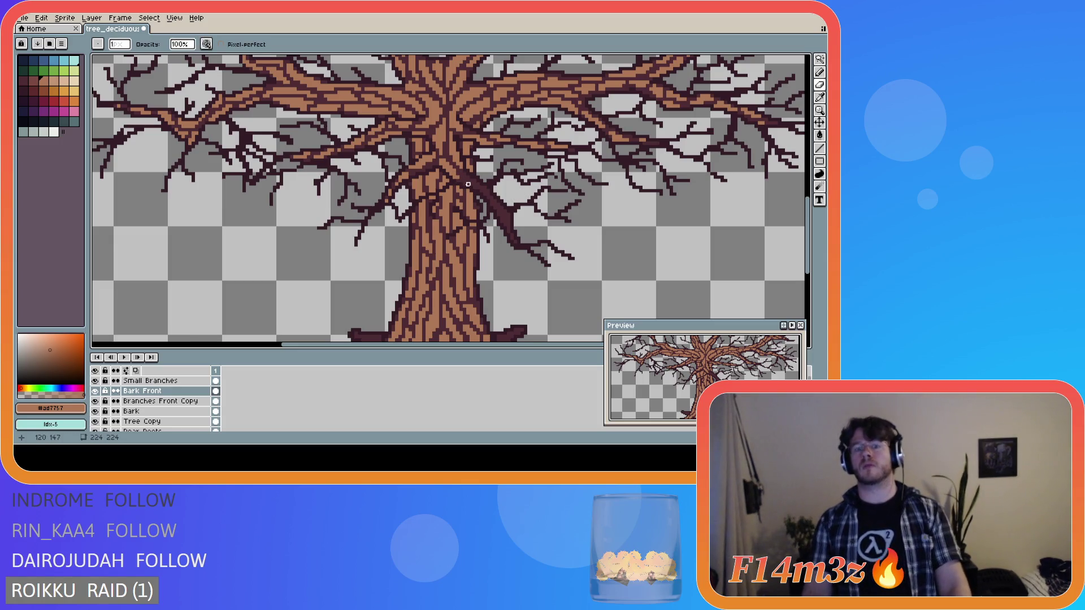
pyautogui.press('b')
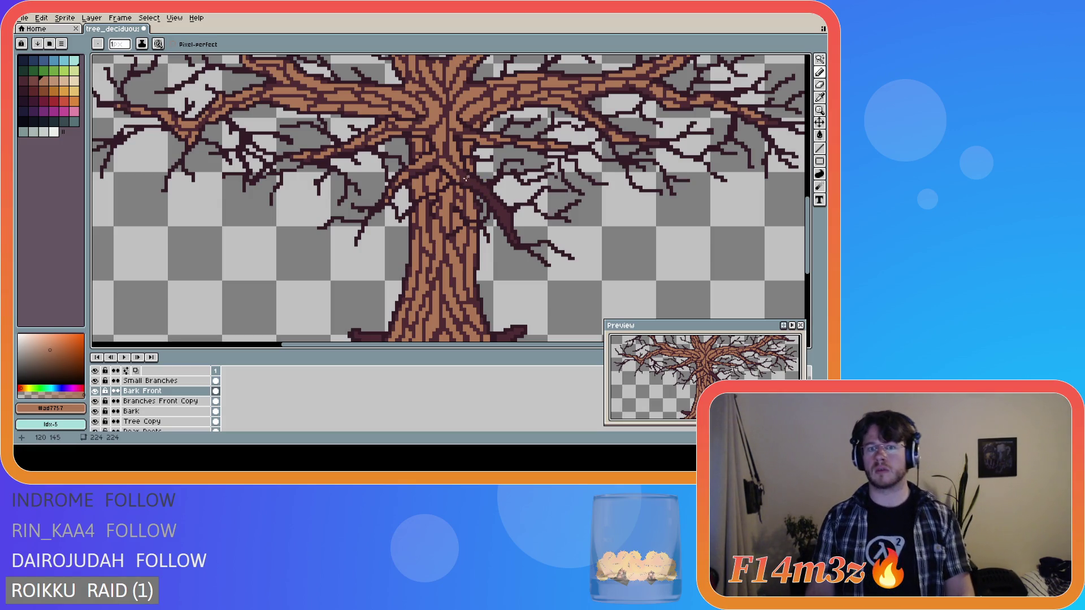
pyautogui.click(464, 175)
pyautogui.moveTo(464, 179); pyautogui.dragTo(472, 181)
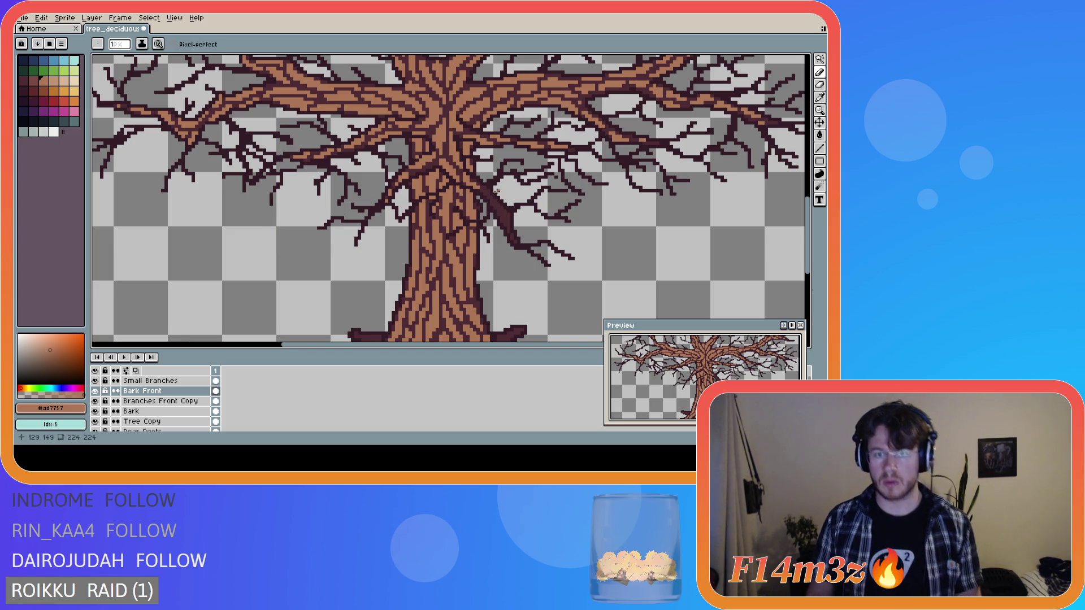
pyautogui.moveTo(484, 188); pyautogui.dragTo(510, 222)
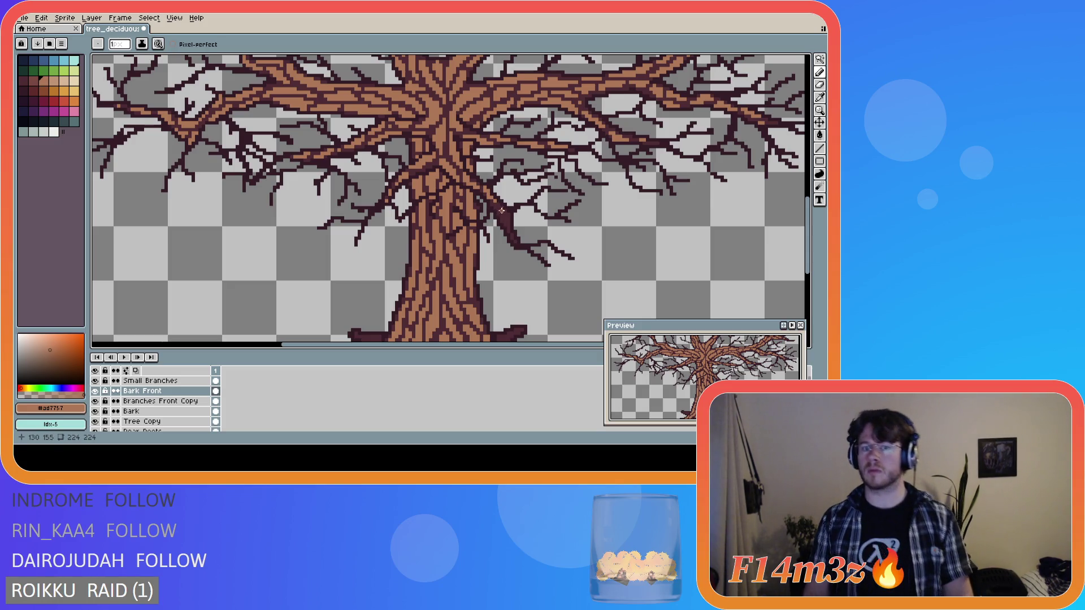
pyautogui.click(498, 210)
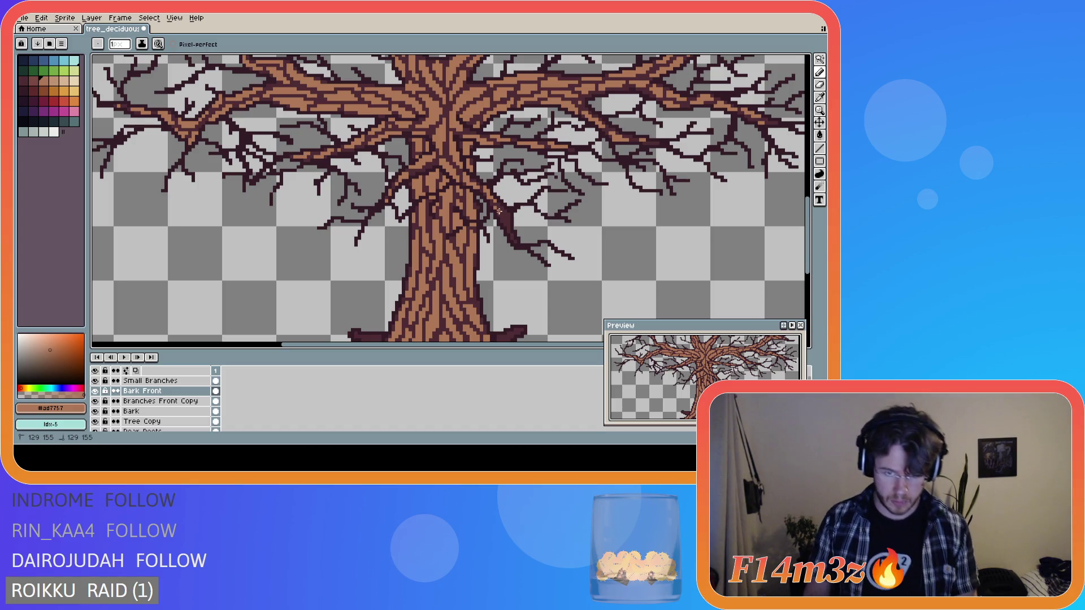
pyautogui.moveTo(502, 216); pyautogui.dragTo(511, 234)
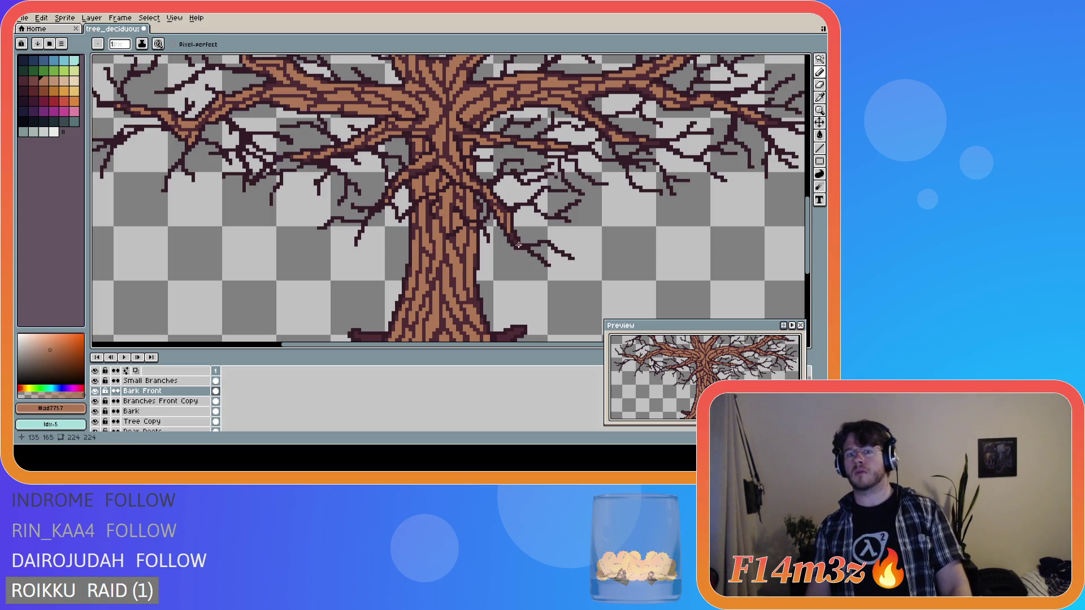
pyautogui.press('ctrl')
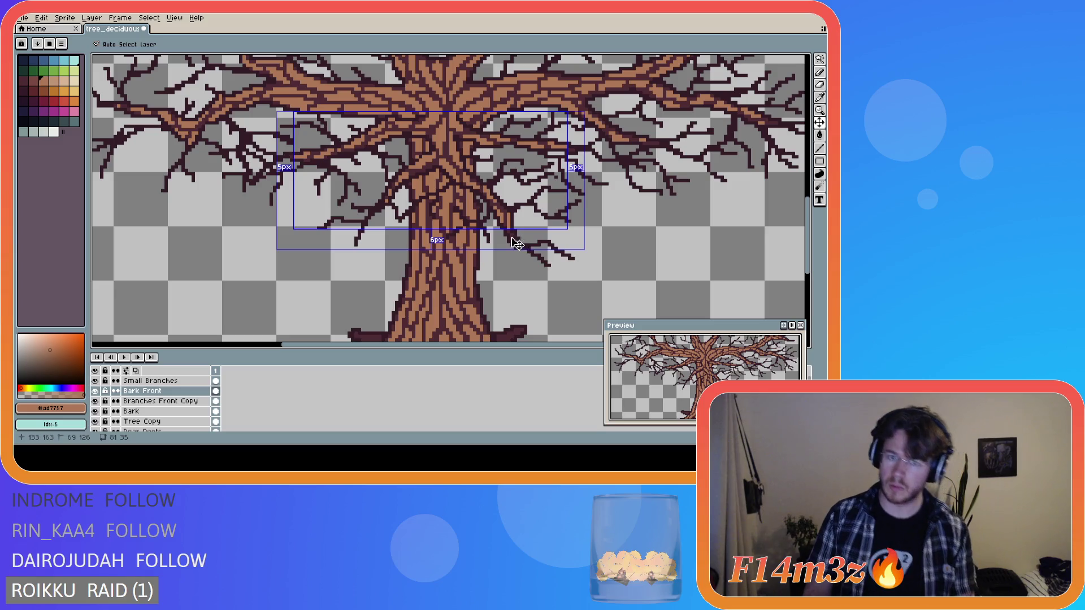
pyautogui.press('ctrl')
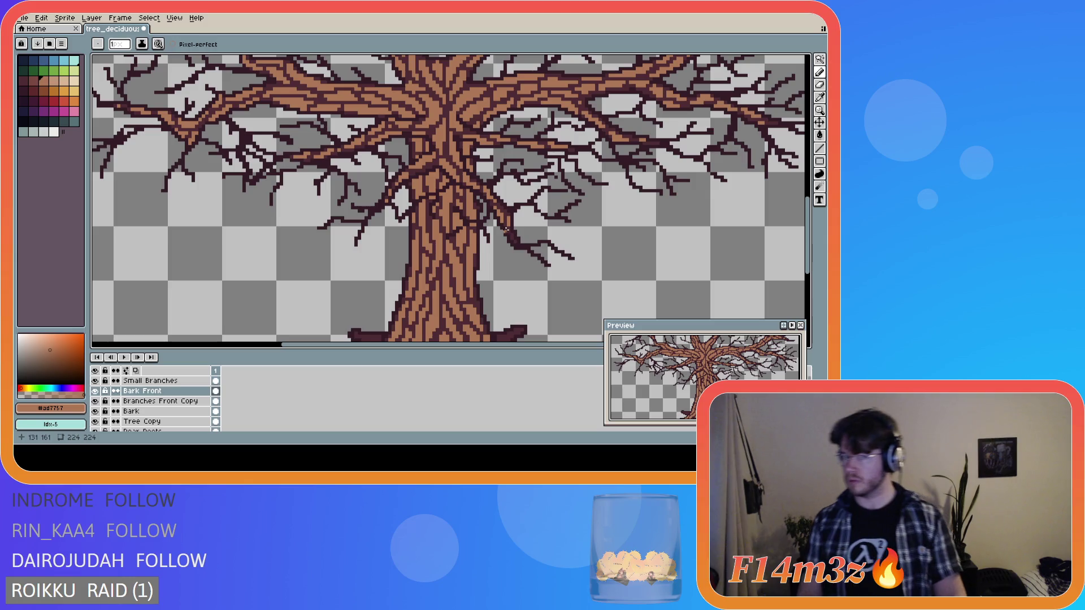
pyautogui.press('ctrl')
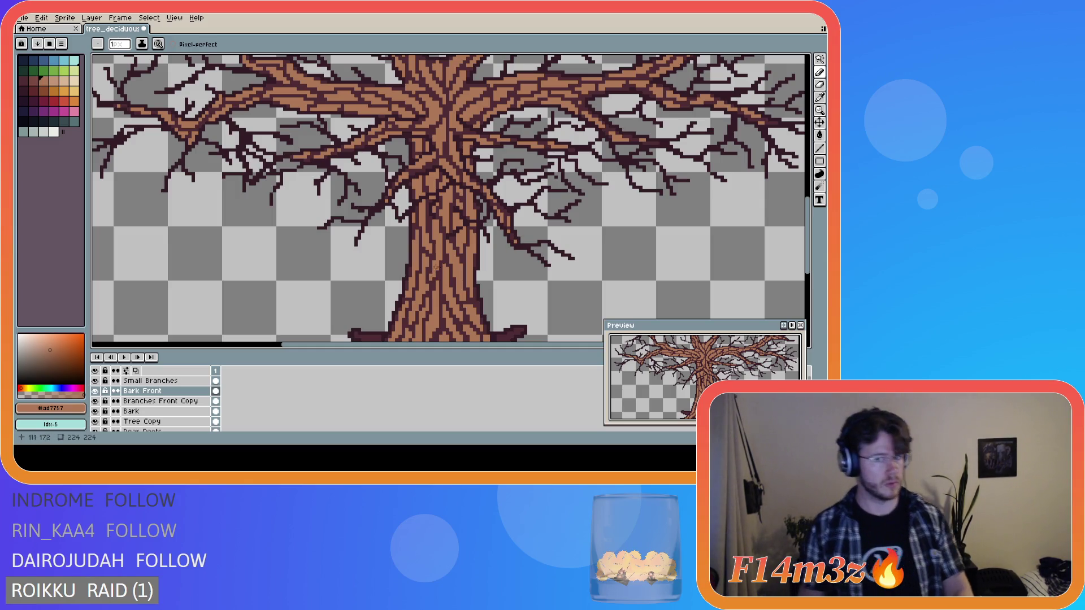
pyautogui.scroll(-3, 542, 213)
pyautogui.scroll(3, 508, 227)
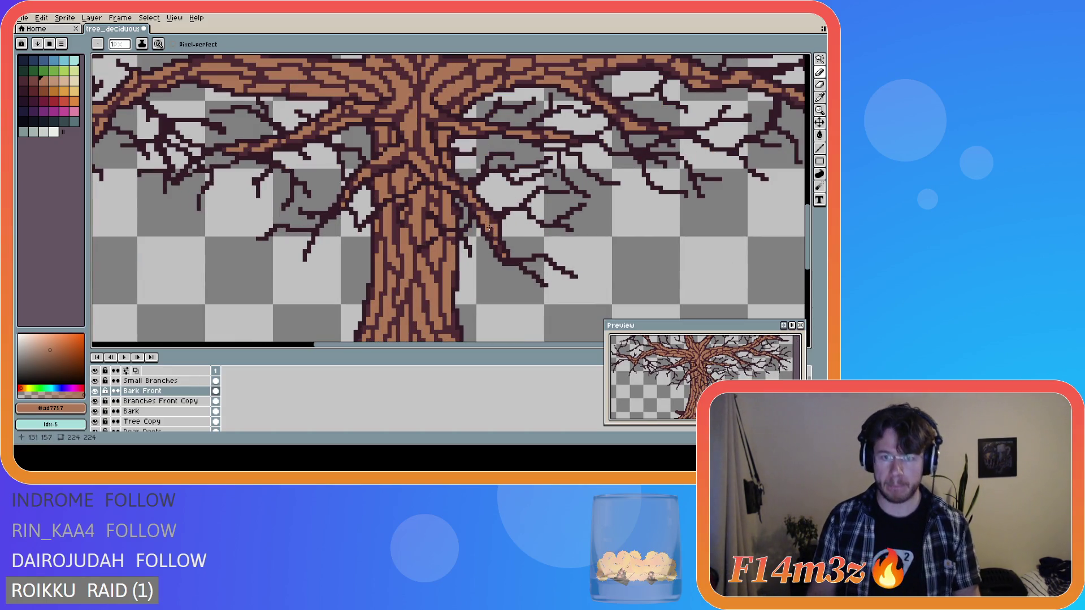
pyautogui.scroll(-3, 502, 276)
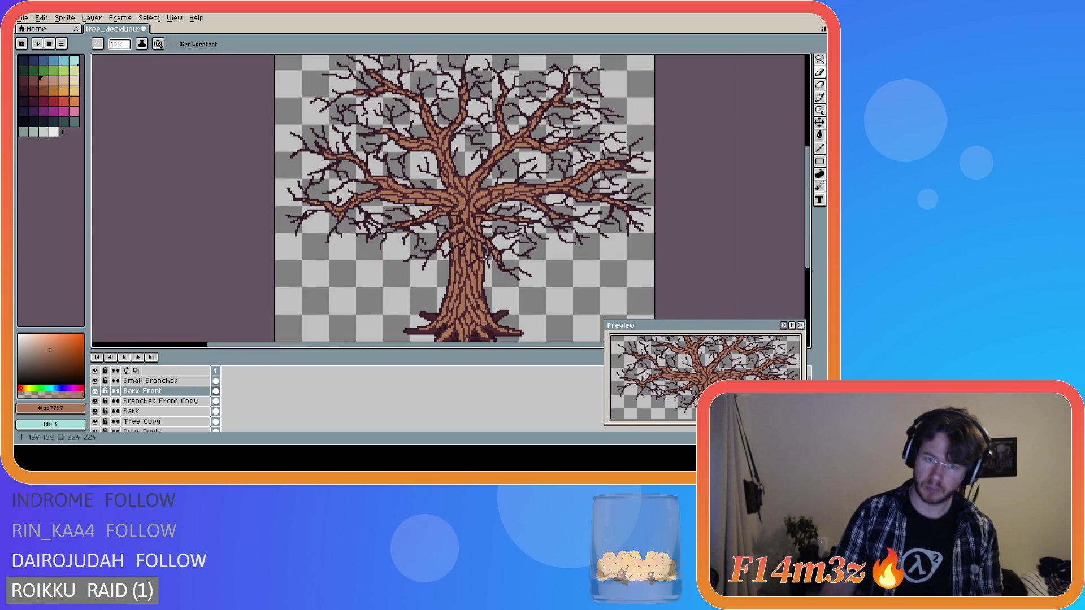
pyautogui.scroll(-2, 449, 255)
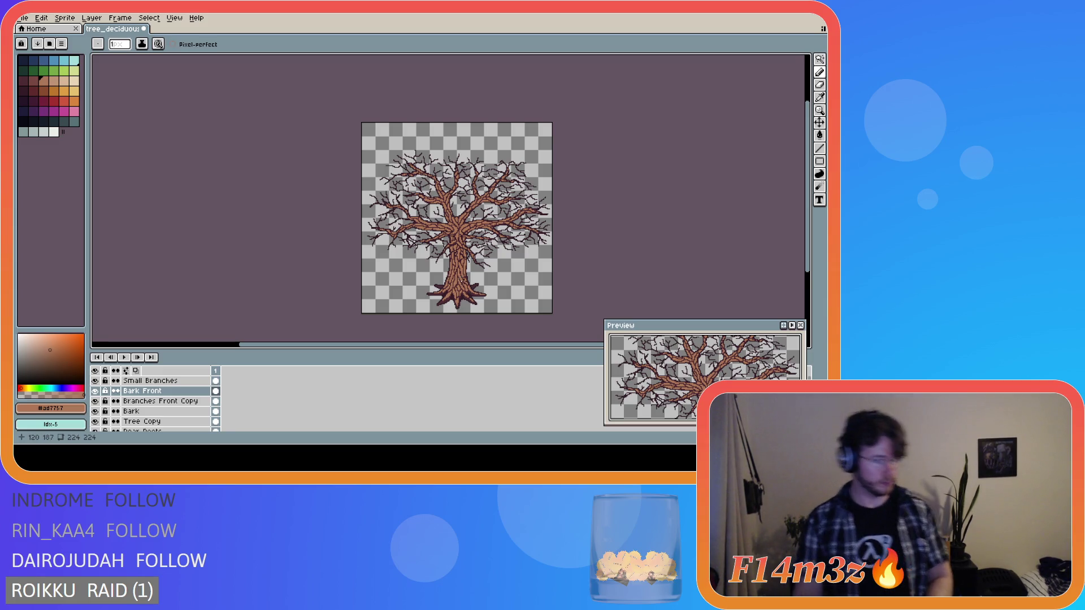
pyautogui.scroll(3, 460, 280)
pyautogui.scroll(-1, 460, 277)
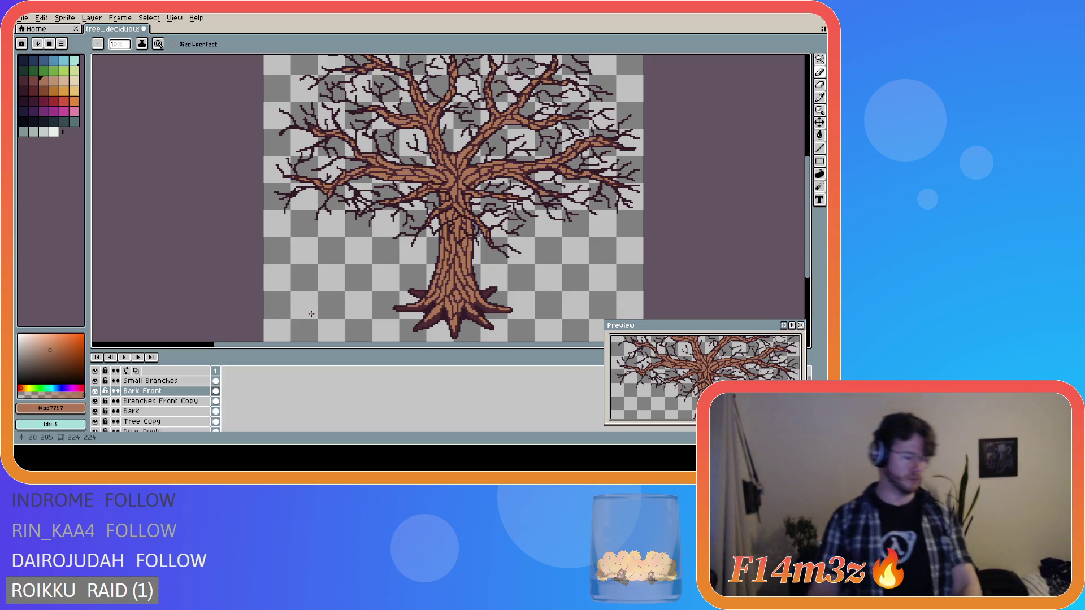
pyautogui.press('g')
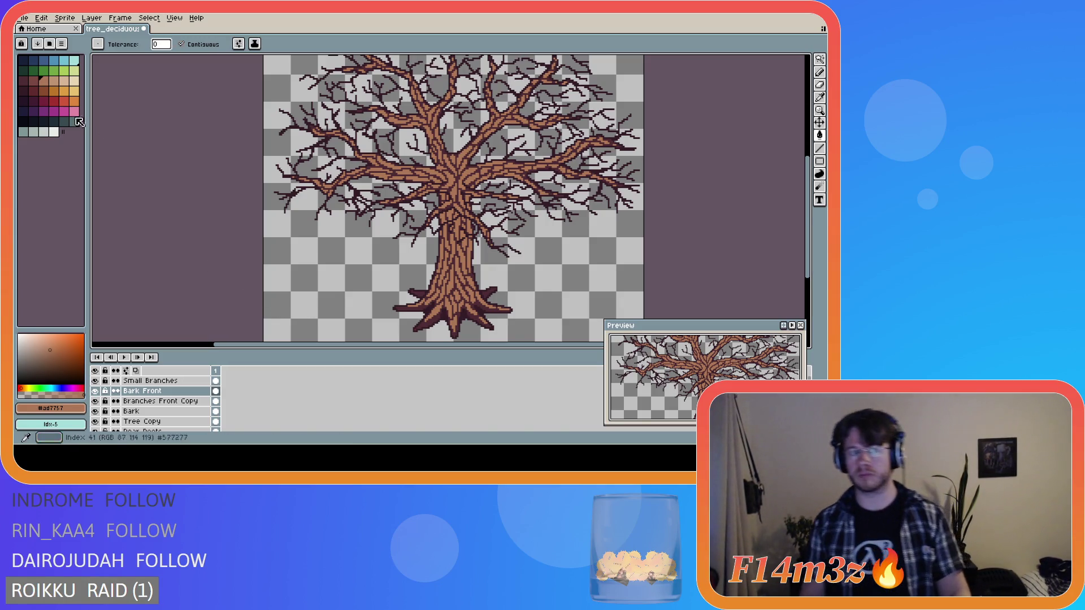
# - Pick the dark brown palette swatch and make Branches Front Copy the active layer
pyautogui.click(33, 81)
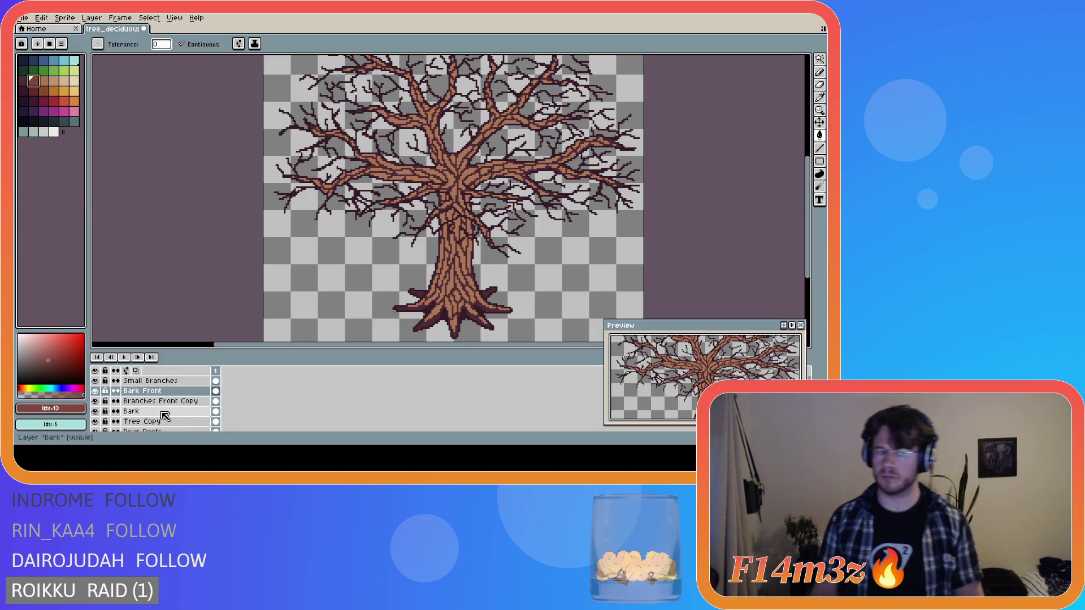
pyautogui.click(141, 422)
pyautogui.click(448, 242)
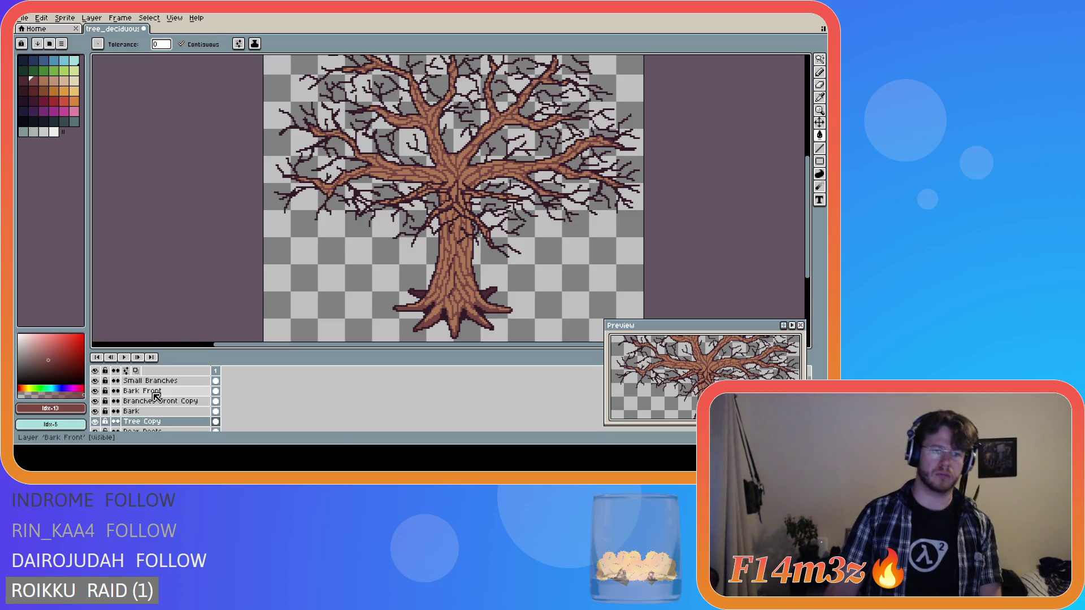
pyautogui.click(167, 402)
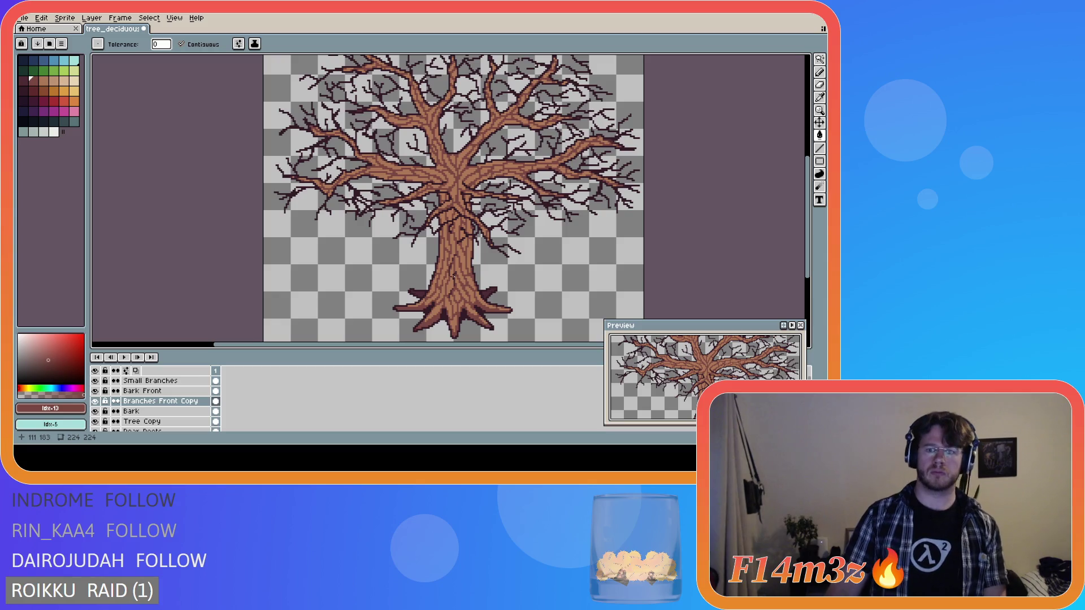
pyautogui.scroll(-4, 453, 277)
pyautogui.scroll(2, 483, 255)
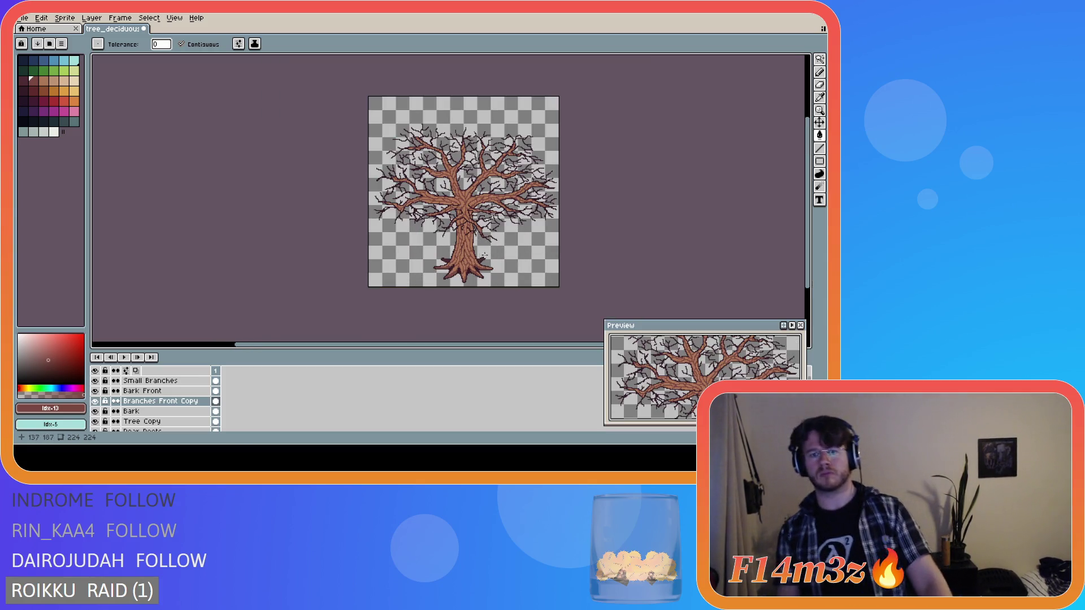
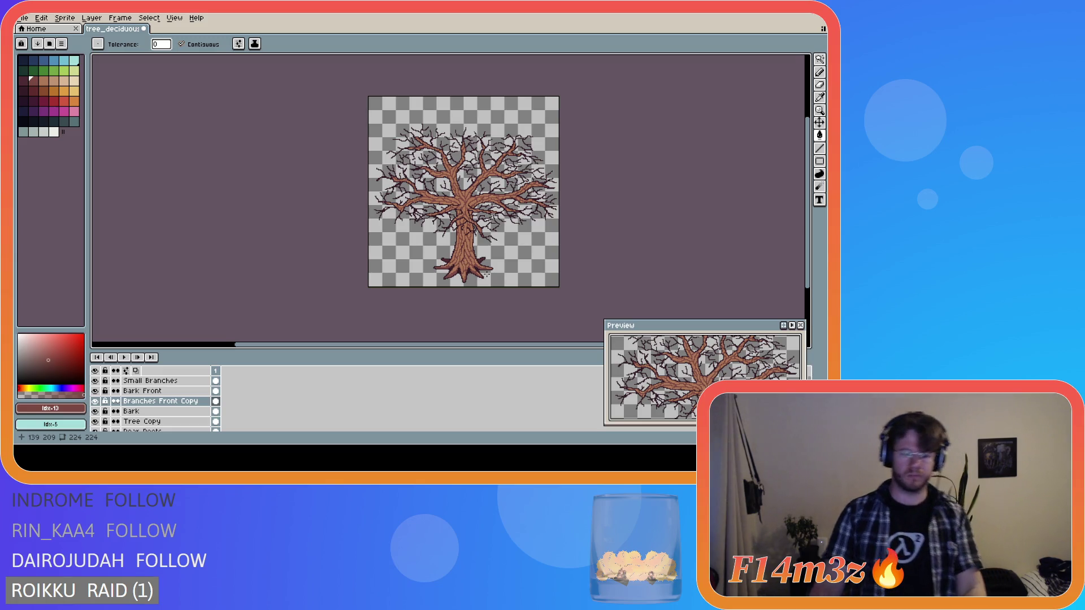
# - On the Bark layer, try a dark purple stroke down the trunk centre, then undo it
pyautogui.keyDown('ctrl'); pyautogui.click(486, 275); pyautogui.keyUp('ctrl')
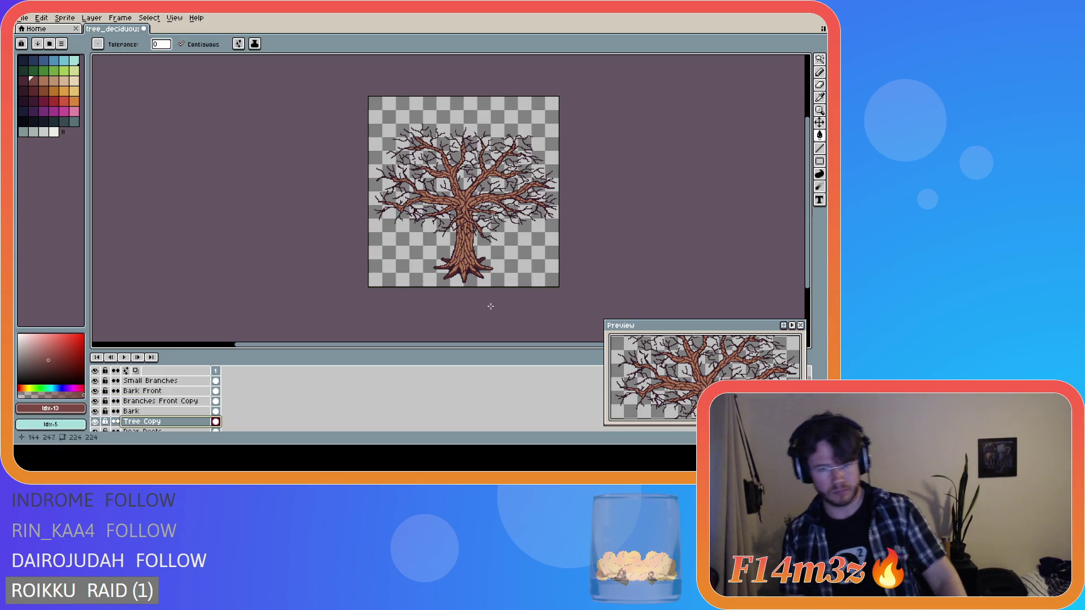
pyautogui.click(24, 82)
pyautogui.scroll(3, 442, 258)
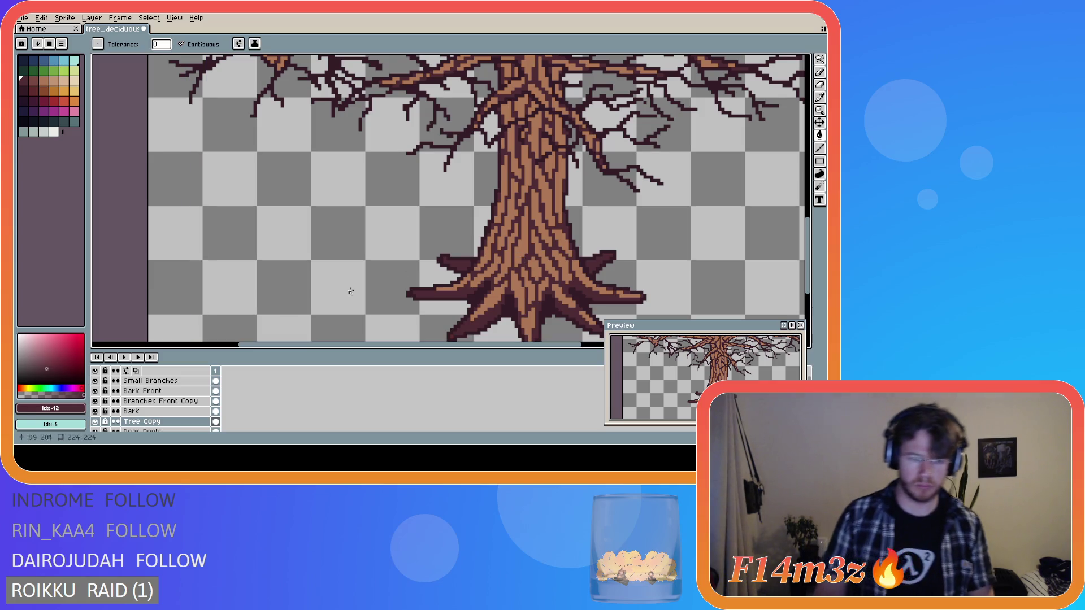
pyautogui.click(136, 411)
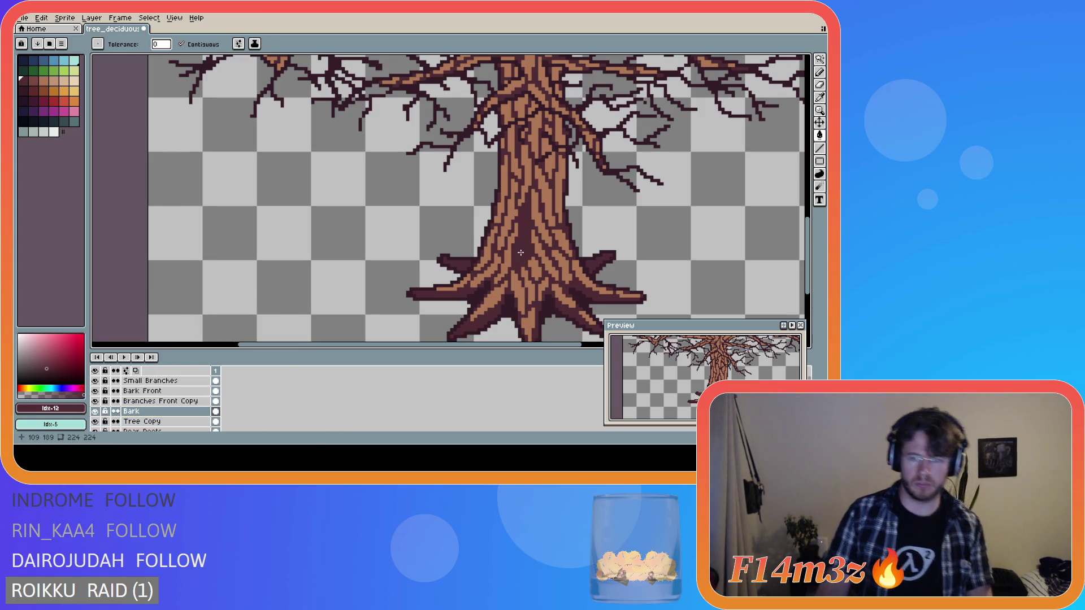
pyautogui.click(23, 91)
pyautogui.moveTo(517, 207); pyautogui.dragTo(521, 252)
pyautogui.hotkey('ctrl', 'z')
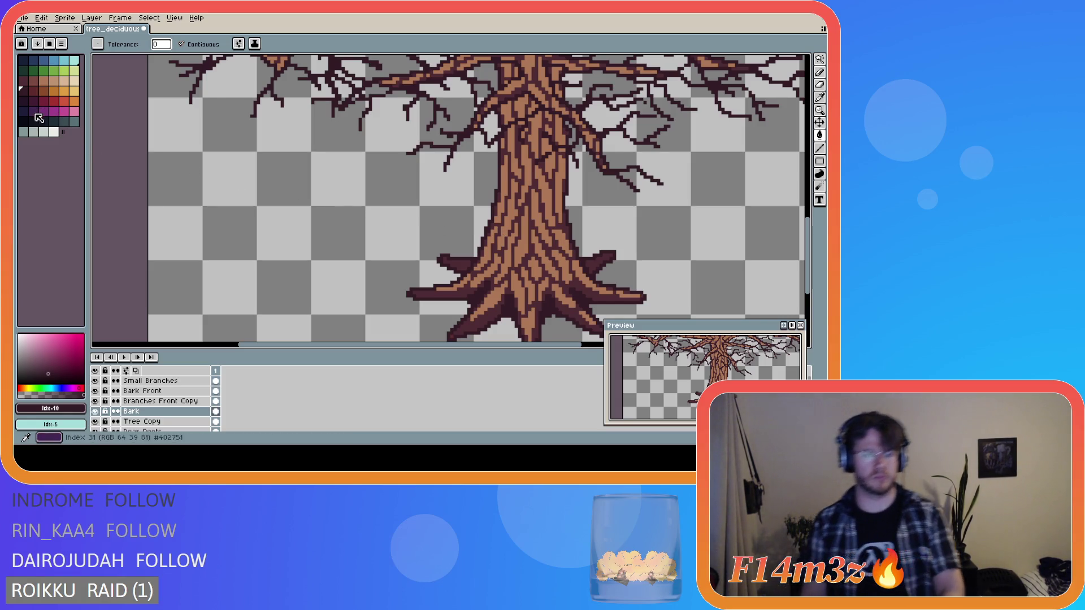
# - Redraw the trunk-centre line in a dark red swatch, discarding one more attempt
pyautogui.click(35, 93)
pyautogui.moveTo(520, 208); pyautogui.dragTo(525, 262)
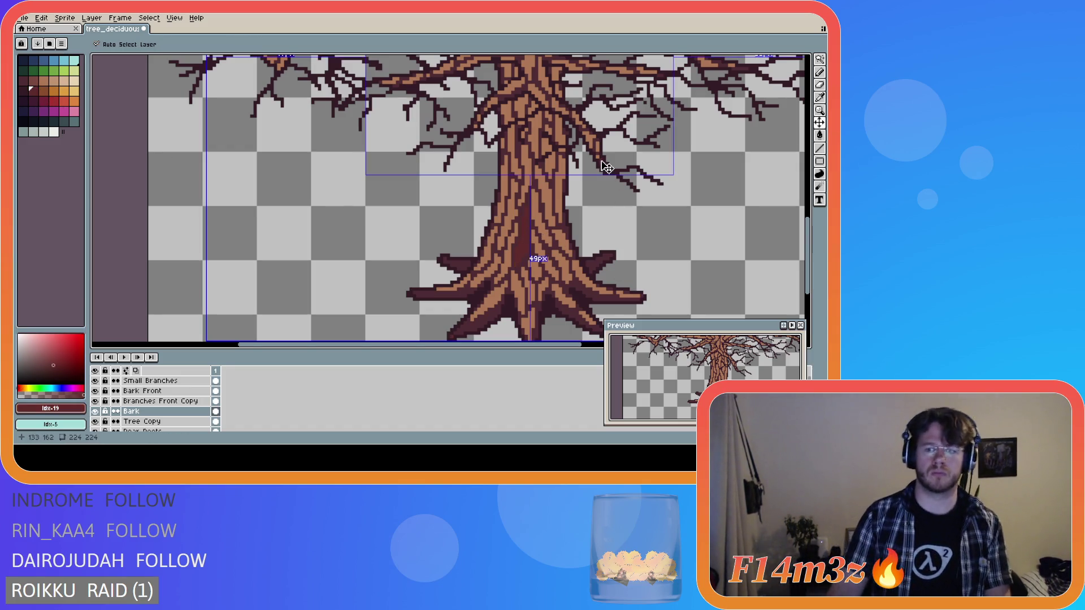
pyautogui.hotkey('ctrl', 'z')
pyautogui.click(33, 80)
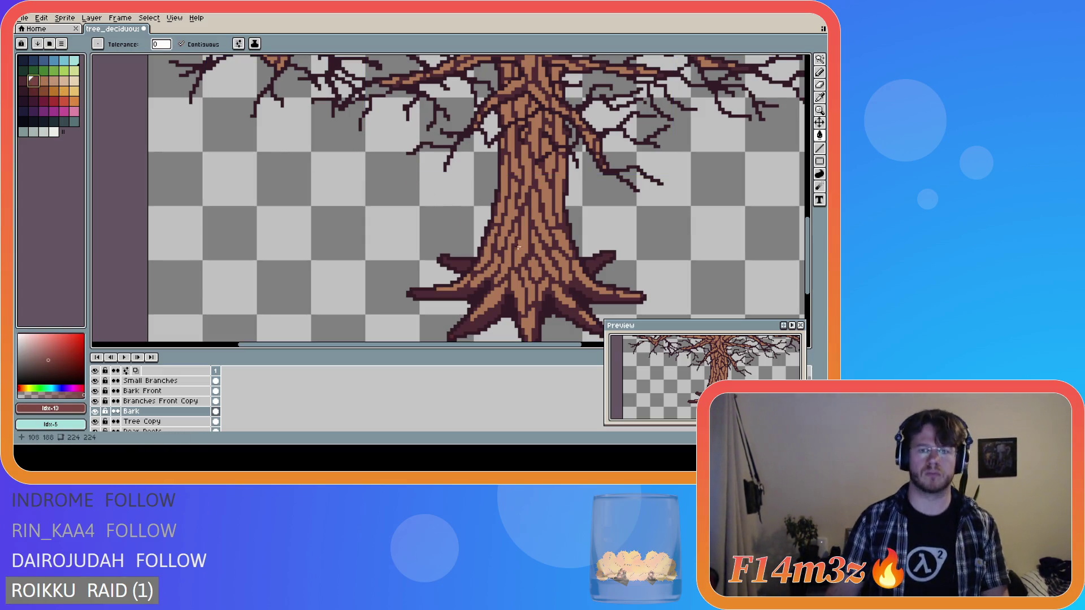
pyautogui.moveTo(521, 207); pyautogui.dragTo(526, 264)
pyautogui.scroll(-3, 508, 226)
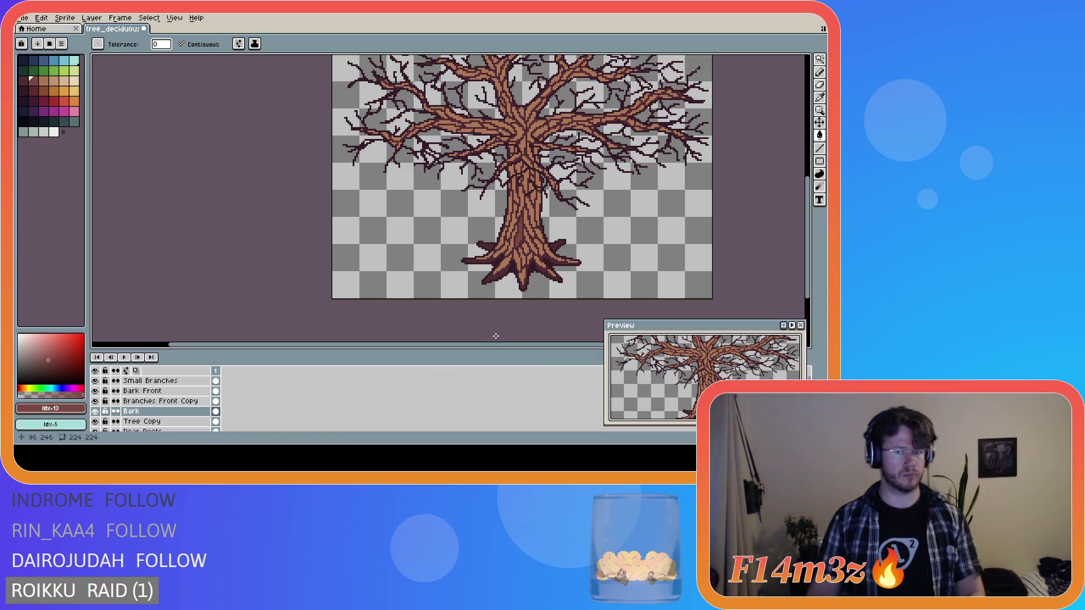
pyautogui.hscroll(5, 536, 328)
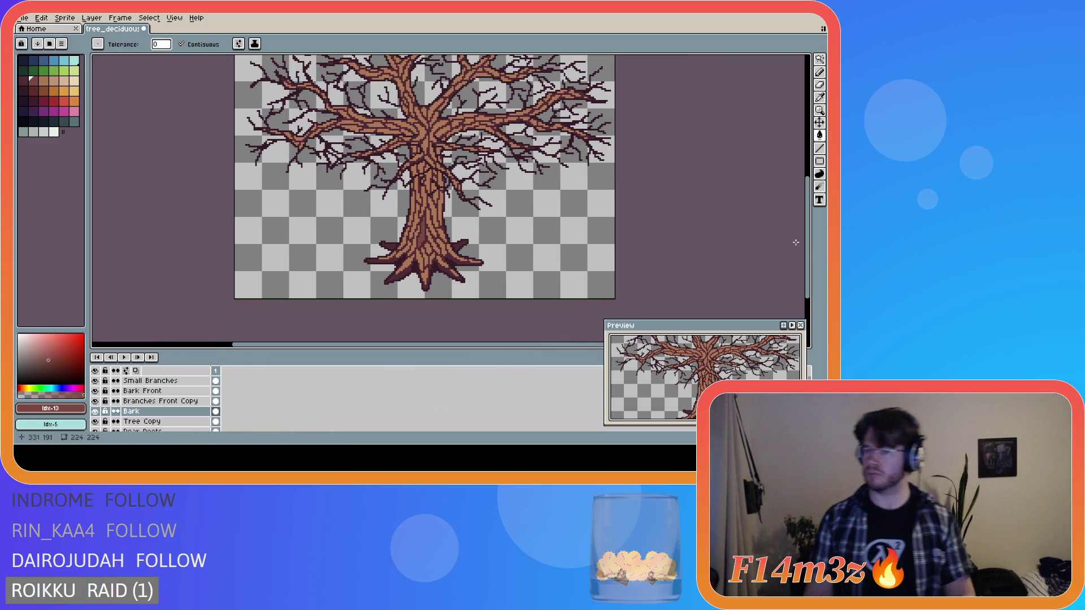
pyautogui.moveTo(807, 248); pyautogui.dragTo(807, 230)
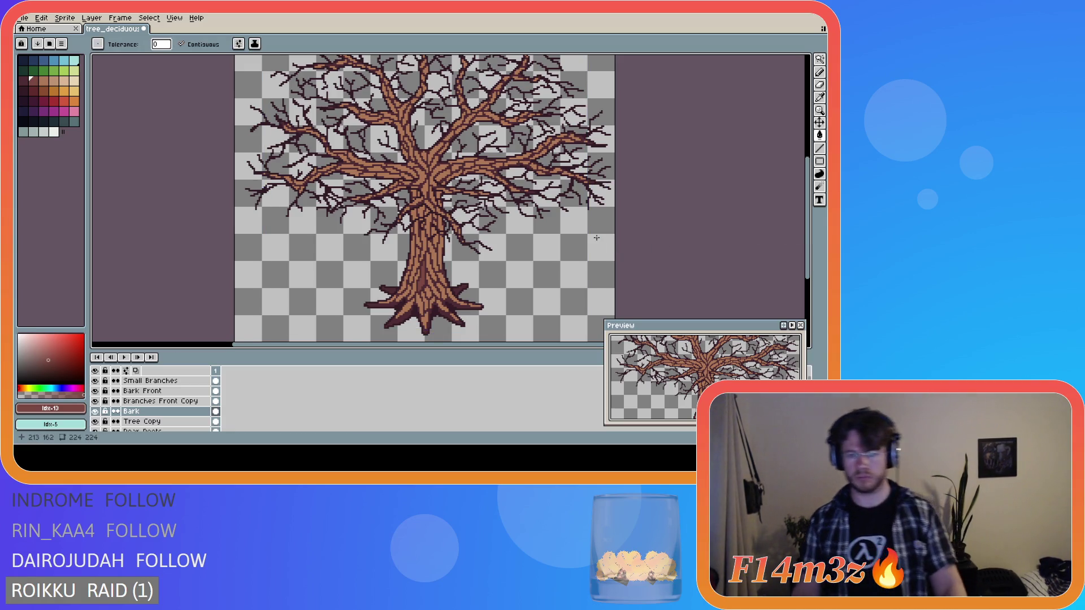
pyautogui.scroll(3, 421, 262)
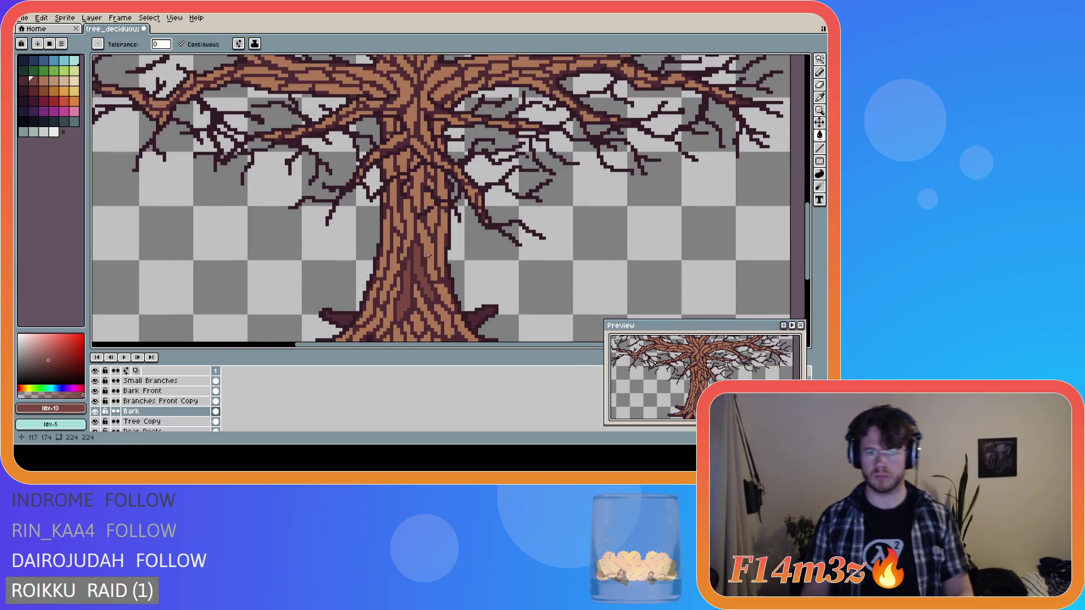
pyautogui.scroll(-3, 487, 259)
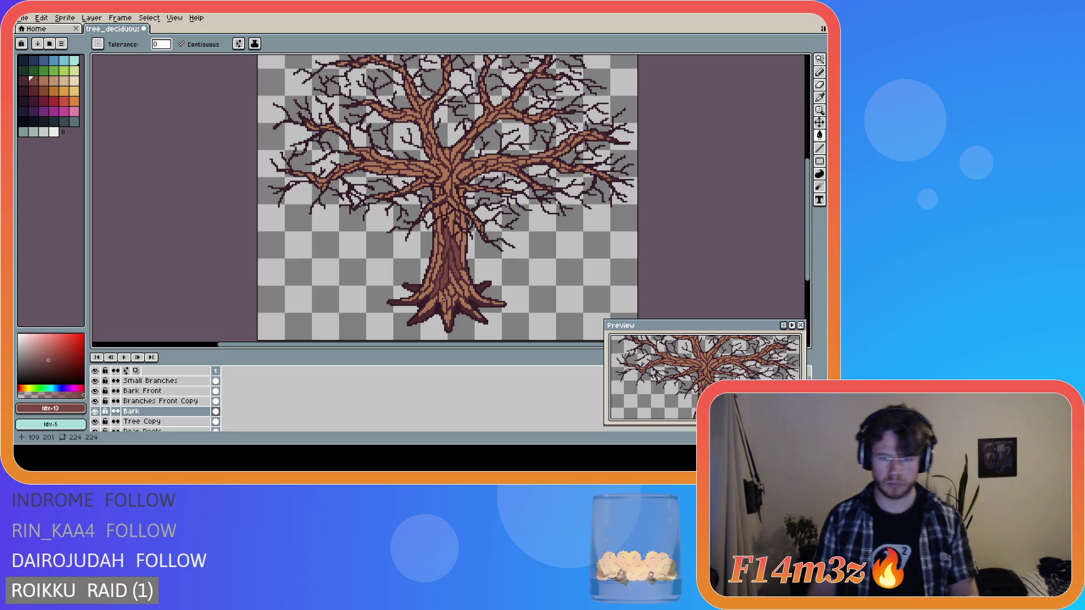
pyautogui.click(444, 302)
pyautogui.hotkey('ctrl', 'z')
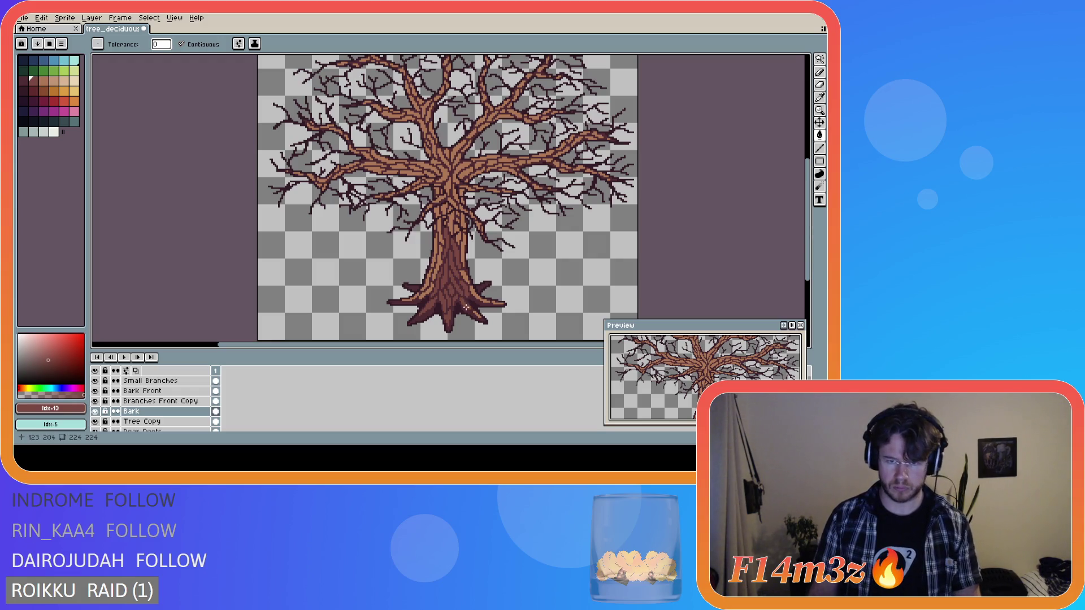
pyautogui.scroll(3, 535, 286)
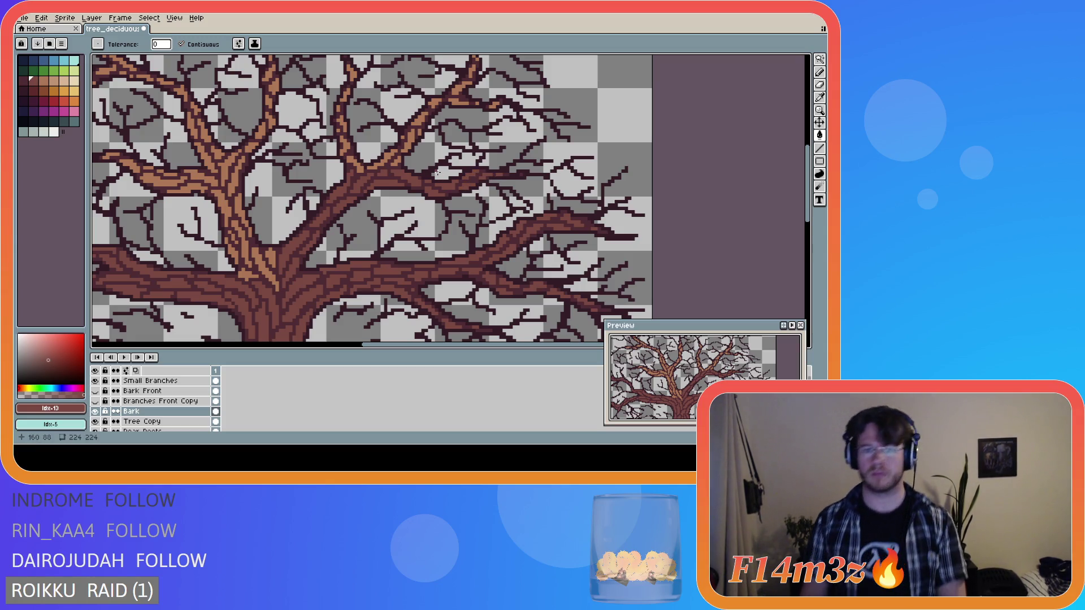
# - Recolour two orange branch highlights dark brown with the paint bucket, undoing a stray background fill
pyautogui.click(393, 164)
pyautogui.hotkey('ctrl', 'z')
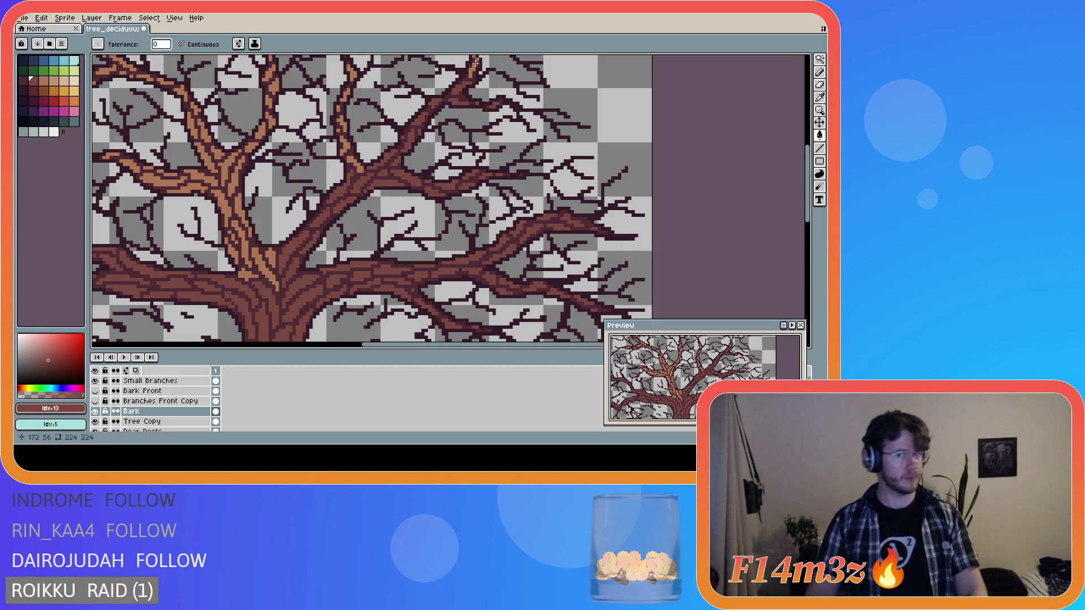
pyautogui.scroll(1, 472, 68)
pyautogui.scroll(-1, 472, 68)
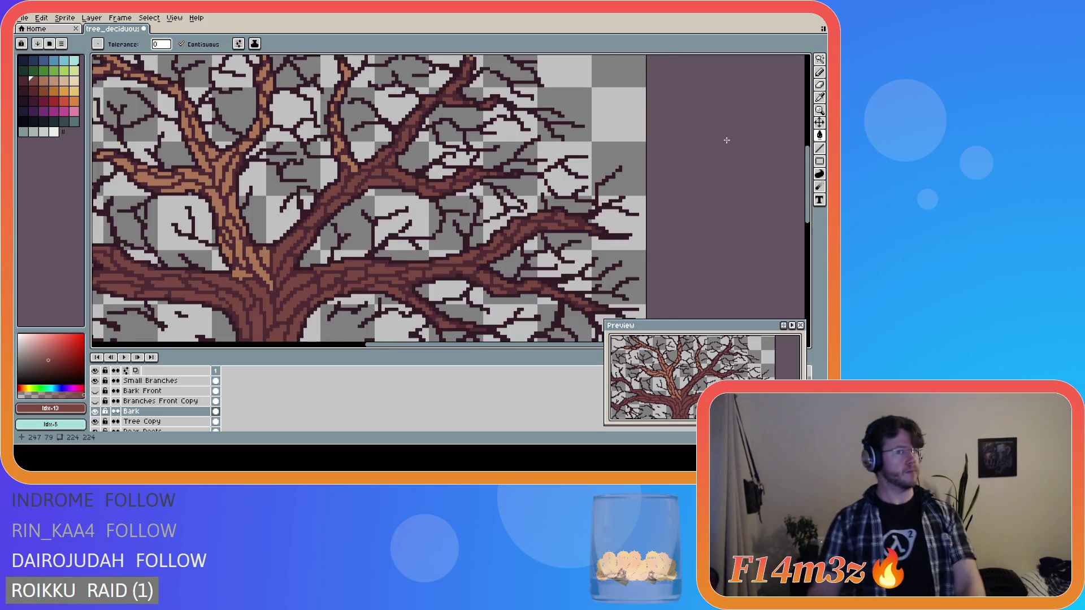
pyautogui.scroll(2, 499, 139)
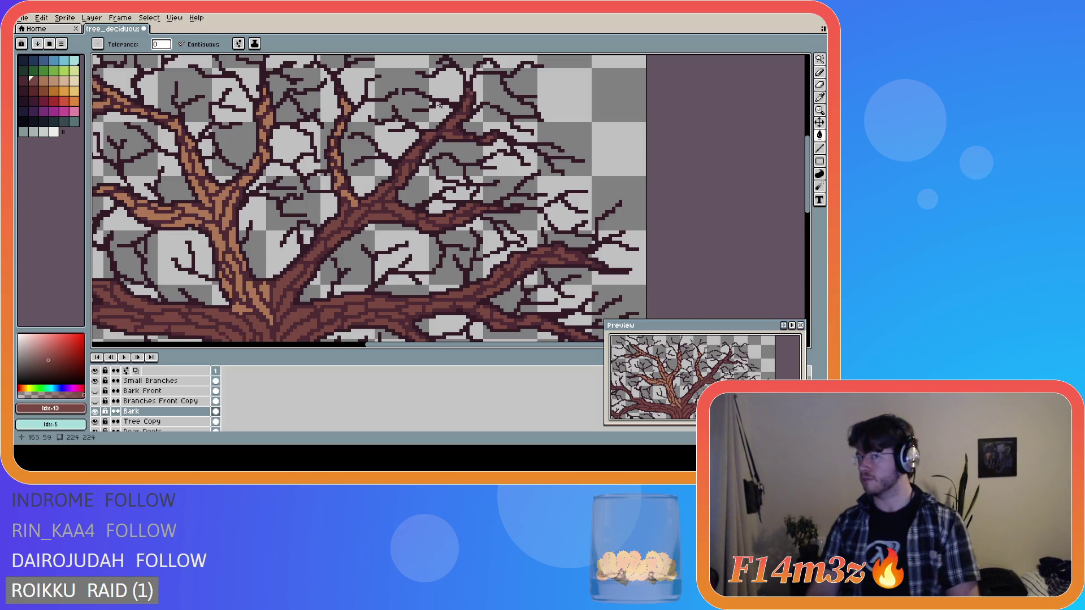
pyautogui.click(345, 192)
pyautogui.click(263, 158)
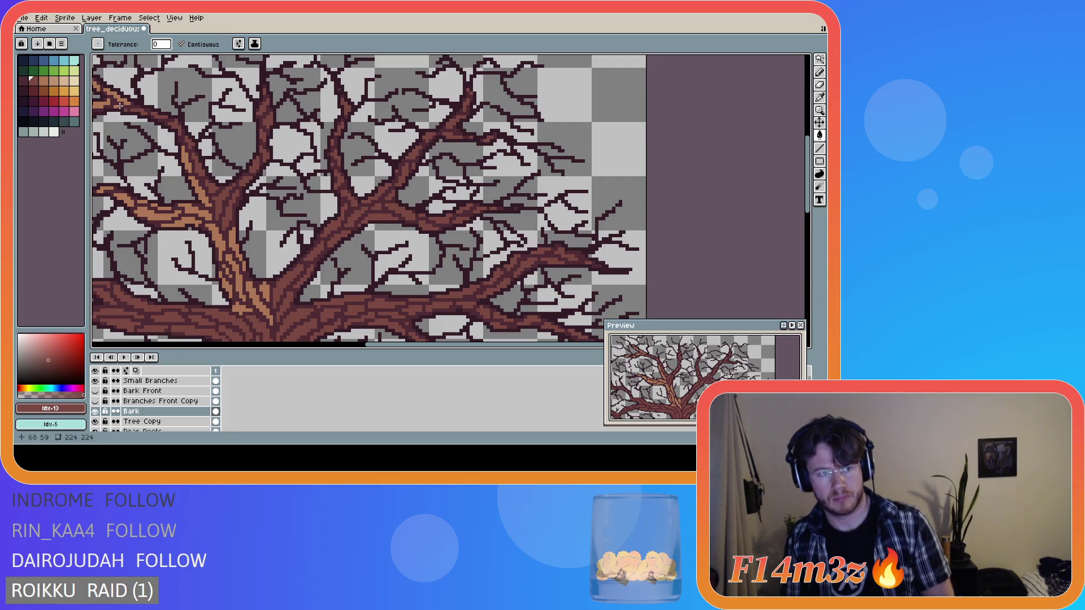
# - Paint over the tan trunk highlights and part of the left branch's orange highlight with bark colour
pyautogui.click(113, 119)
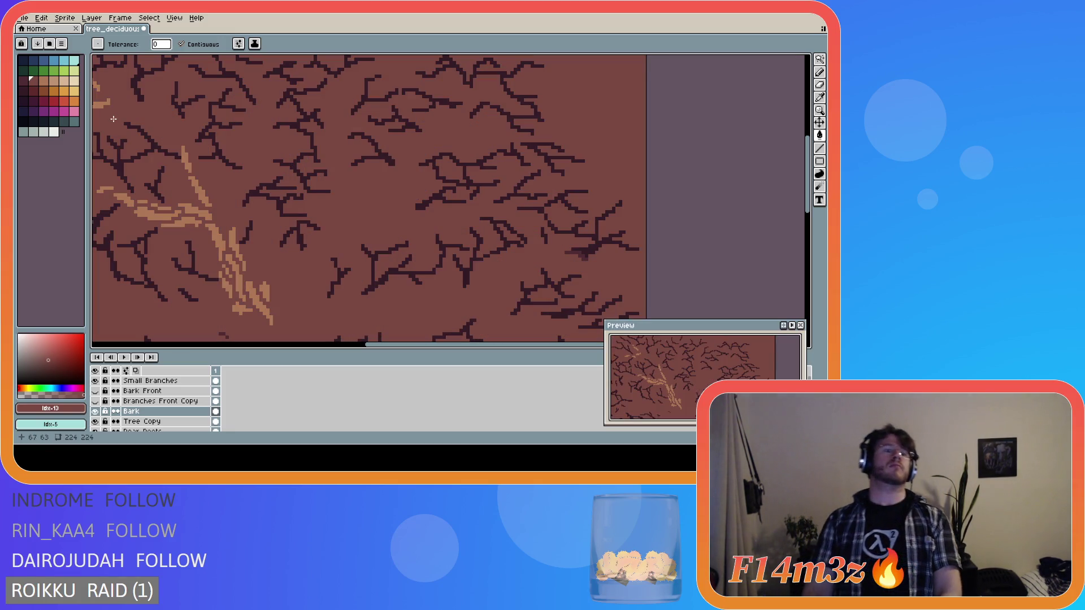
pyautogui.hotkey('ctrl', 'z')
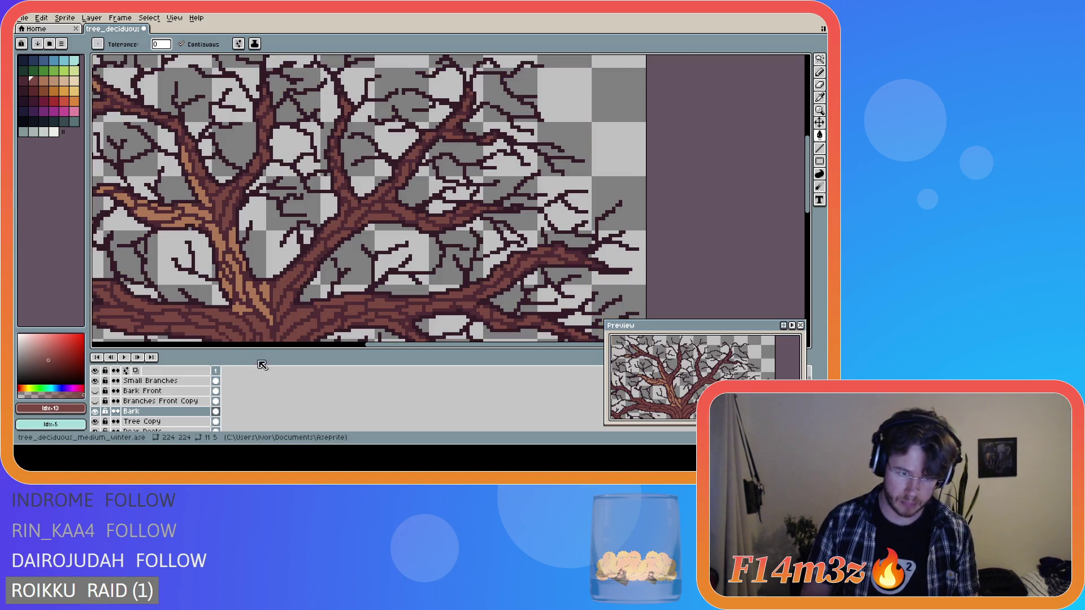
pyautogui.moveTo(366, 348); pyautogui.dragTo(213, 342)
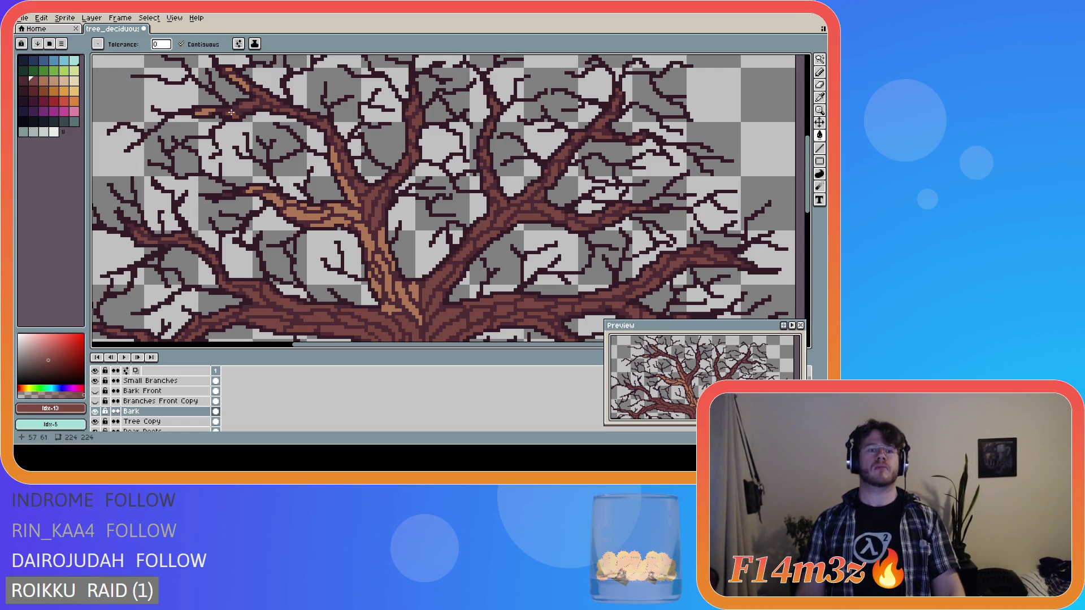
pyautogui.click(240, 86)
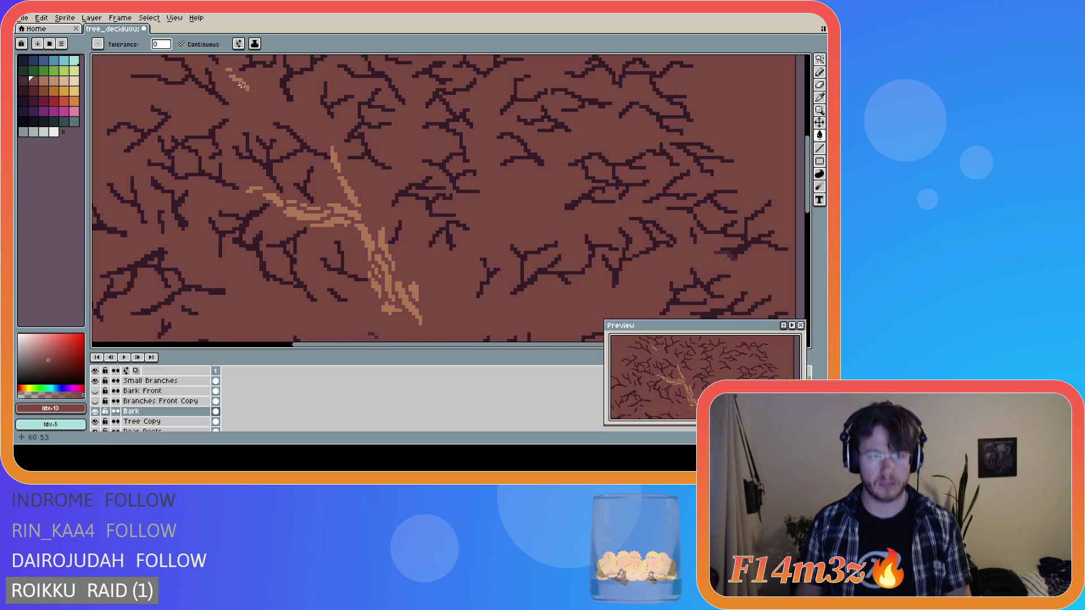
pyautogui.hotkey('ctrl', 'z')
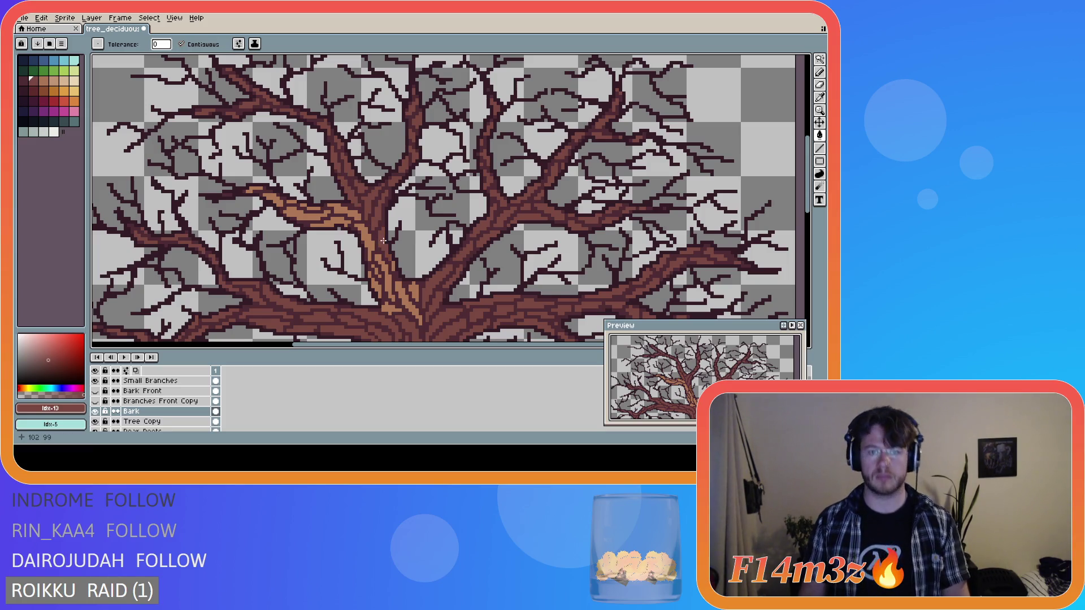
pyautogui.moveTo(413, 283)
pyautogui.mouseDown()
pyautogui.moveTo(403, 322)
pyautogui.moveTo(374, 273)
pyautogui.mouseUp()
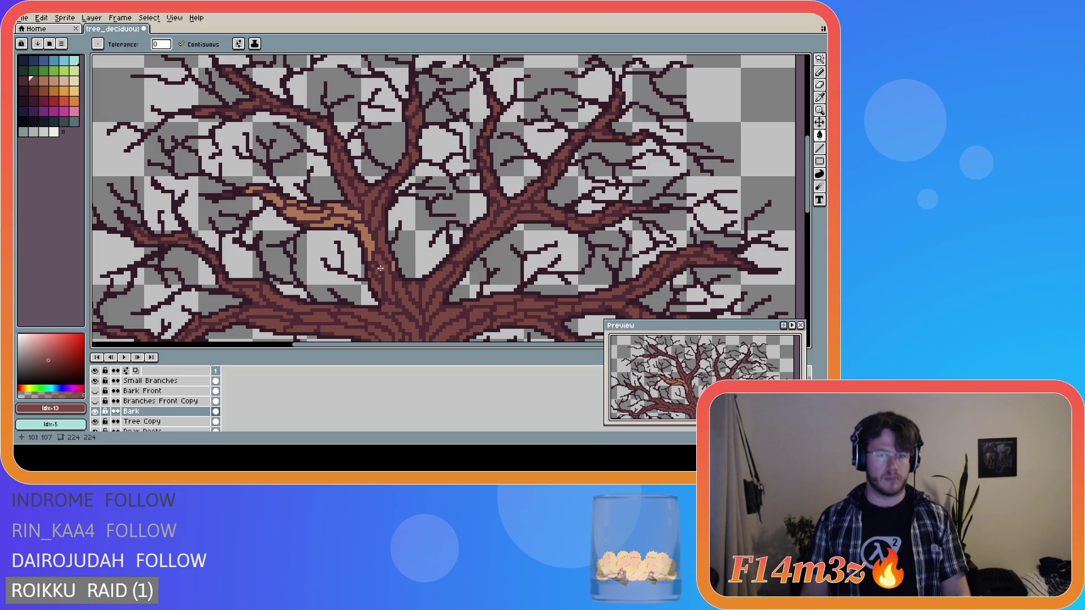
pyautogui.moveTo(370, 241)
pyautogui.mouseDown()
pyautogui.moveTo(316, 221)
pyautogui.moveTo(341, 209)
pyautogui.moveTo(305, 212)
pyautogui.moveTo(314, 210)
pyautogui.moveTo(257, 189)
pyautogui.mouseUp()
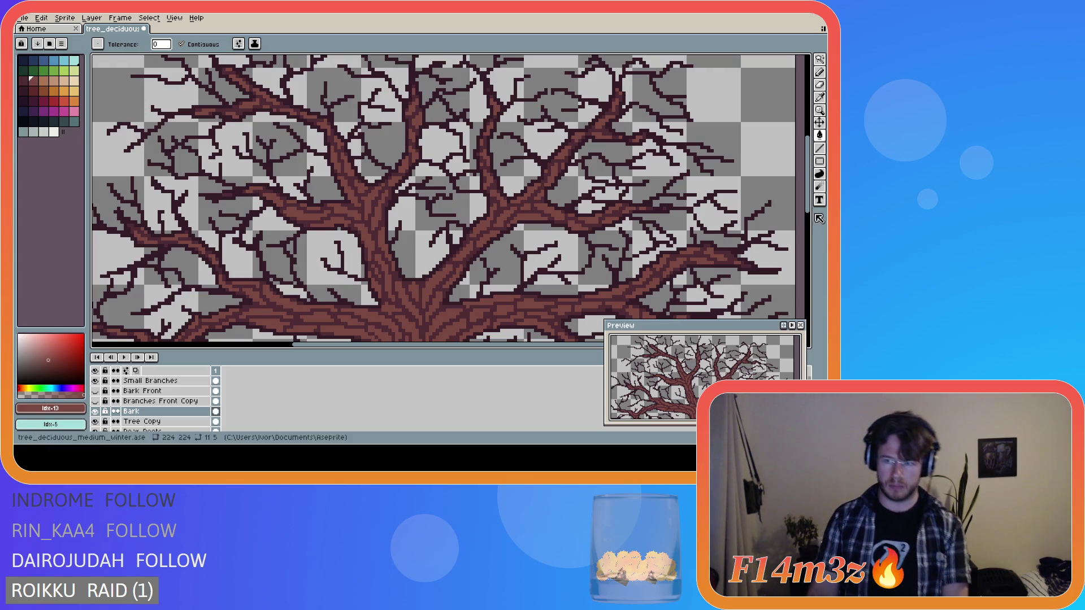
pyautogui.scroll(-4, 730, 210)
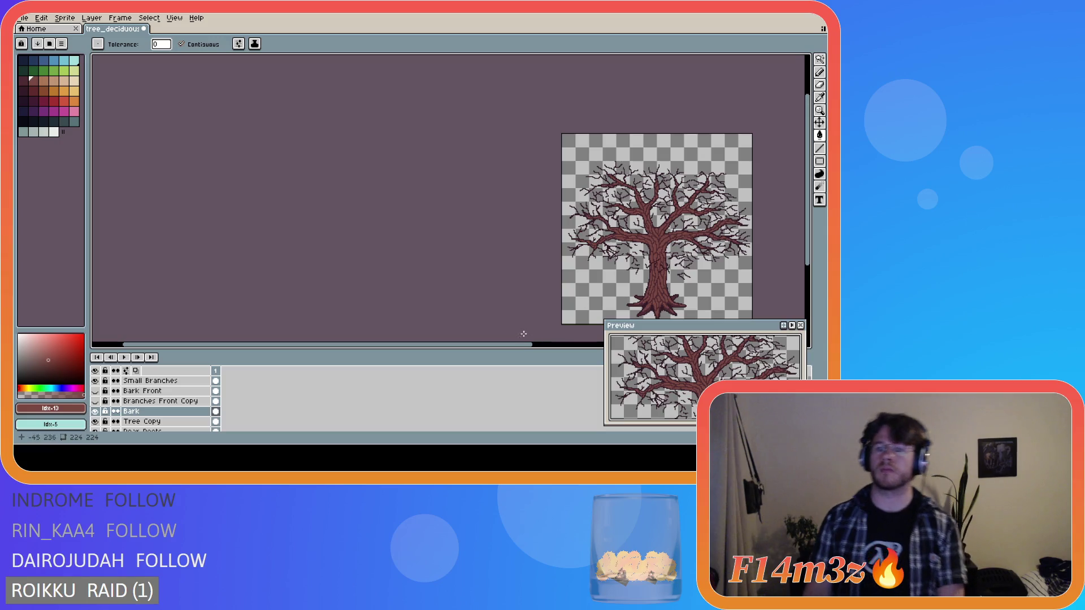
# - On the Bark layer, pencil a short dark line along the right root
pyautogui.moveTo(528, 345); pyautogui.dragTo(620, 348)
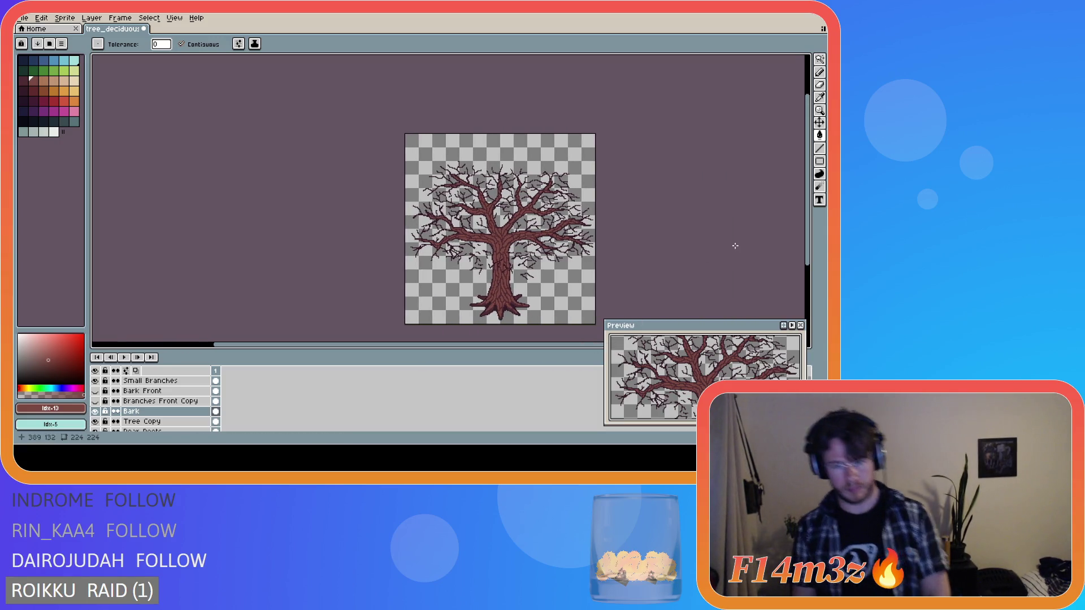
pyautogui.moveTo(801, 211); pyautogui.dragTo(802, 222)
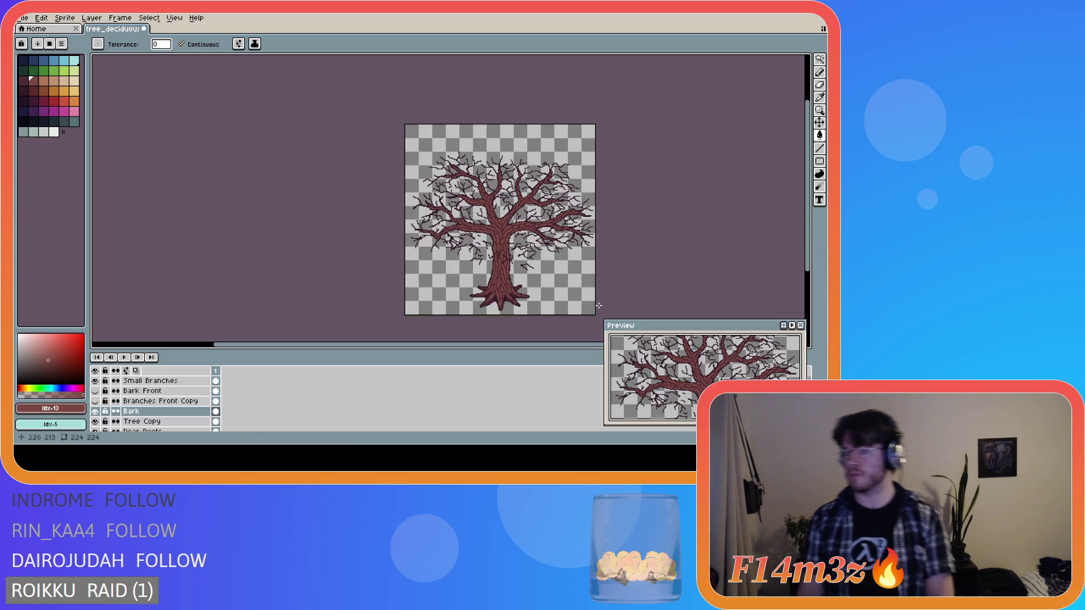
pyautogui.moveTo(508, 347)
pyautogui.mouseDown()
pyautogui.moveTo(538, 349)
pyautogui.moveTo(547, 330)
pyautogui.mouseUp()
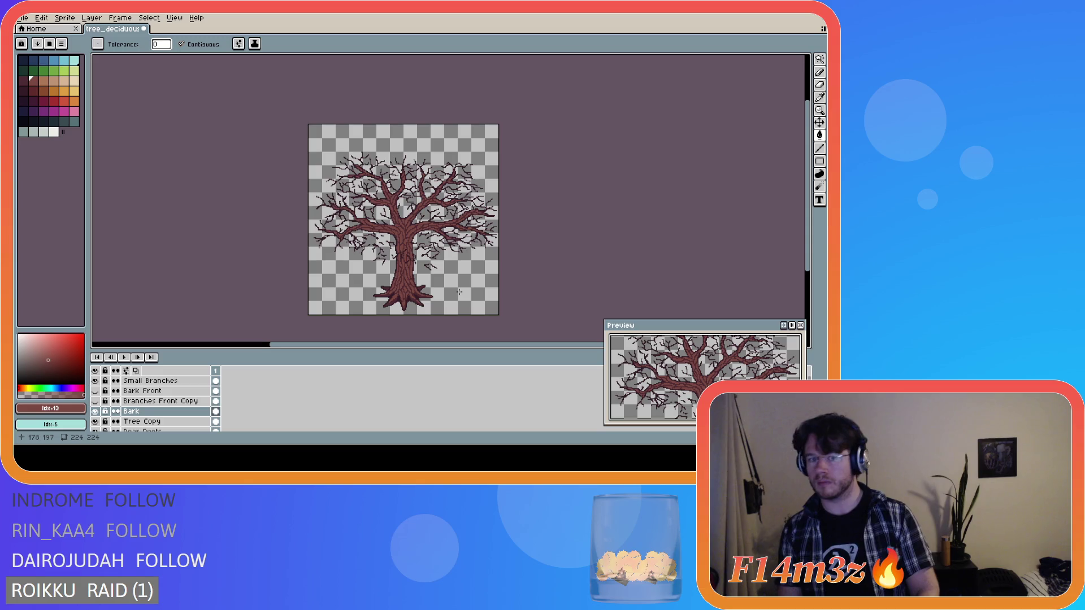
pyautogui.scroll(2, 431, 296)
pyautogui.scroll(2, 430, 297)
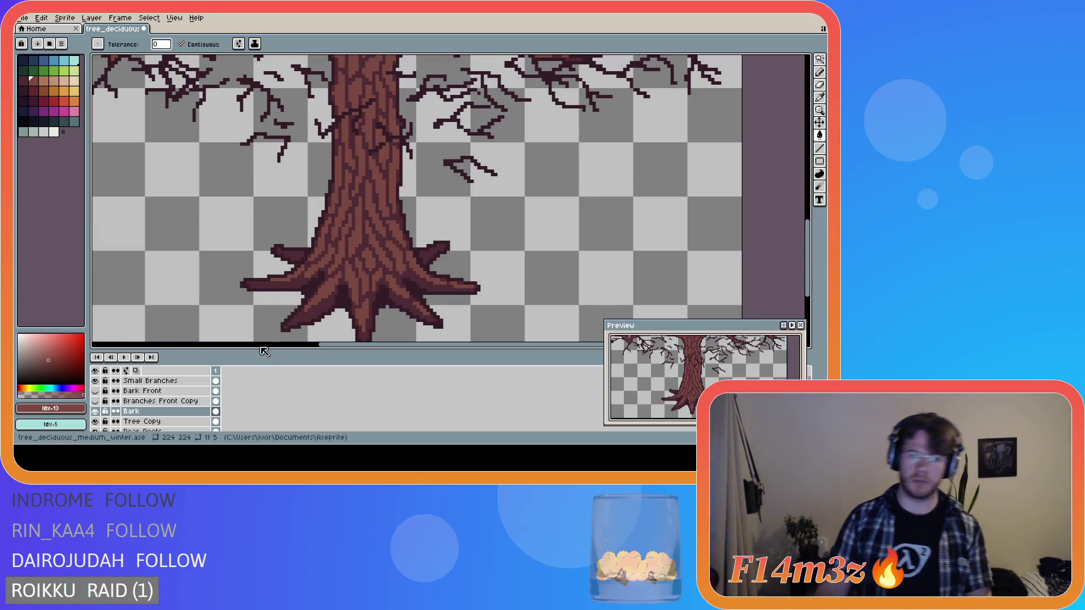
pyautogui.scroll(-1, 177, 413)
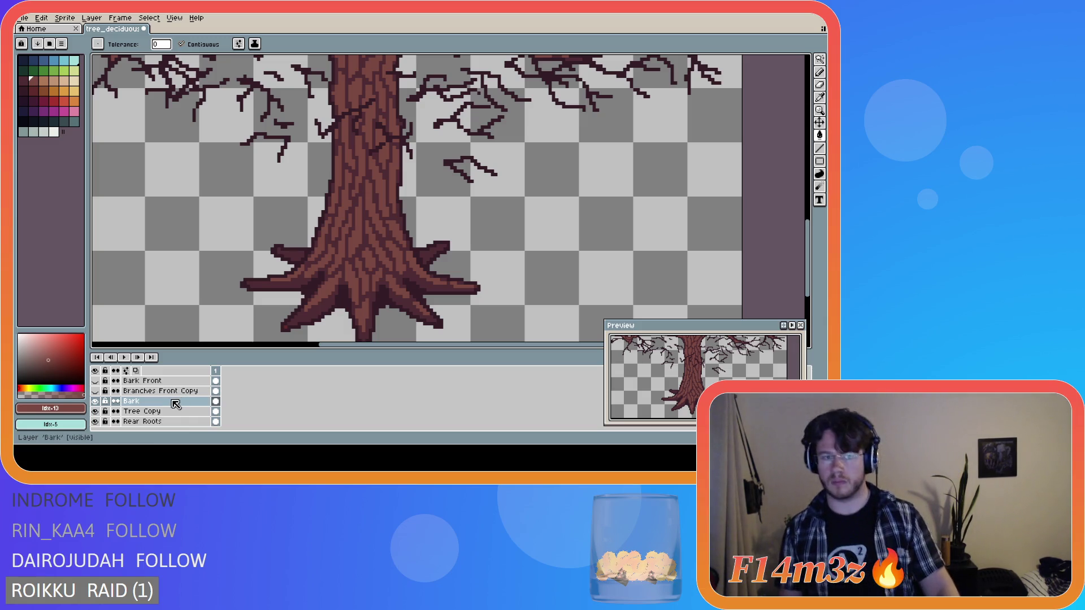
pyautogui.click(176, 404)
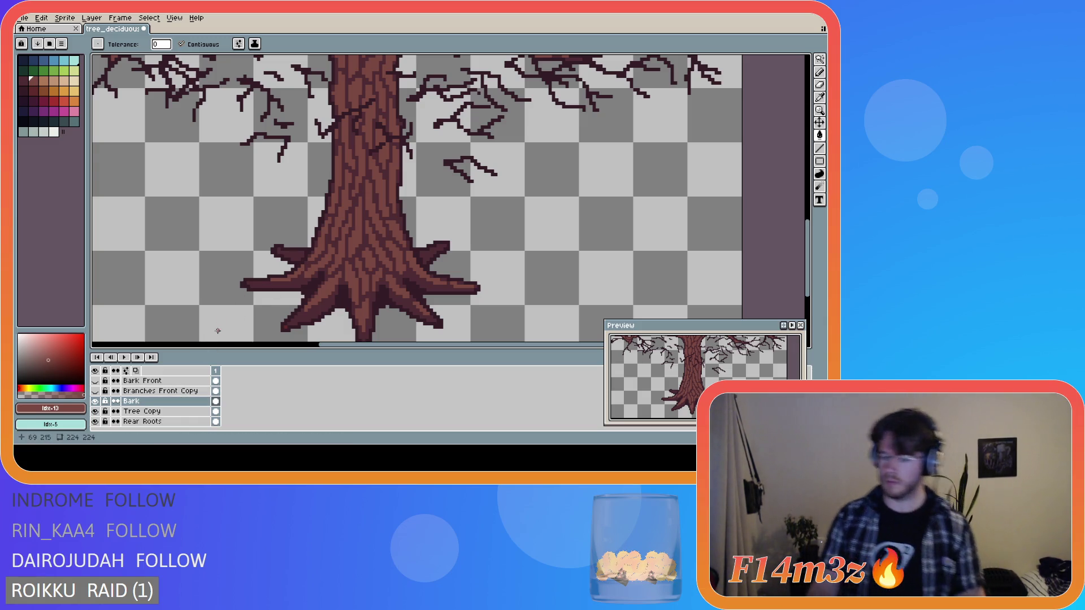
pyautogui.press('b')
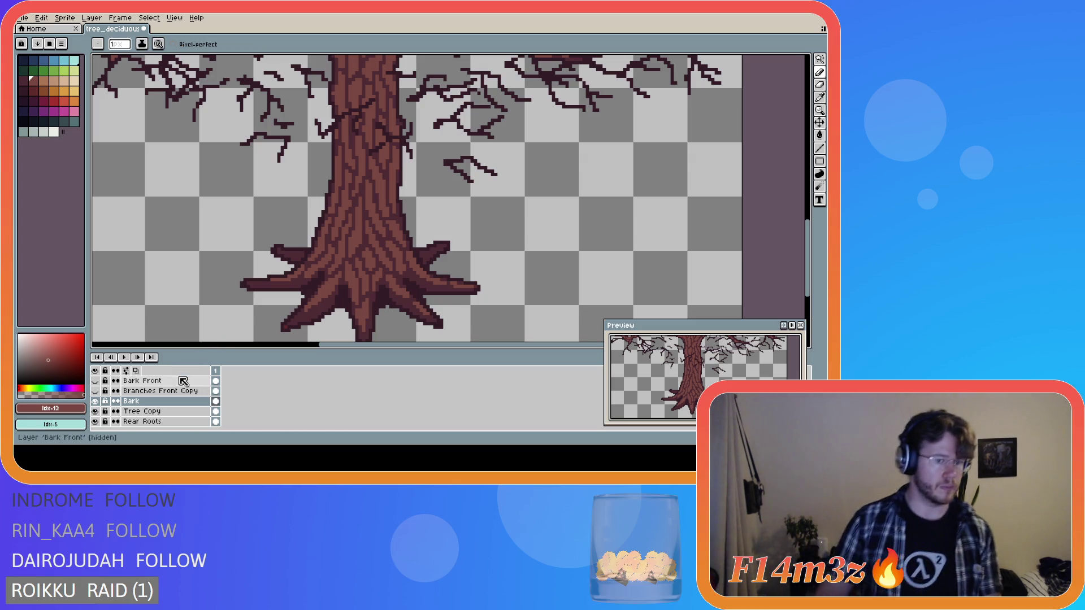
pyautogui.click(170, 404)
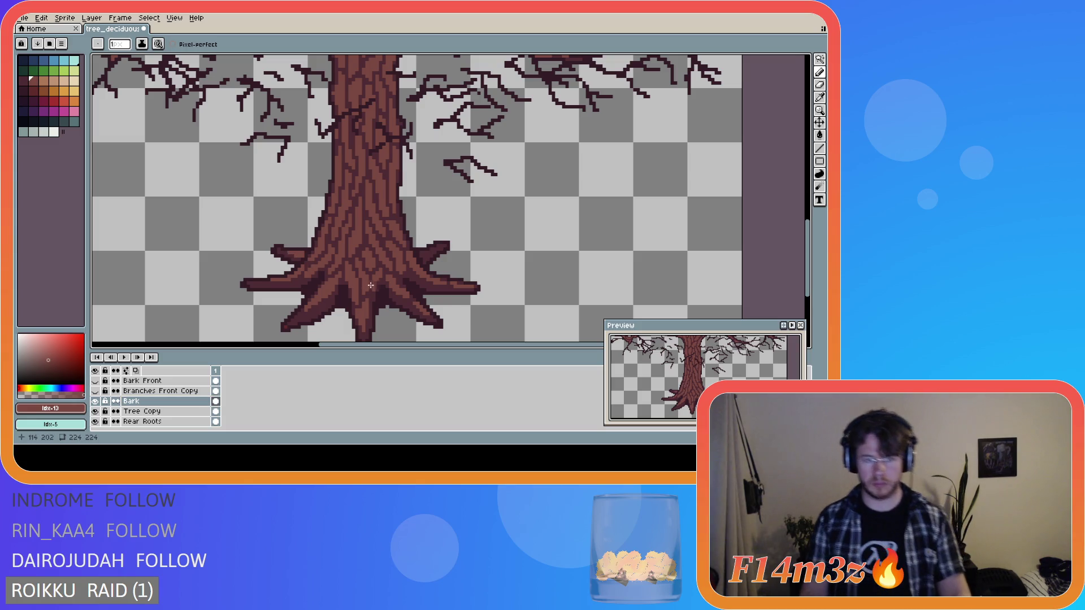
pyautogui.click(421, 252)
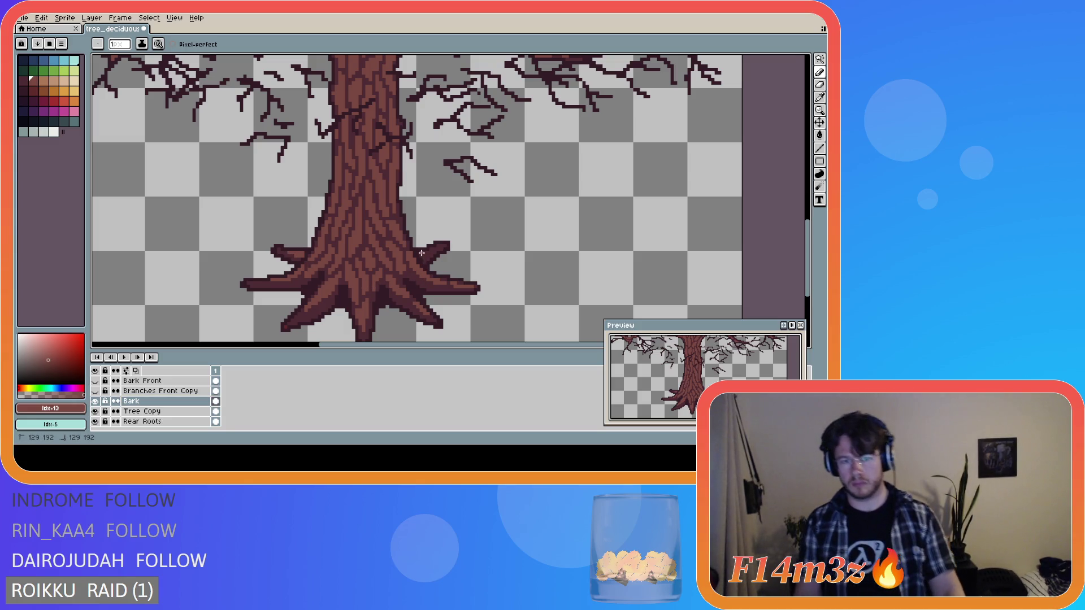
pyautogui.moveTo(426, 252); pyautogui.dragTo(438, 249)
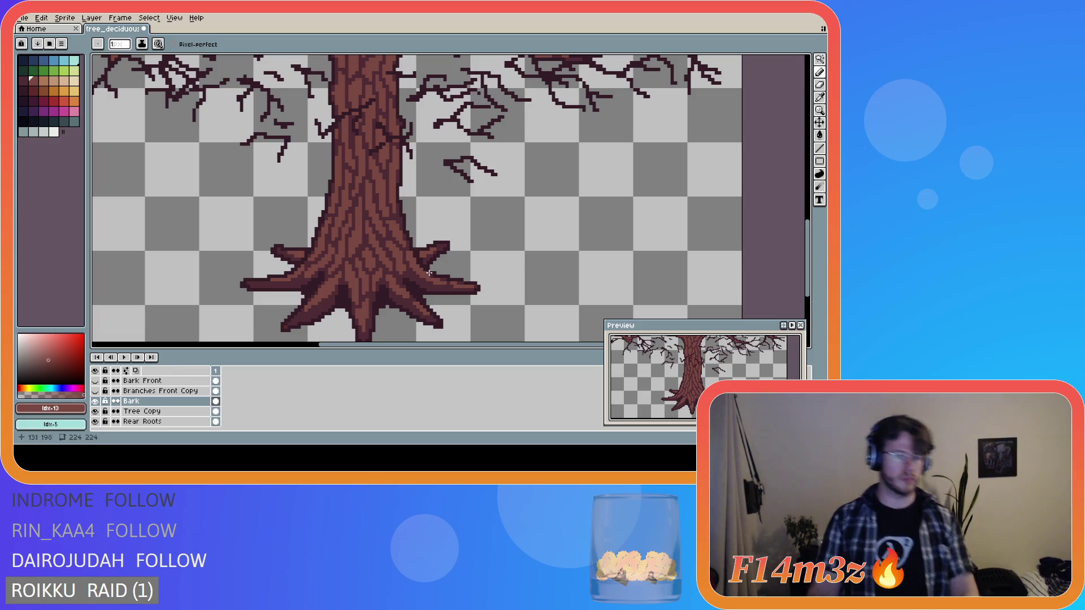
# - Add a dark pixel at the root's edge, then undo that last stroke
pyautogui.click(418, 254)
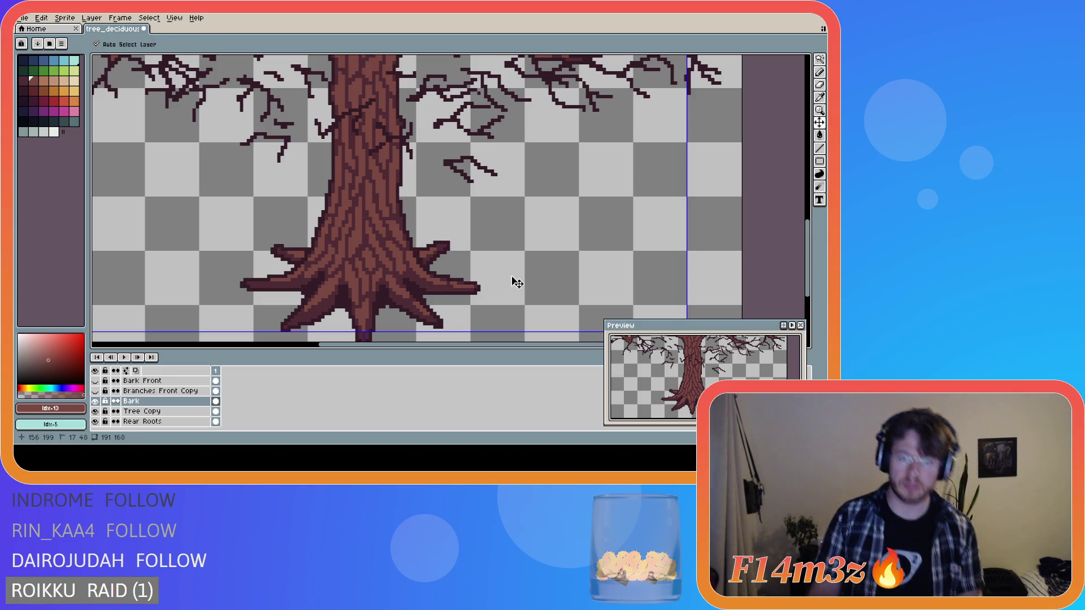
pyautogui.scroll(-5, 516, 286)
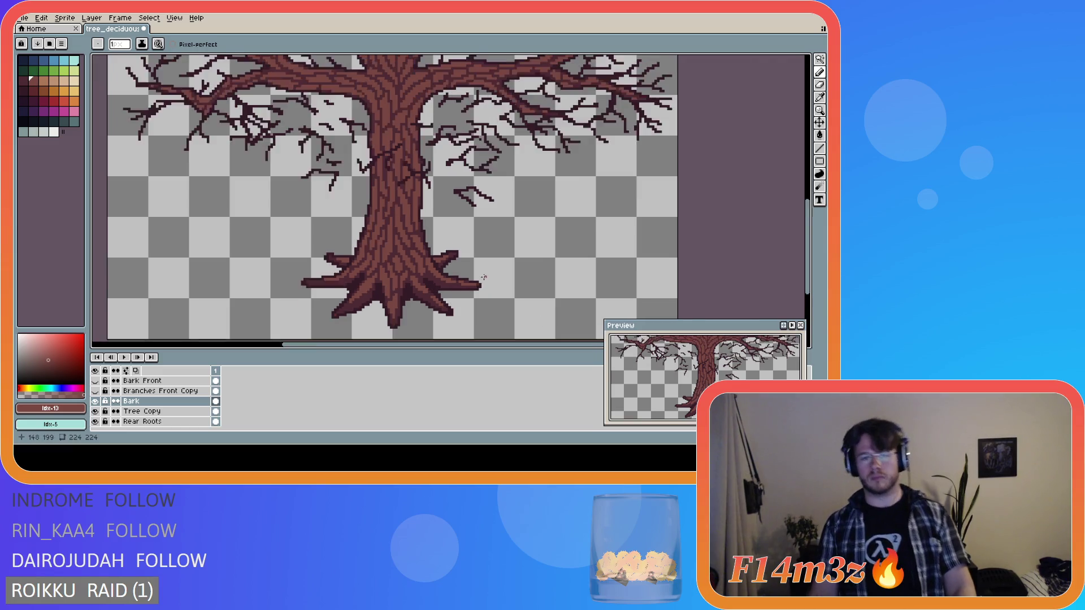
pyautogui.scroll(2, 482, 272)
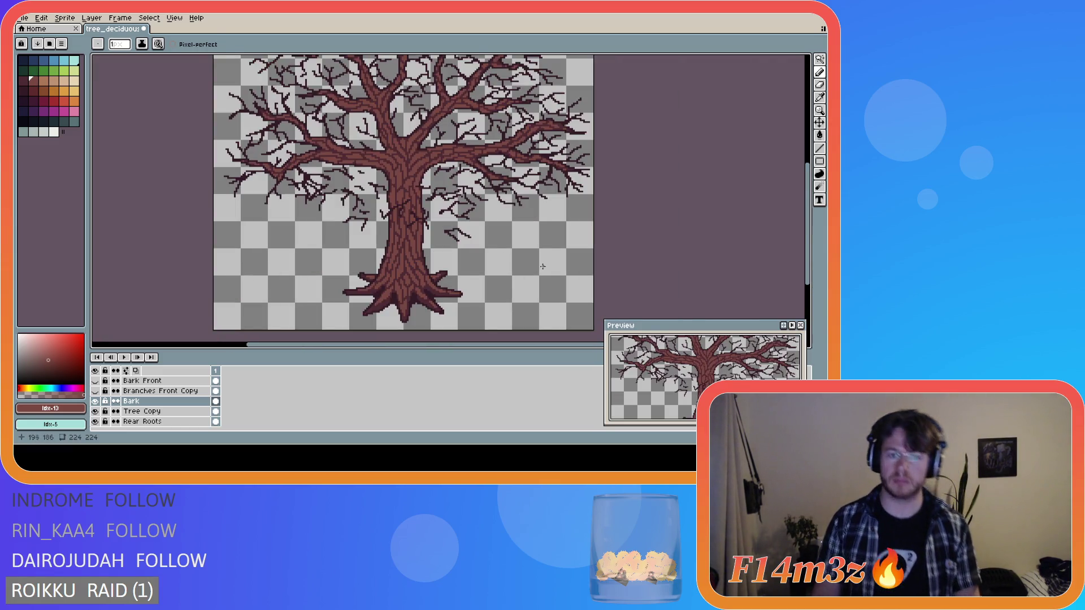
pyautogui.hotkey('ctrl', 'z')
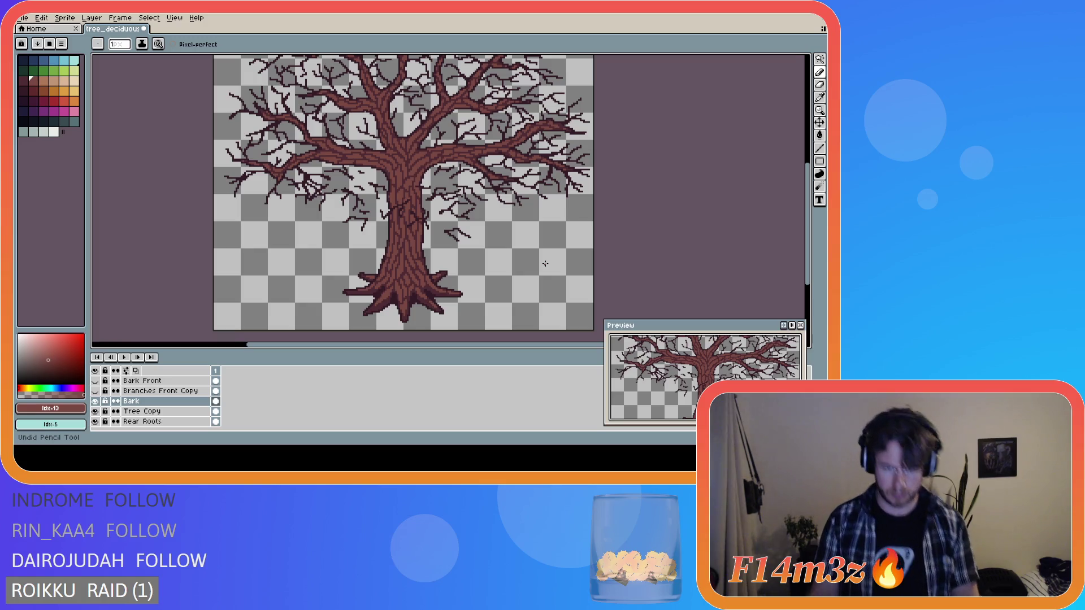
pyautogui.scroll(3, 423, 285)
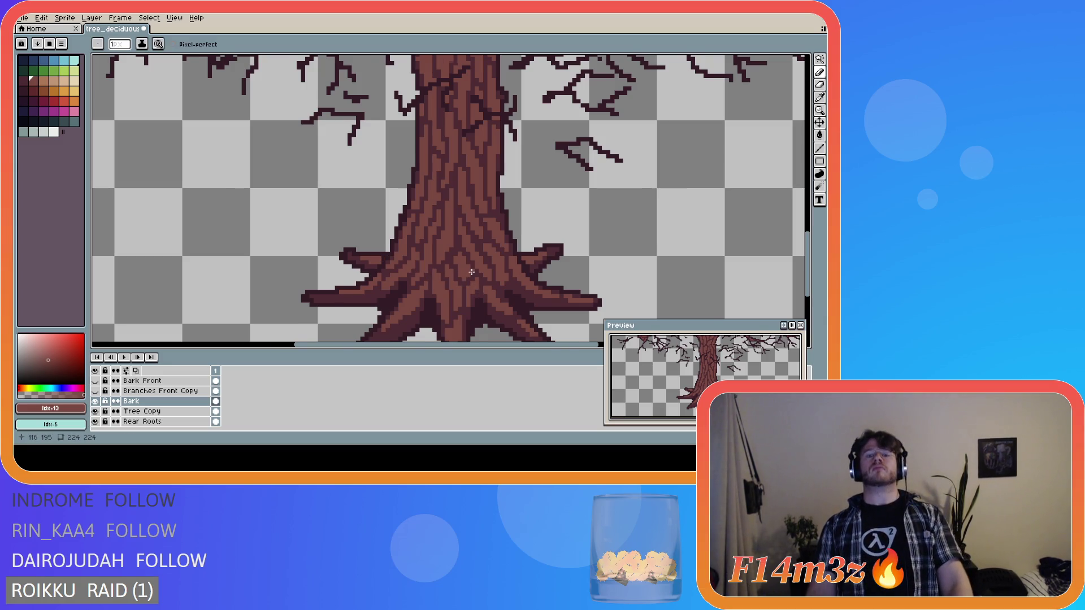
# - Make the Bark Front layer visible again and select it for editing
pyautogui.scroll(-3, 472, 271)
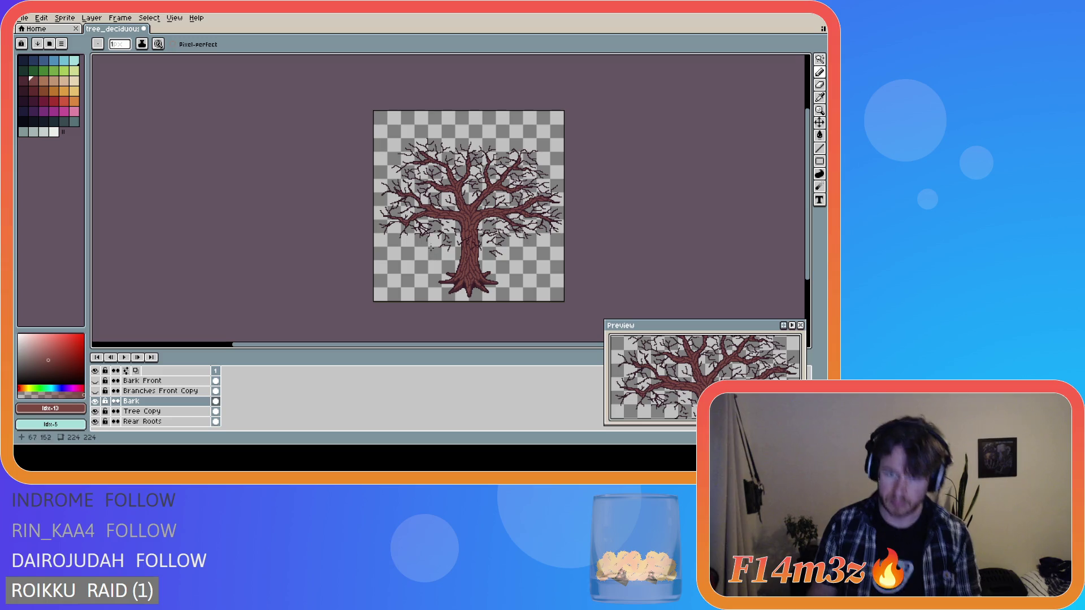
pyautogui.click(95, 380)
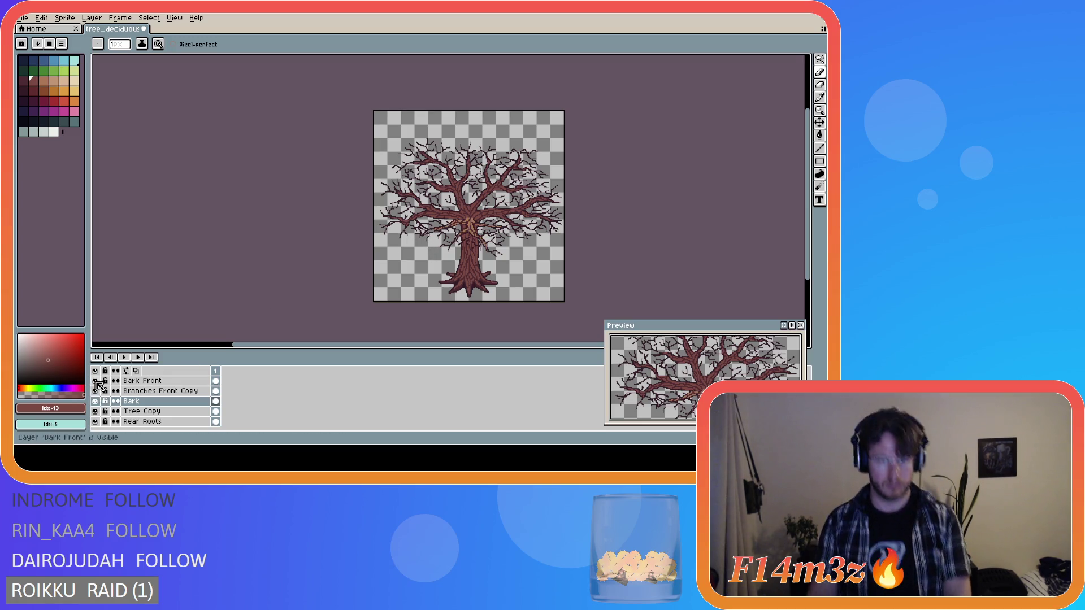
pyautogui.click(144, 384)
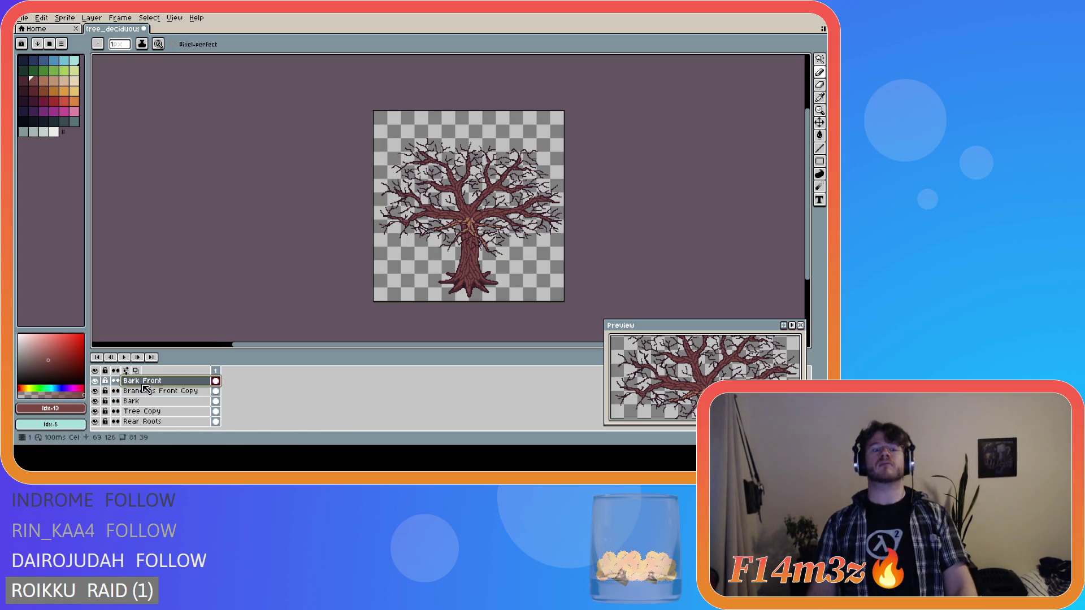
pyautogui.scroll(3, 469, 227)
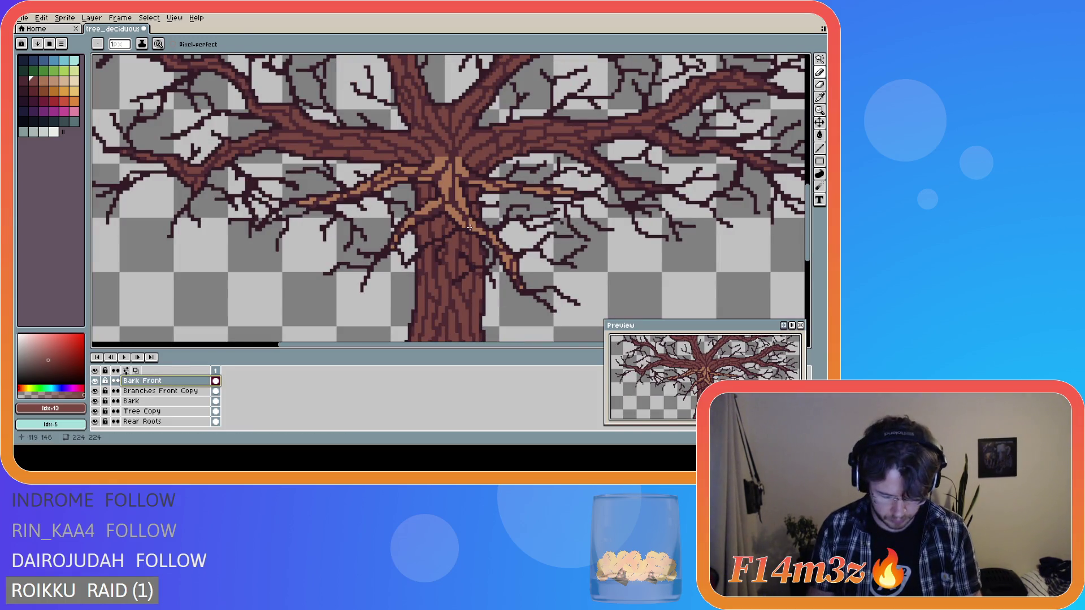
# - Bucket-fill the orange patches at the trunk fork, right branch and trunk strip dark brown
pyautogui.press('g')
pyautogui.click(444, 184)
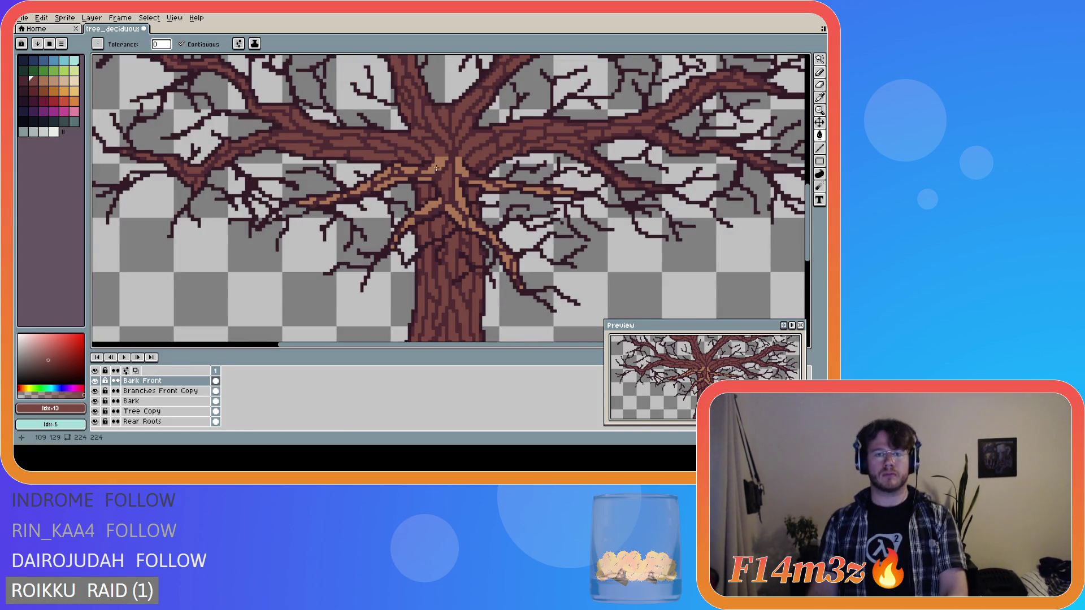
pyautogui.click(437, 168)
pyautogui.click(460, 168)
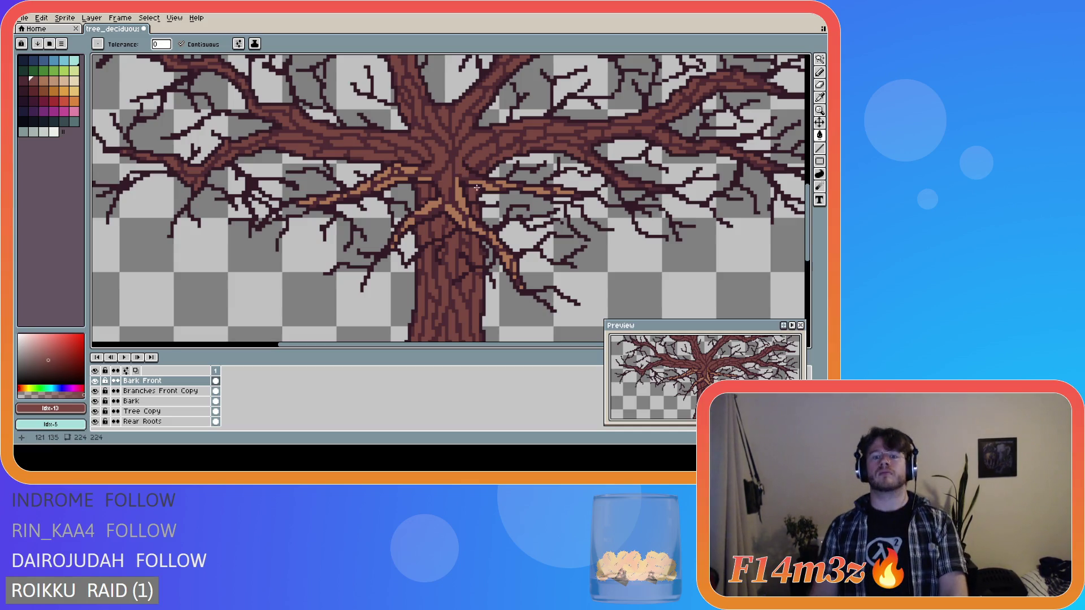
pyautogui.click(483, 184)
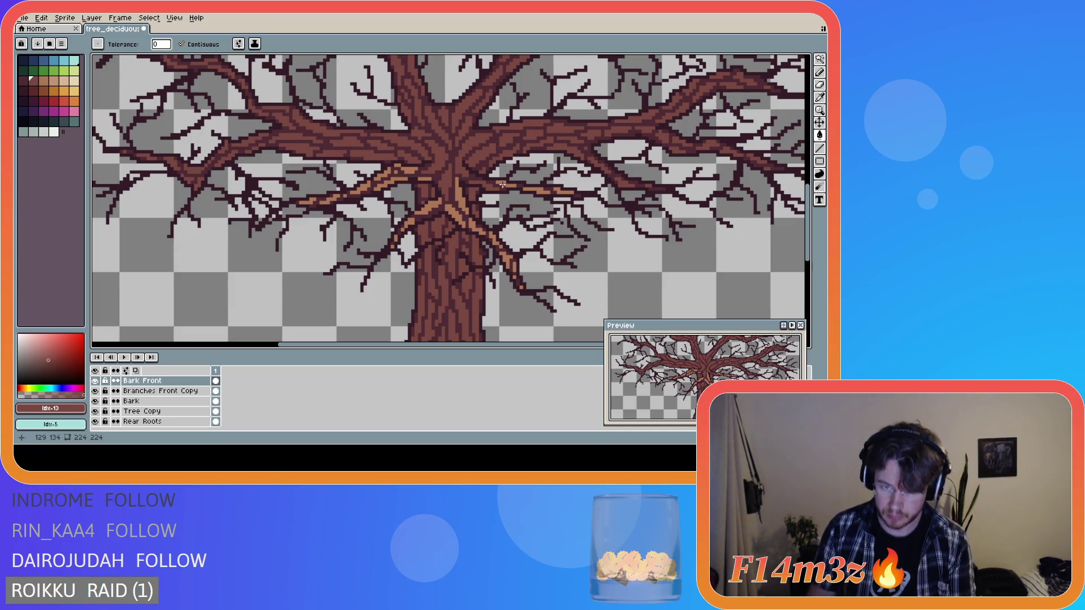
pyautogui.click(533, 188)
pyautogui.click(559, 190)
pyautogui.click(461, 202)
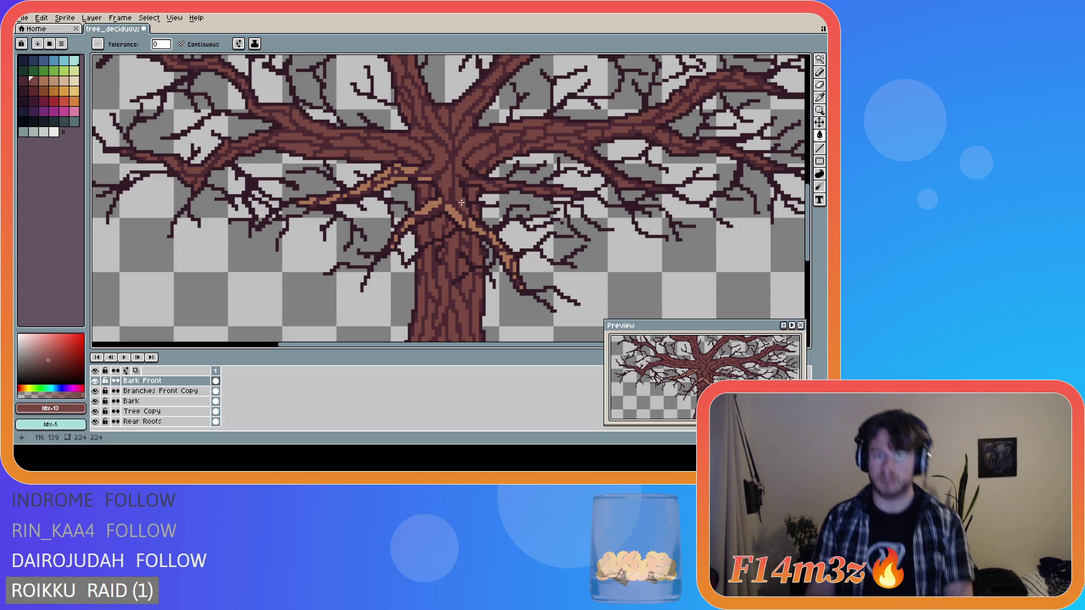
pyautogui.click(462, 221)
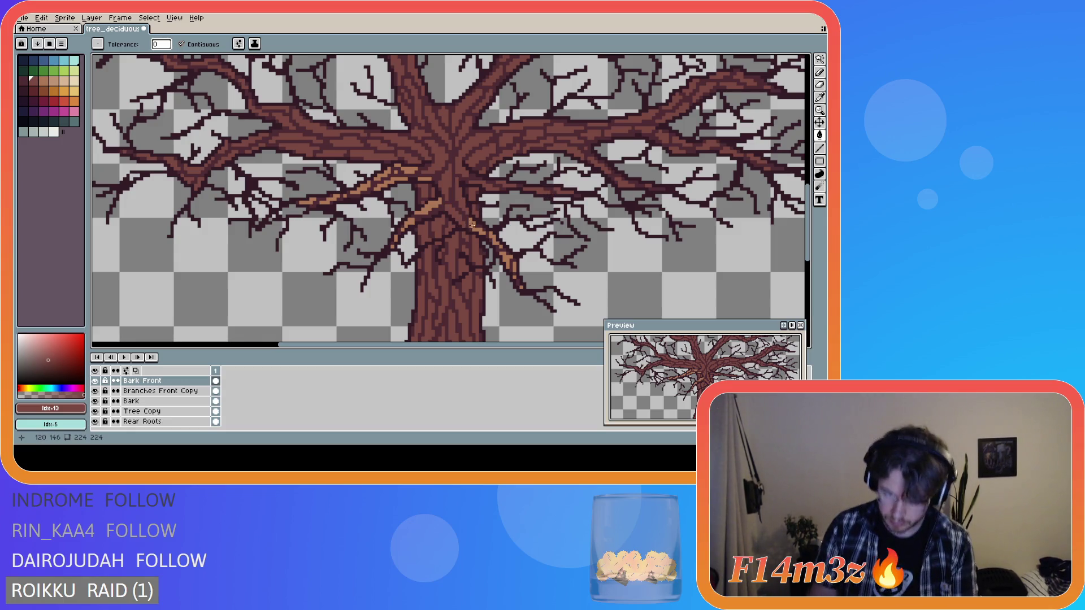
pyautogui.click(507, 257)
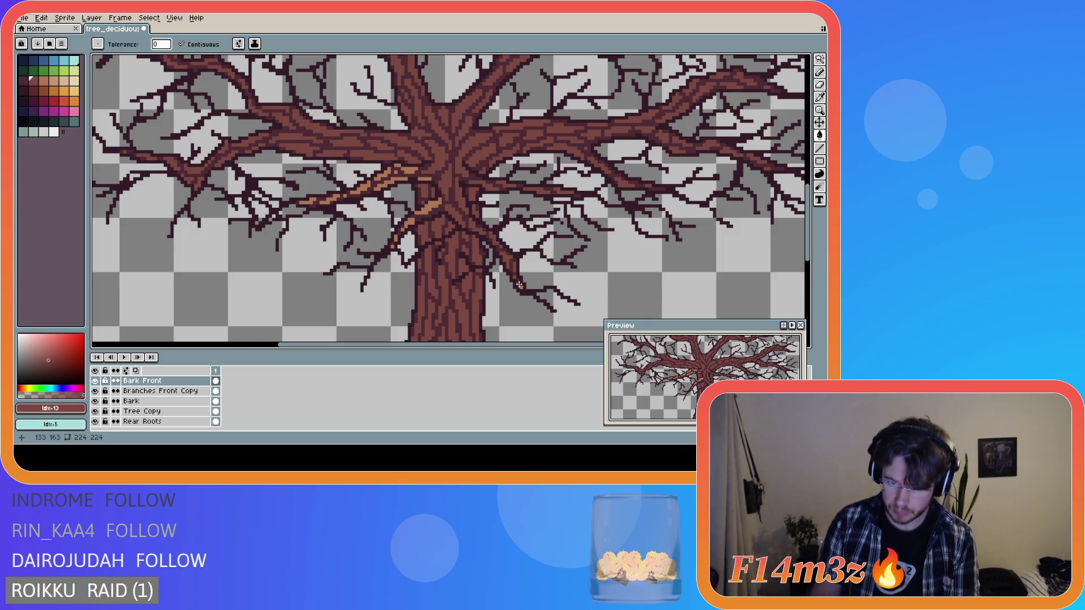
# - Darken the orange highlight pixels along the left branch out to its tip
pyautogui.click(432, 205)
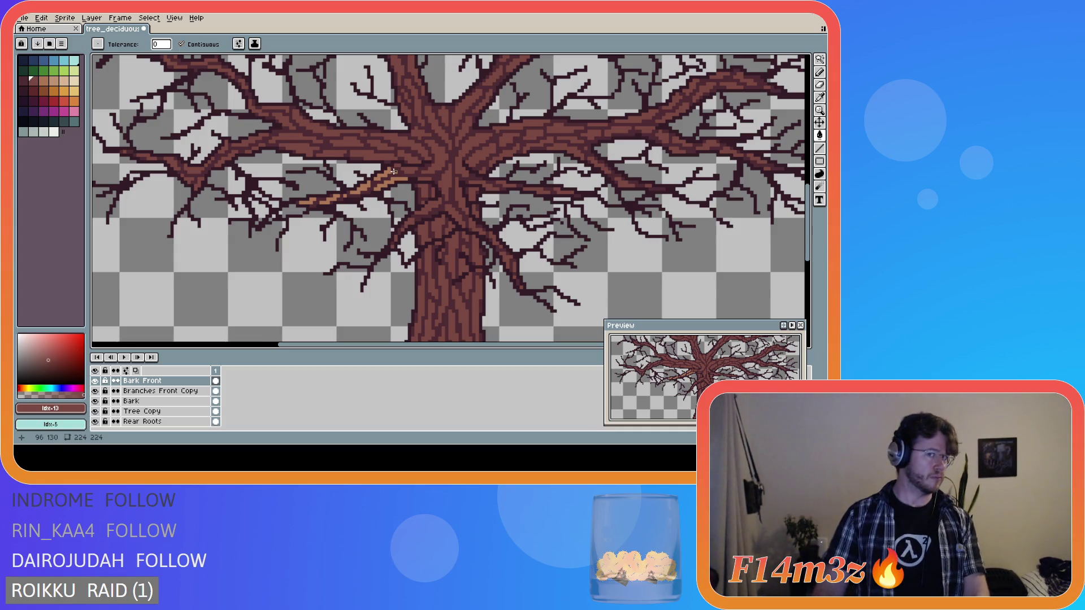
pyautogui.click(390, 181)
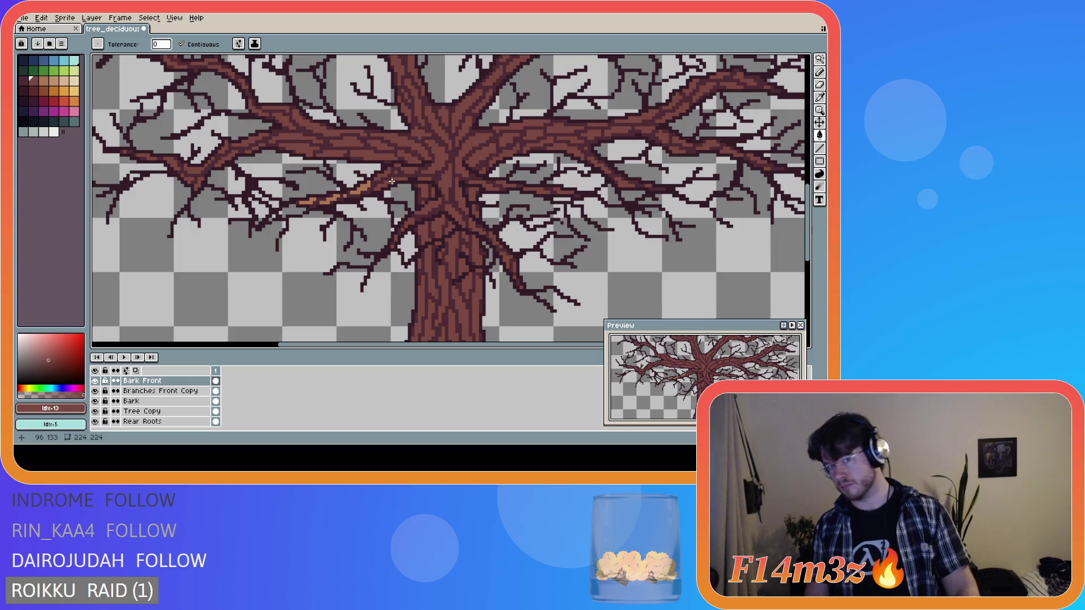
pyautogui.click(368, 188)
pyautogui.click(360, 190)
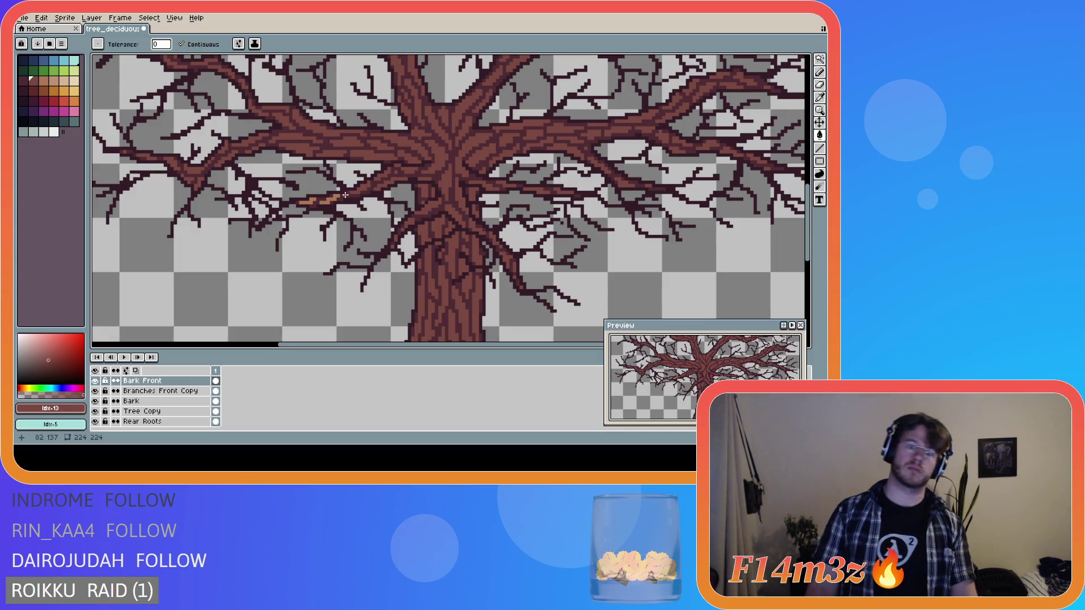
pyautogui.click(327, 199)
pyautogui.click(308, 201)
pyautogui.scroll(-5, 382, 231)
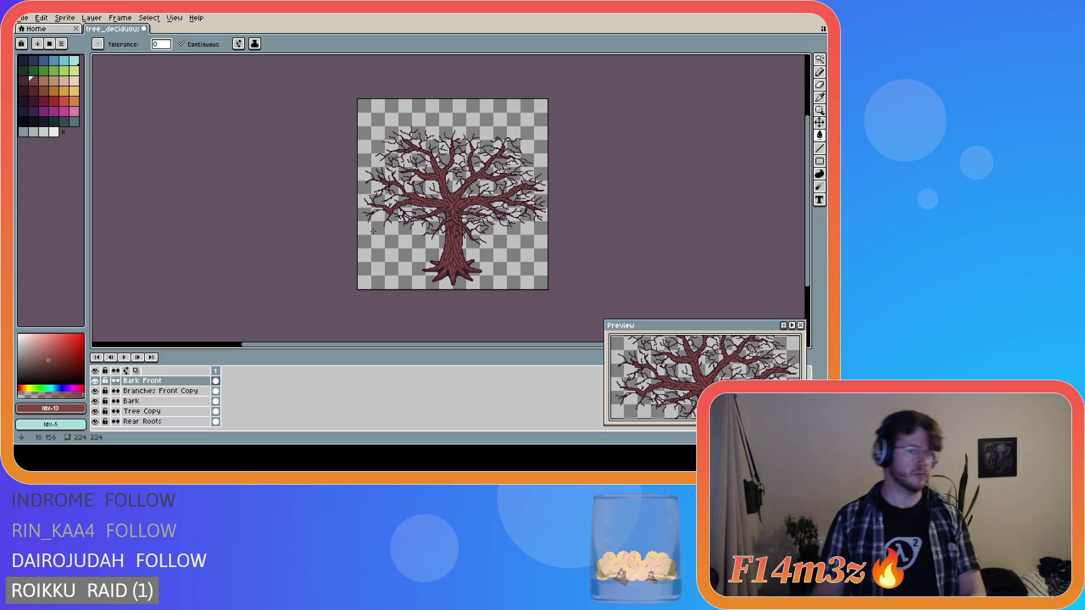
pyautogui.scroll(2, 372, 230)
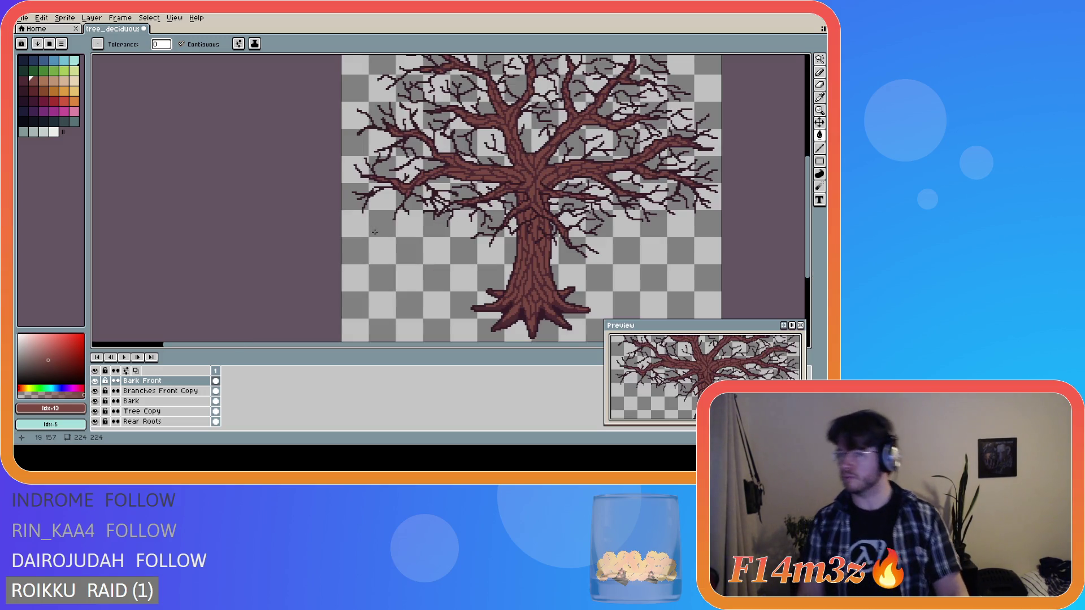
pyautogui.scroll(-2, 383, 223)
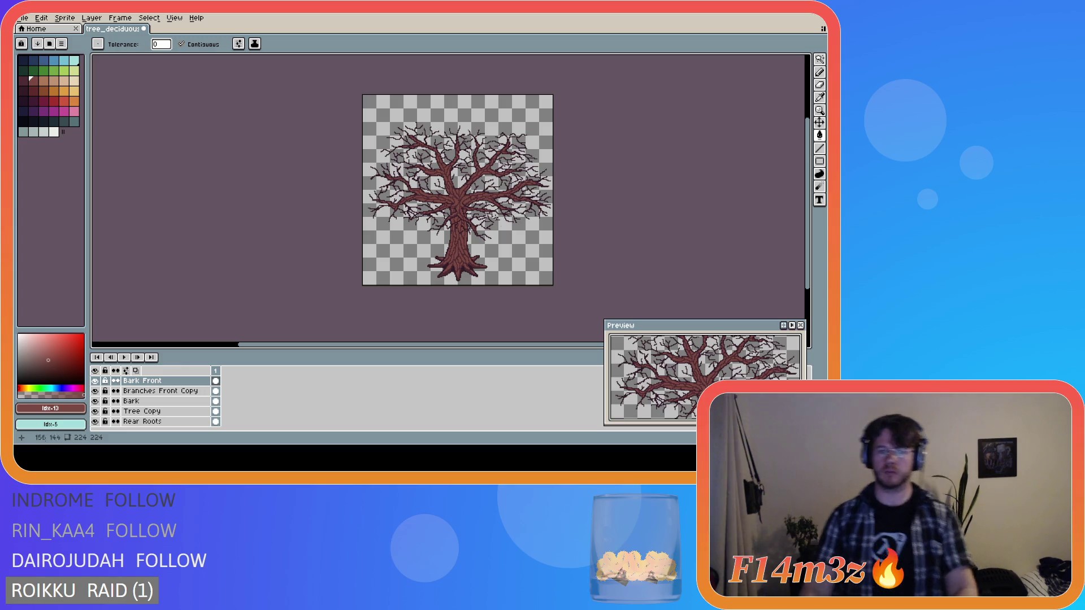
pyautogui.scroll(3, 502, 259)
pyautogui.scroll(1, 444, 290)
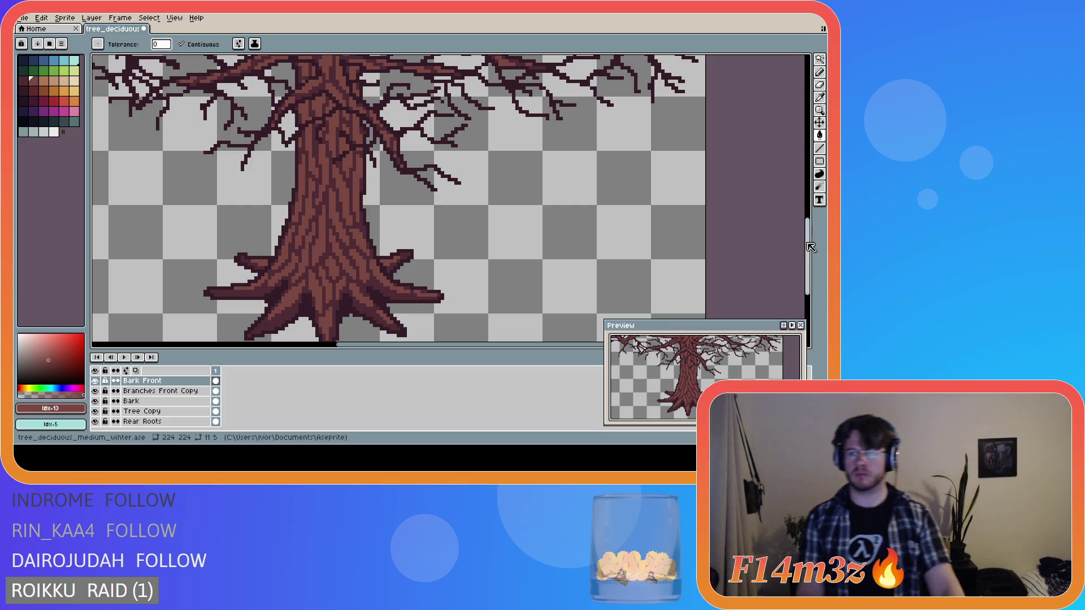
pyautogui.scroll(-2, 612, 254)
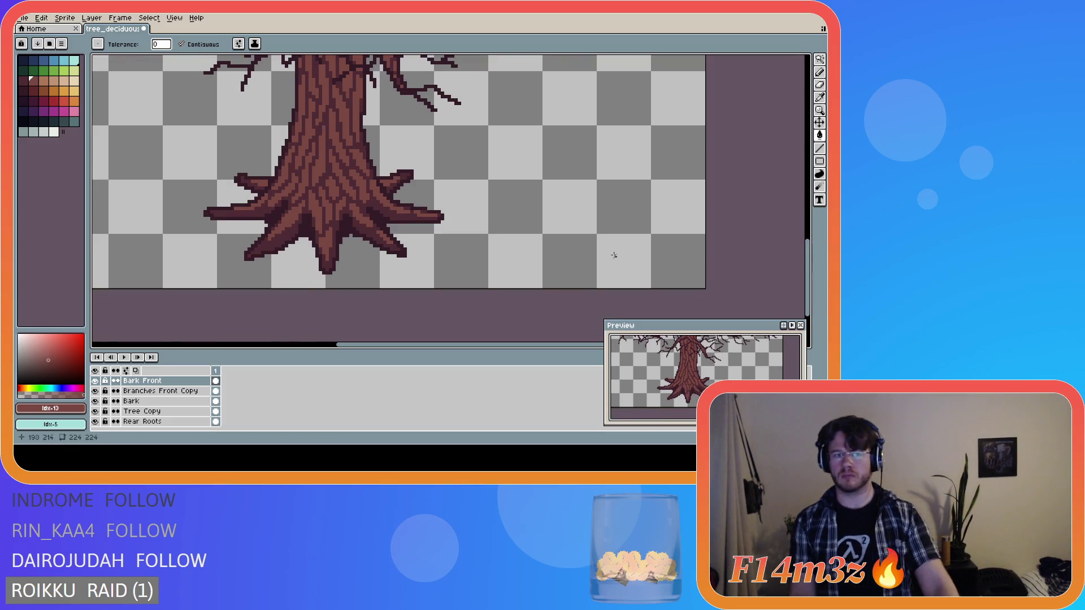
# - On the Tree Copy layer, sample the dark root outline colour #341c27 for the pencil
pyautogui.click(152, 411)
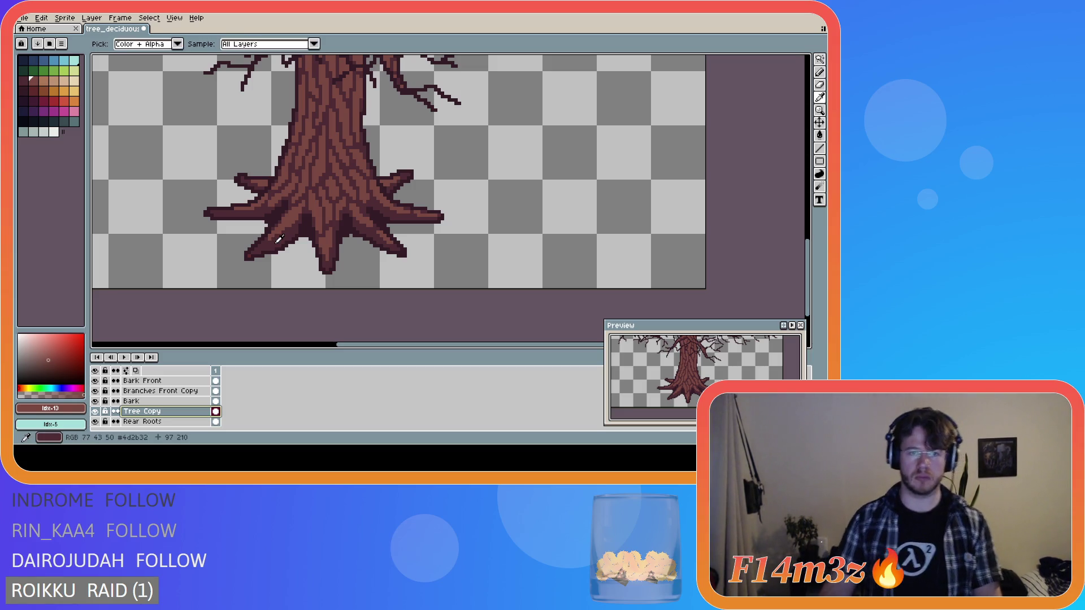
pyautogui.keyDown('alt'); pyautogui.click(274, 240); pyautogui.keyUp('alt')
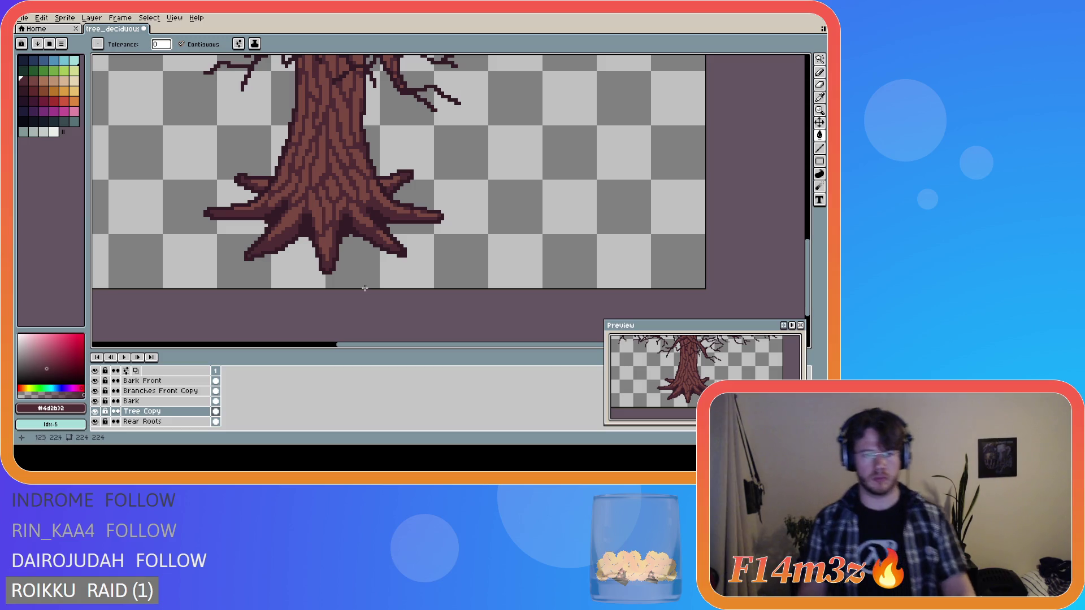
pyautogui.keyDown('alt'); pyautogui.click(273, 253); pyautogui.keyUp('alt')
pyautogui.press('b')
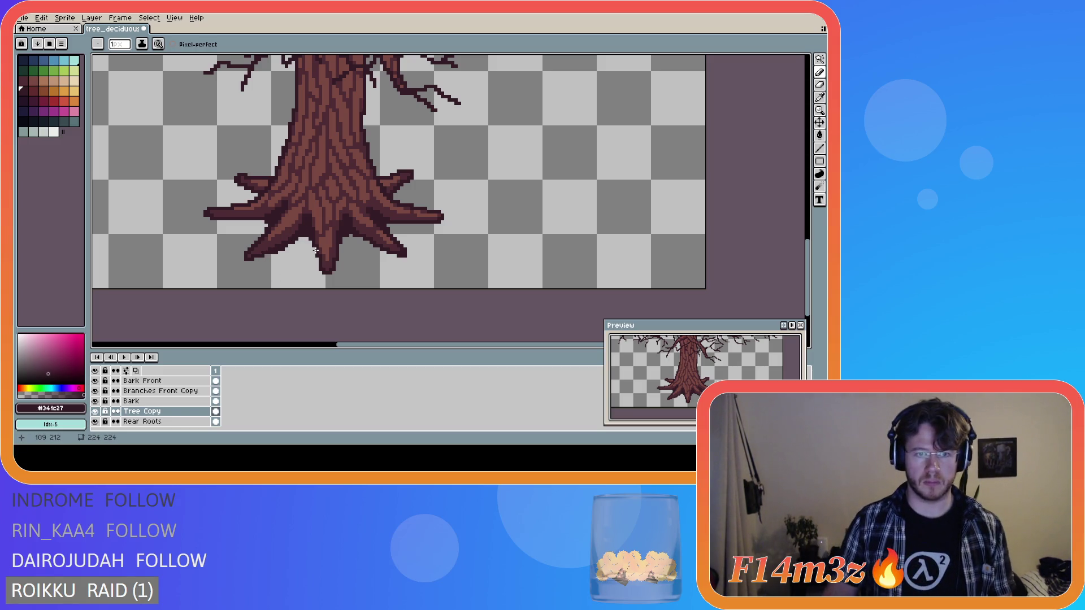
pyautogui.press('v')
pyautogui.press('b')
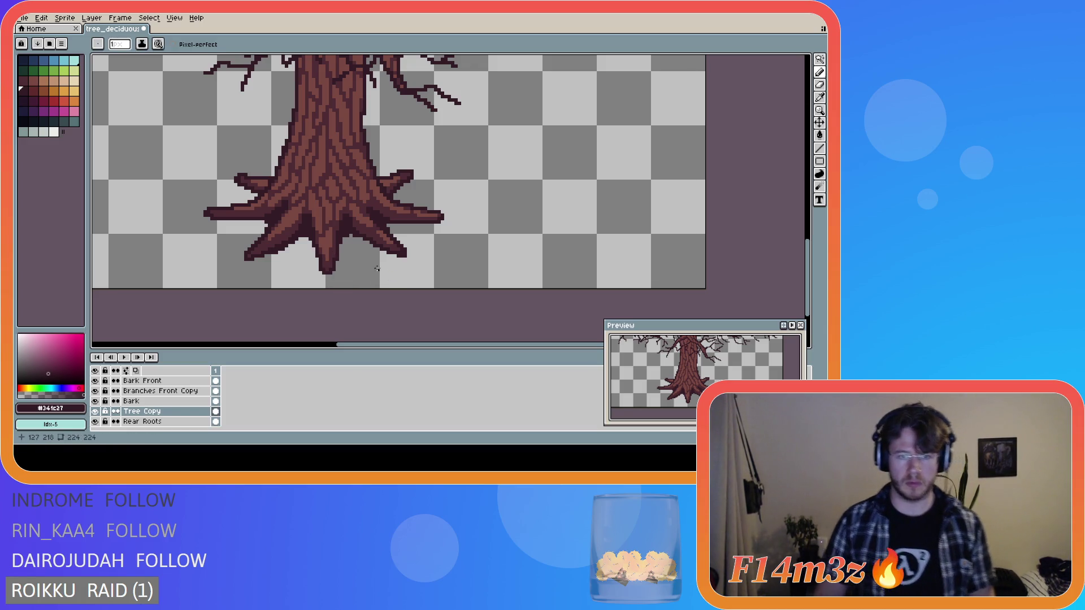
# - Draw a short dark line between the roots at the trunk base
pyautogui.moveTo(349, 222)
pyautogui.mouseDown()
pyautogui.moveTo(382, 247)
pyautogui.moveTo(349, 222)
pyautogui.moveTo(355, 228)
pyautogui.mouseUp()
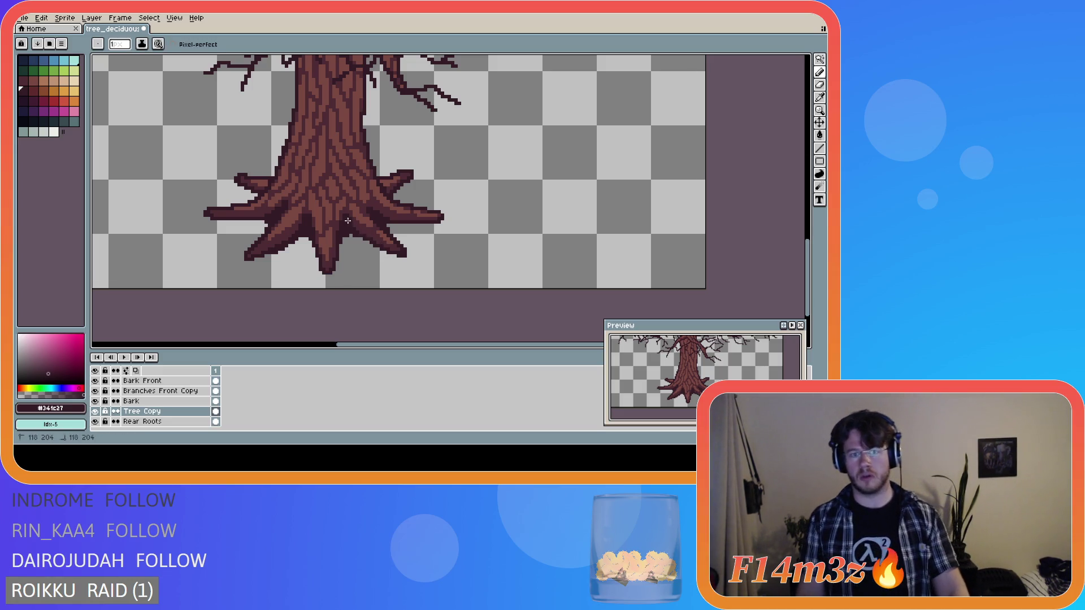
pyautogui.moveTo(369, 240)
pyautogui.mouseDown()
pyautogui.moveTo(354, 226)
pyautogui.moveTo(388, 250)
pyautogui.moveTo(347, 222)
pyautogui.mouseUp()
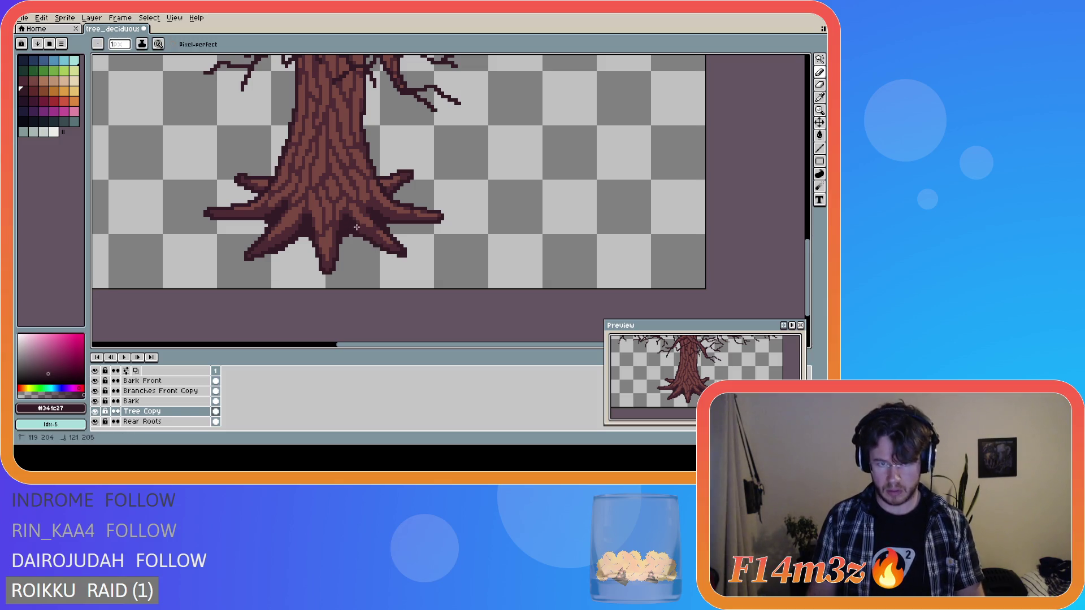
pyautogui.press('v')
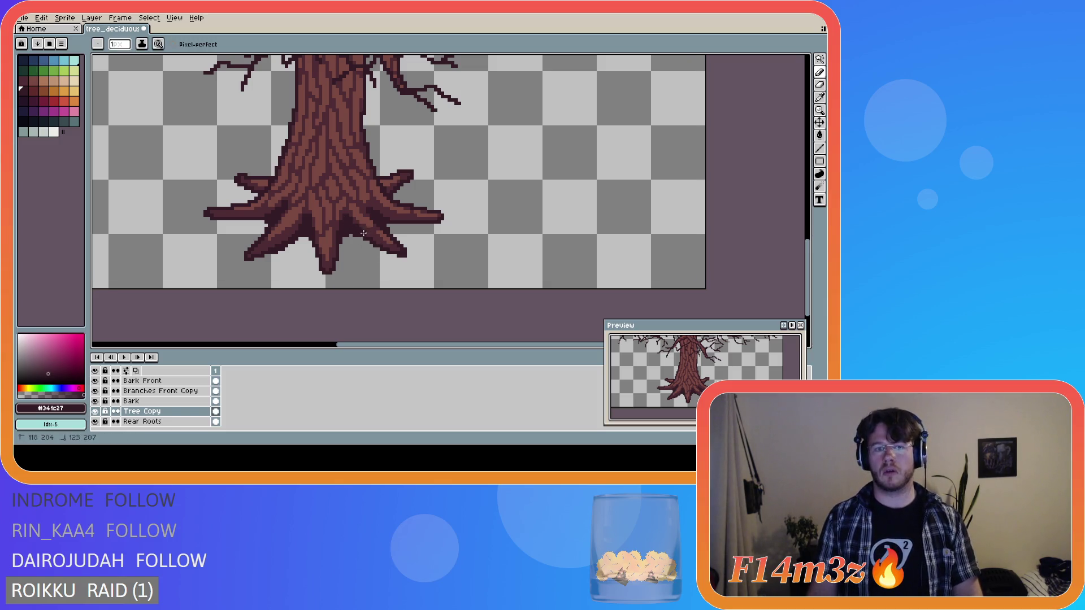
pyautogui.press('b')
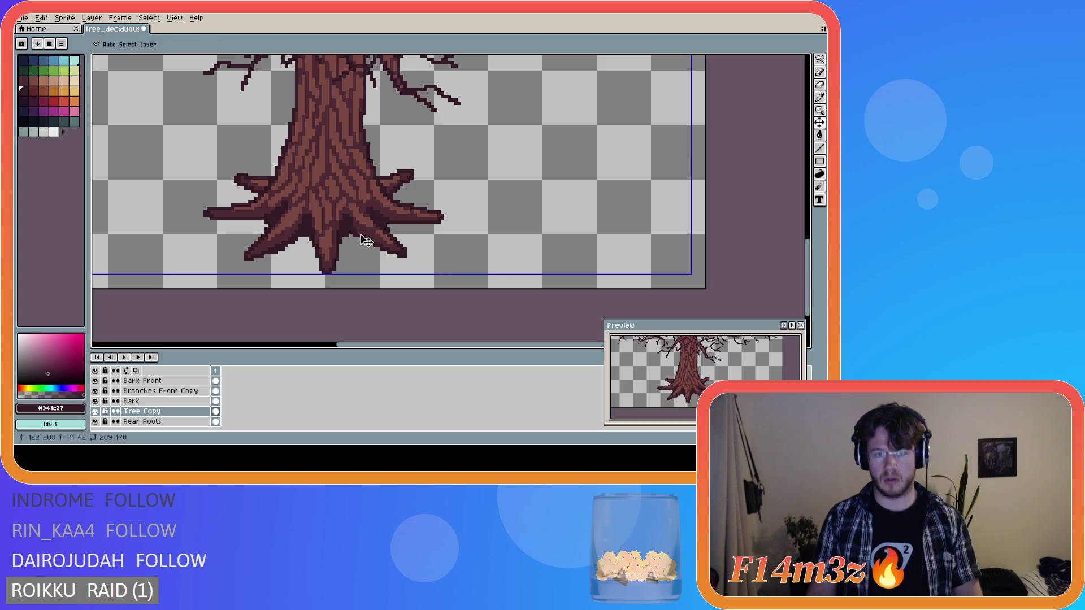
# - Add small dark strokes and pixels along the root outlines and the right root
pyautogui.moveTo(355, 224); pyautogui.dragTo(381, 248)
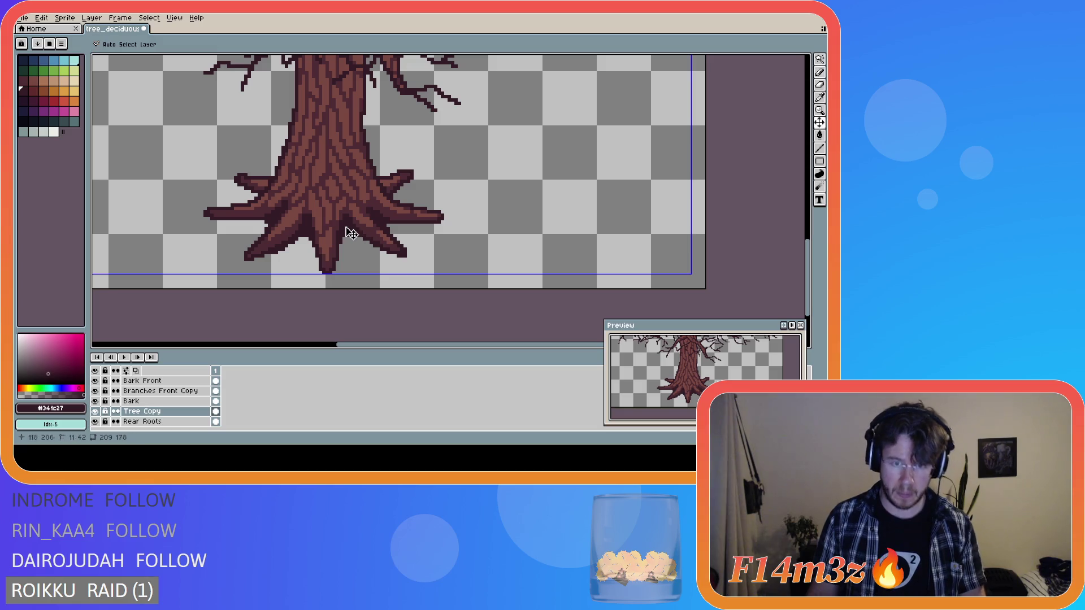
pyautogui.click(365, 233)
pyautogui.moveTo(381, 246); pyautogui.dragTo(384, 249)
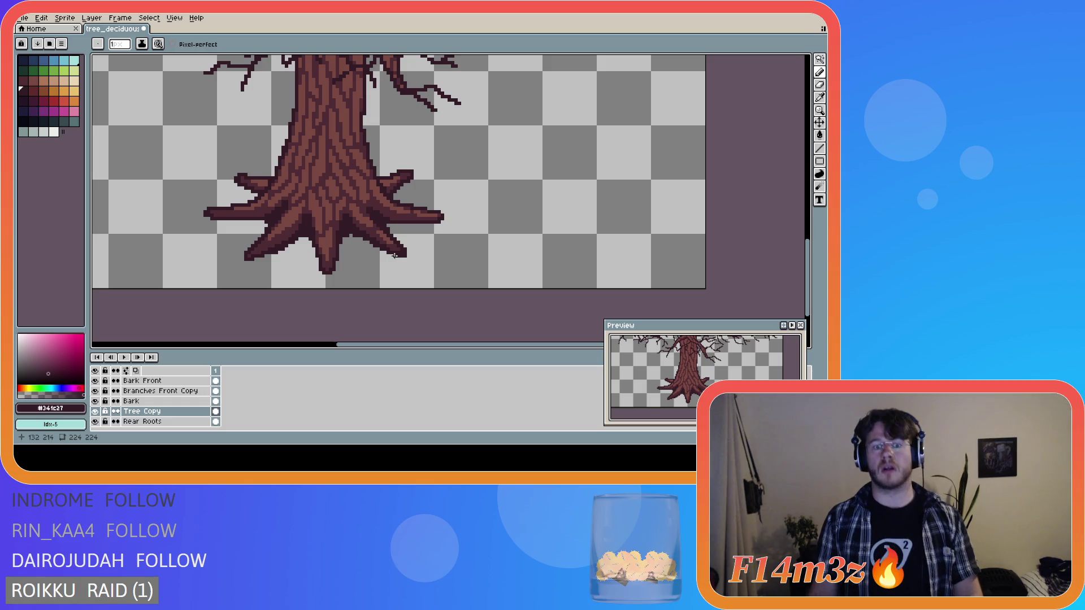
pyautogui.click(393, 251)
pyautogui.click(390, 249)
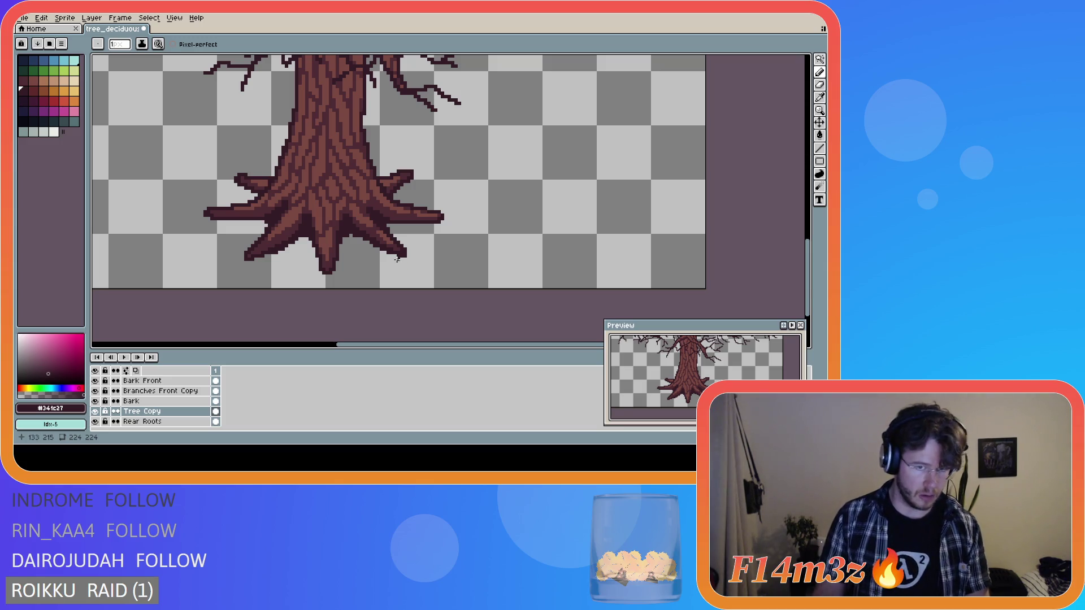
# - Add a short dark stroke at the root base and darken the left root's edge
pyautogui.click(373, 209)
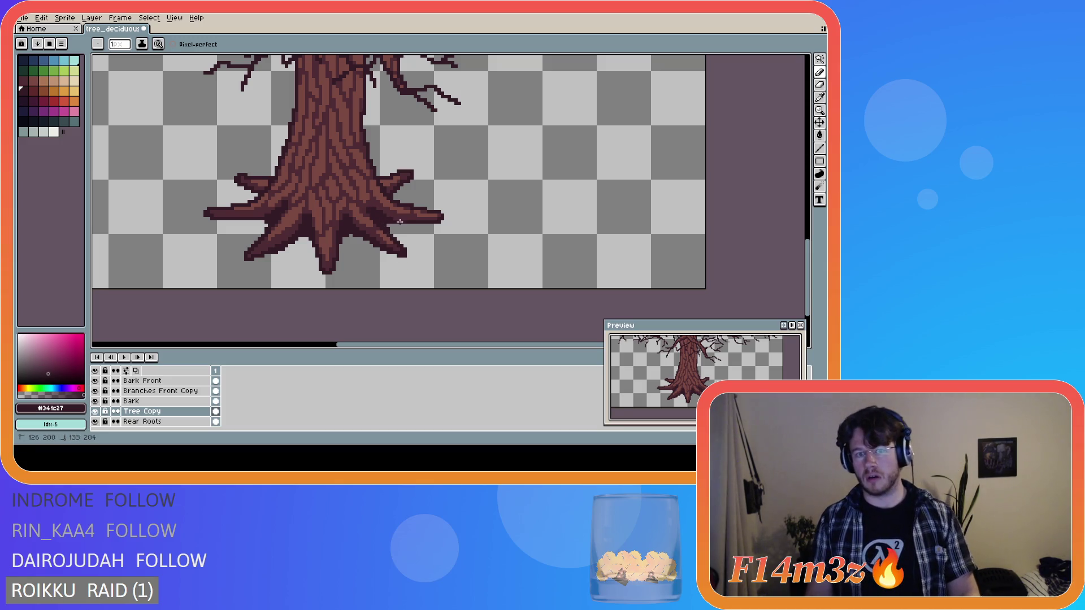
pyautogui.moveTo(372, 209); pyautogui.dragTo(376, 209)
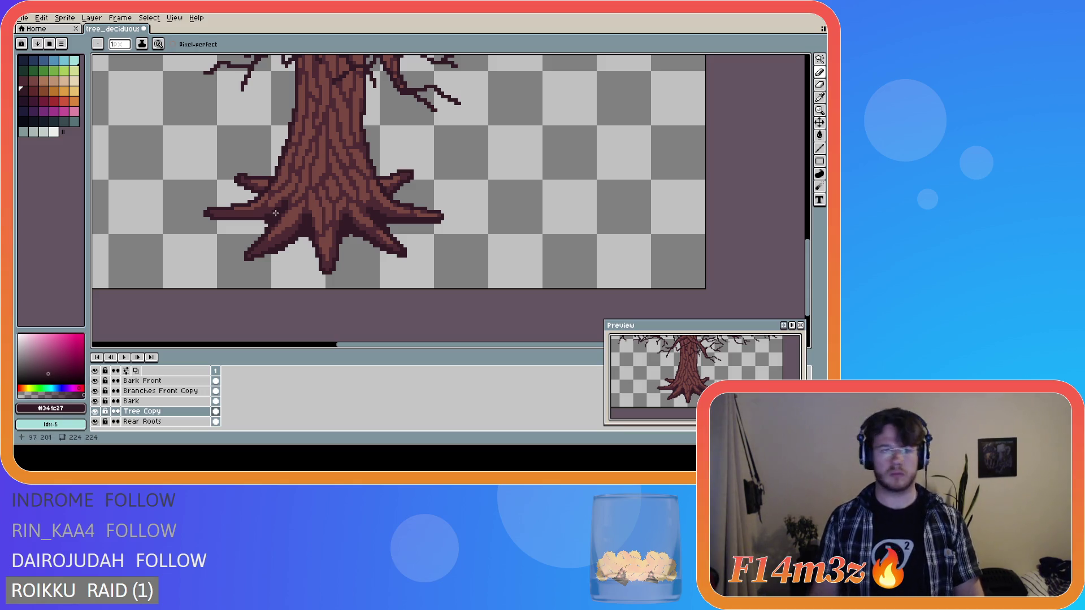
pyautogui.moveTo(277, 210); pyautogui.dragTo(216, 216)
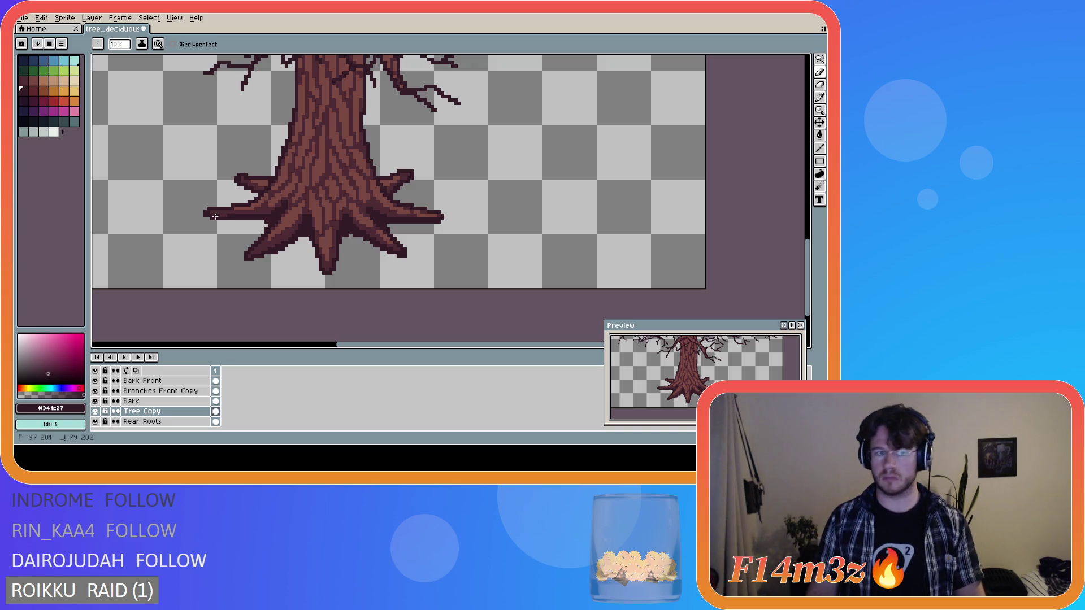
pyautogui.moveTo(281, 203); pyautogui.dragTo(270, 210)
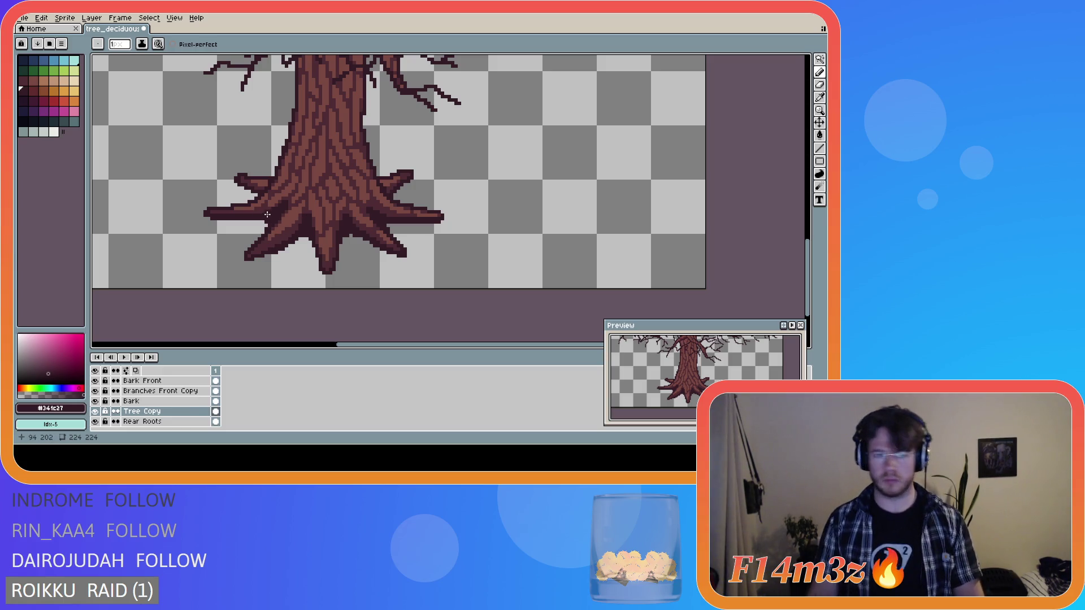
# - Undo the last dark pencil stroke on the roots and return to the Pencil
pyautogui.press('v')
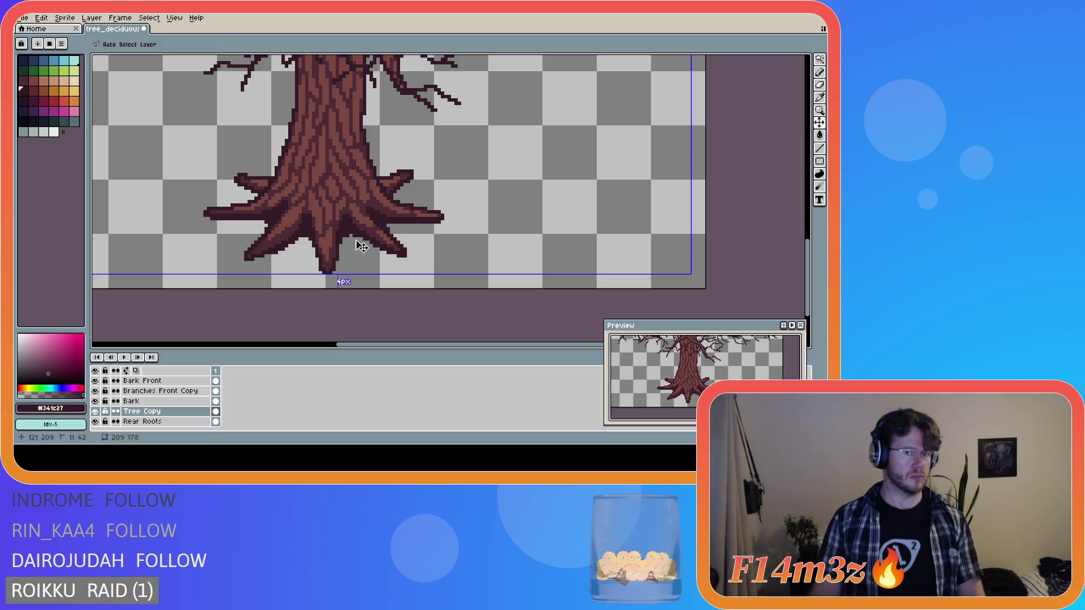
pyautogui.hotkey('ctrl', 'z')
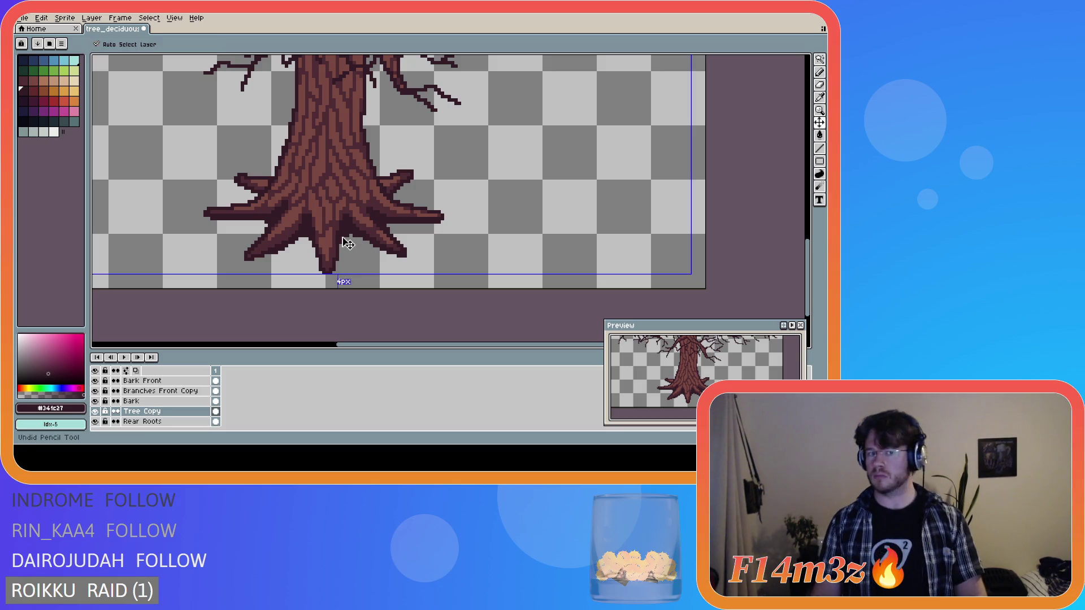
pyautogui.press('b')
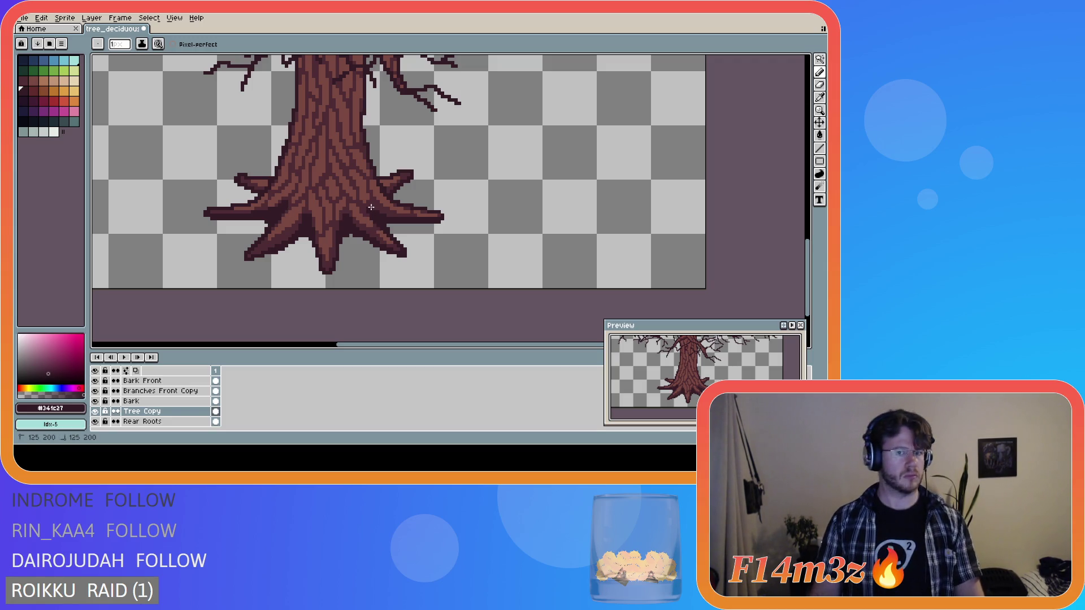
pyautogui.press('ctrl')
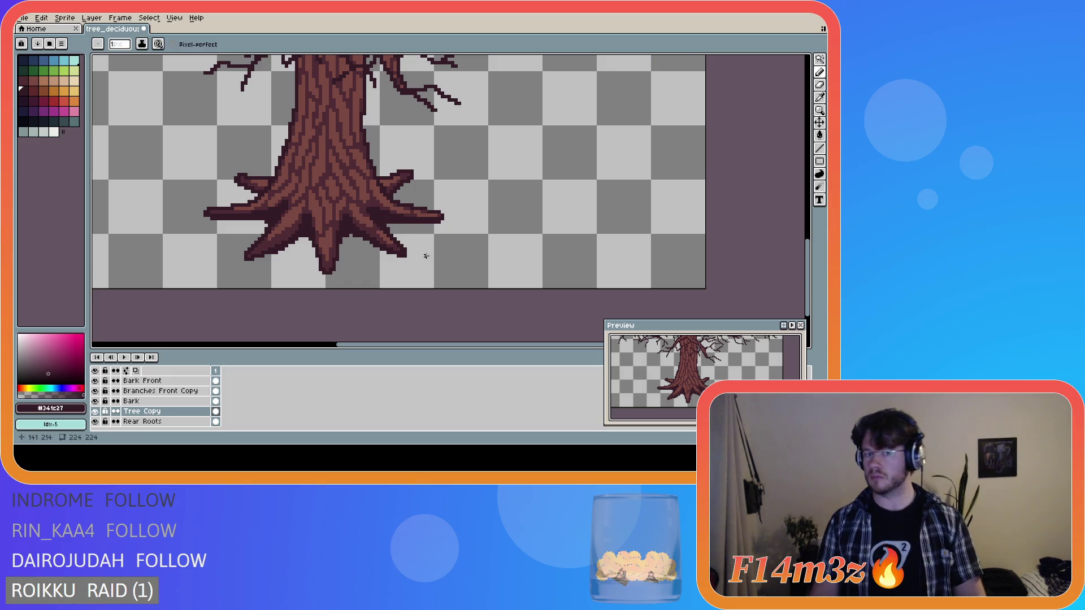
pyautogui.scroll(-1, 422, 253)
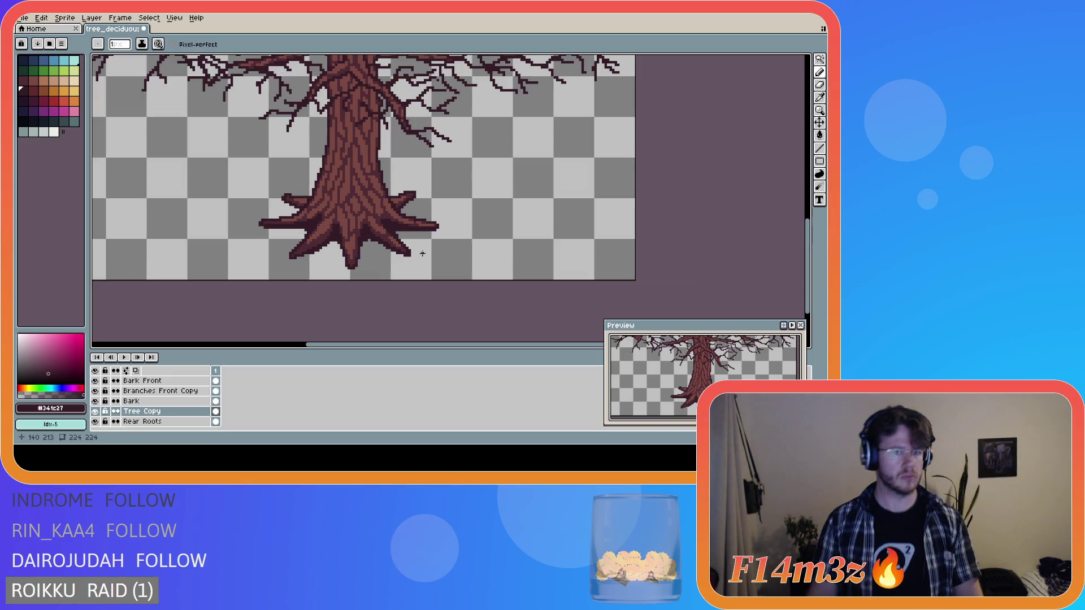
pyautogui.scroll(2, 422, 253)
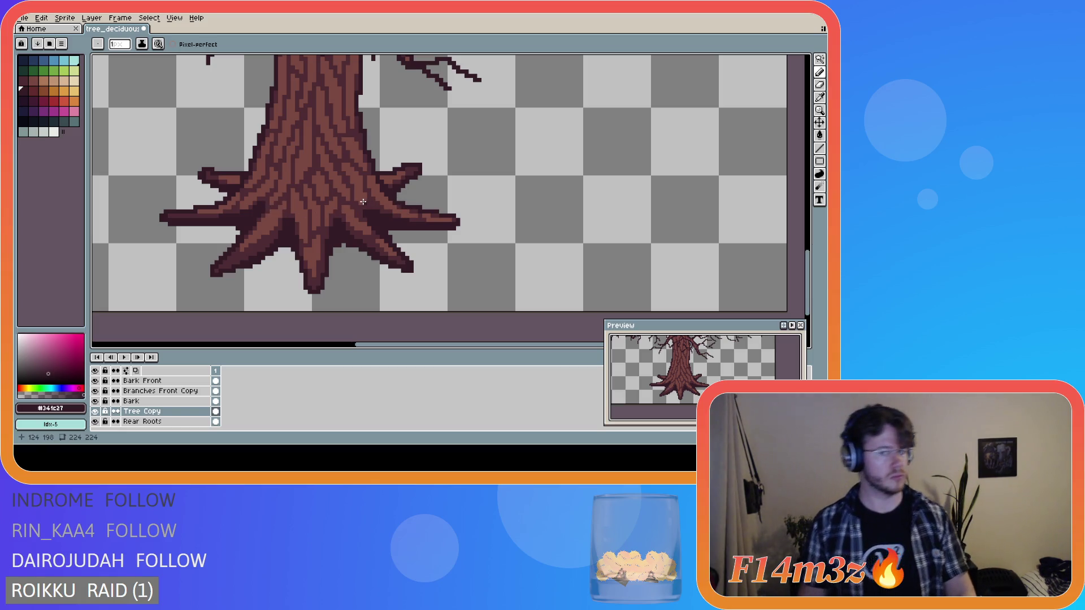
pyautogui.scroll(-5, 363, 201)
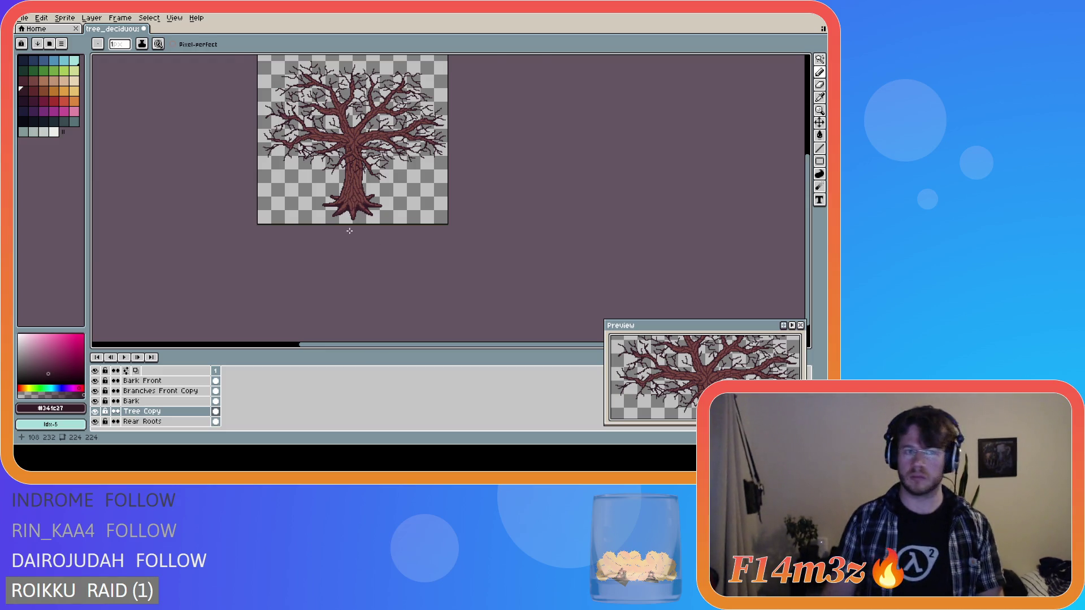
pyautogui.scroll(2, 349, 231)
pyautogui.scroll(-2, 354, 230)
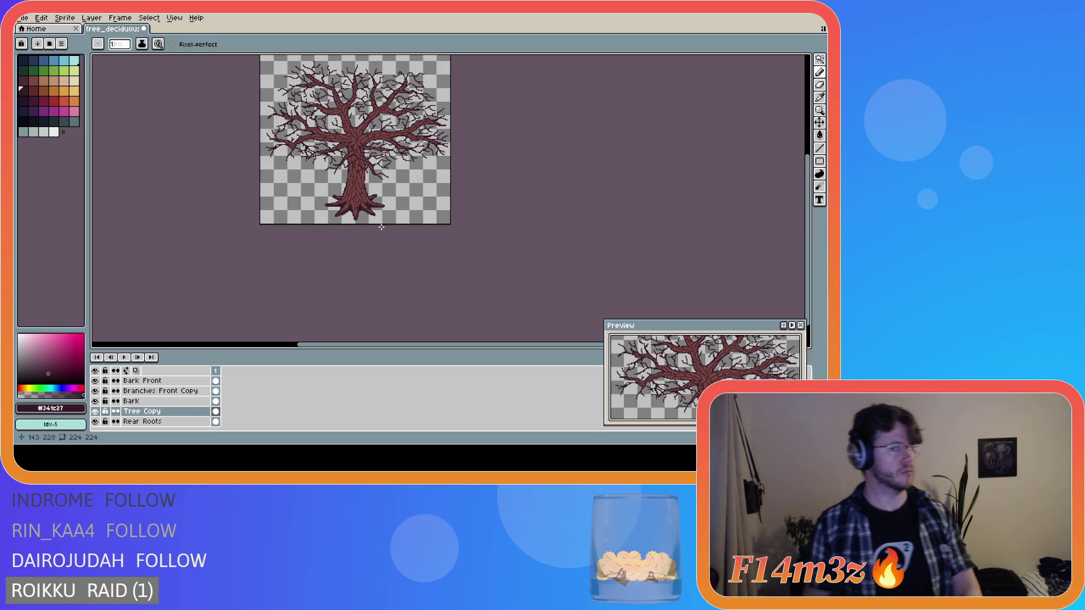
pyautogui.scroll(-2, 381, 227)
pyautogui.scroll(2, 380, 227)
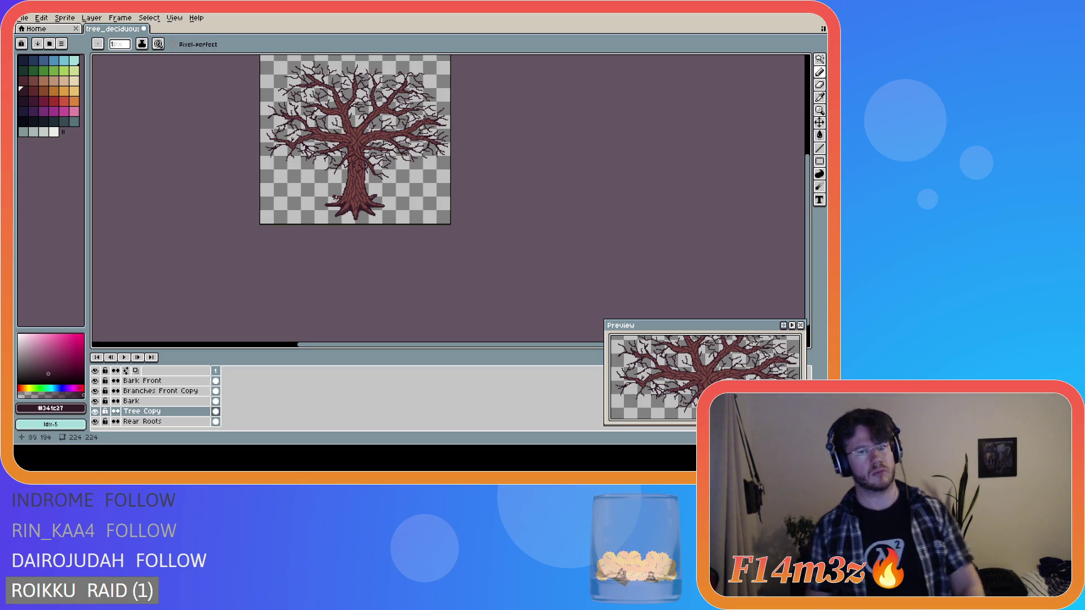
pyautogui.scroll(4, 333, 198)
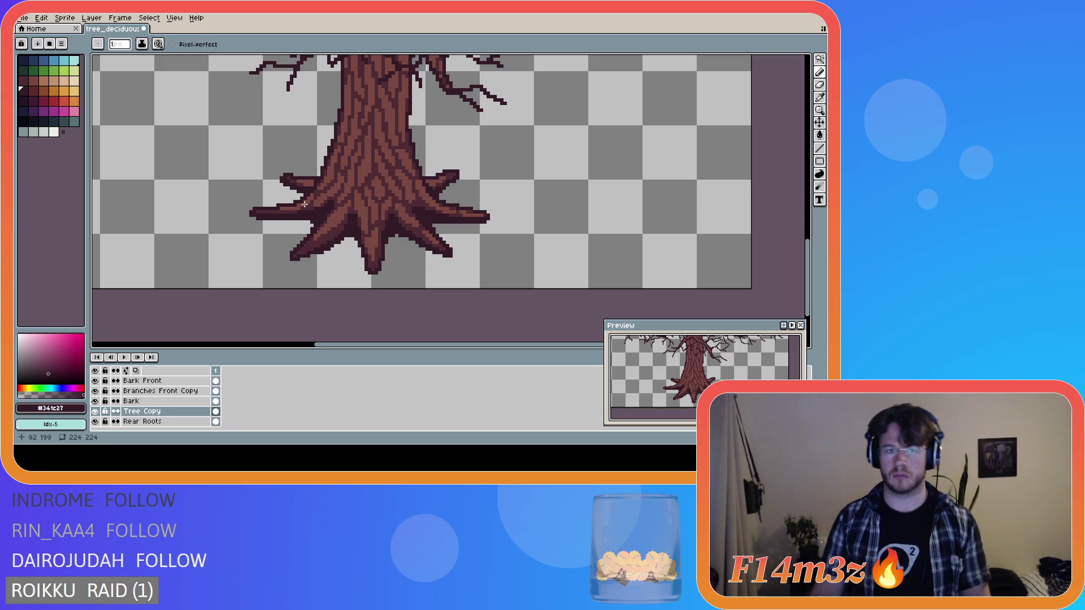
pyautogui.scroll(-2, 436, 197)
pyautogui.scroll(-2, 530, 199)
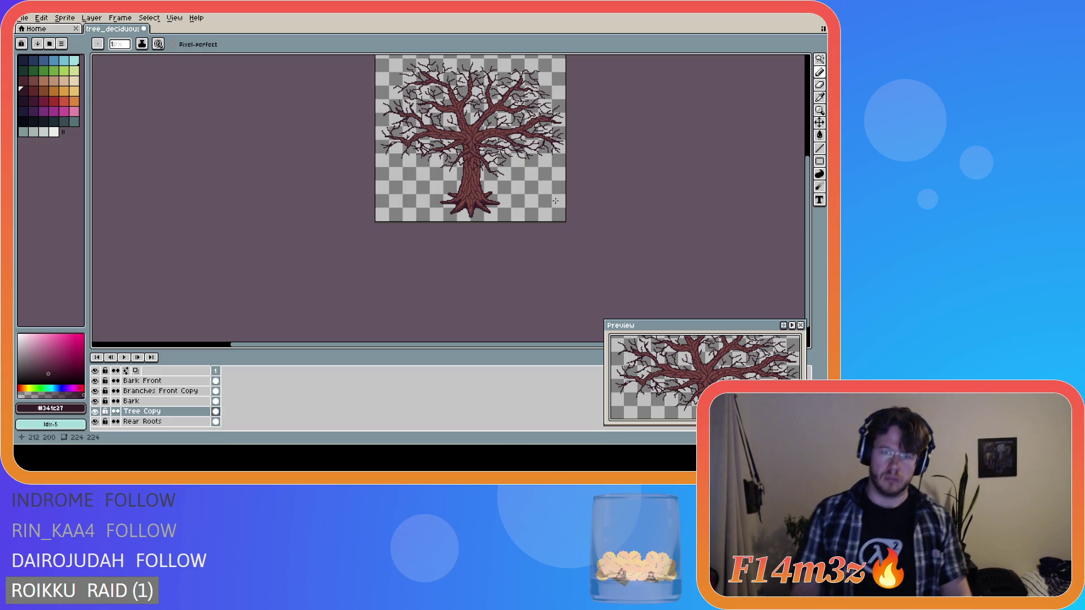
pyautogui.moveTo(808, 206); pyautogui.dragTo(799, 168)
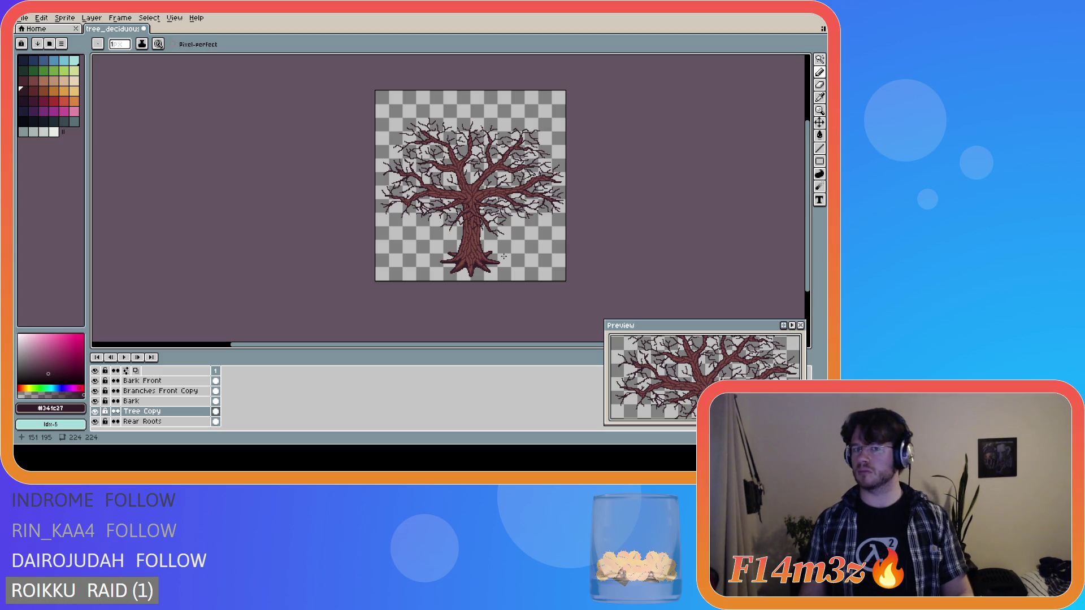
pyautogui.moveTo(409, 345); pyautogui.dragTo(452, 348)
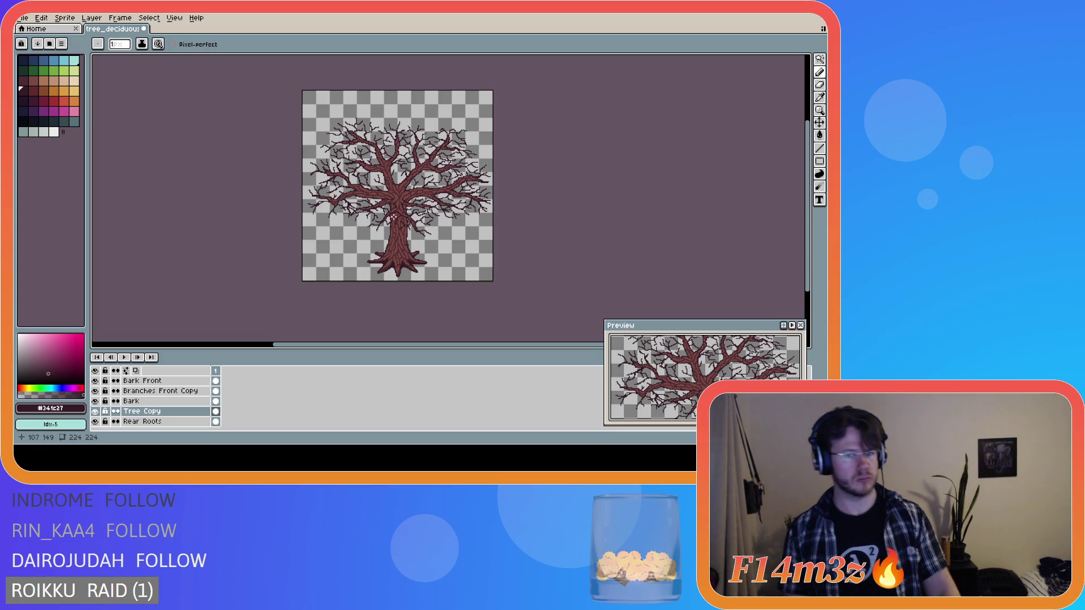
pyautogui.scroll(1, 405, 205)
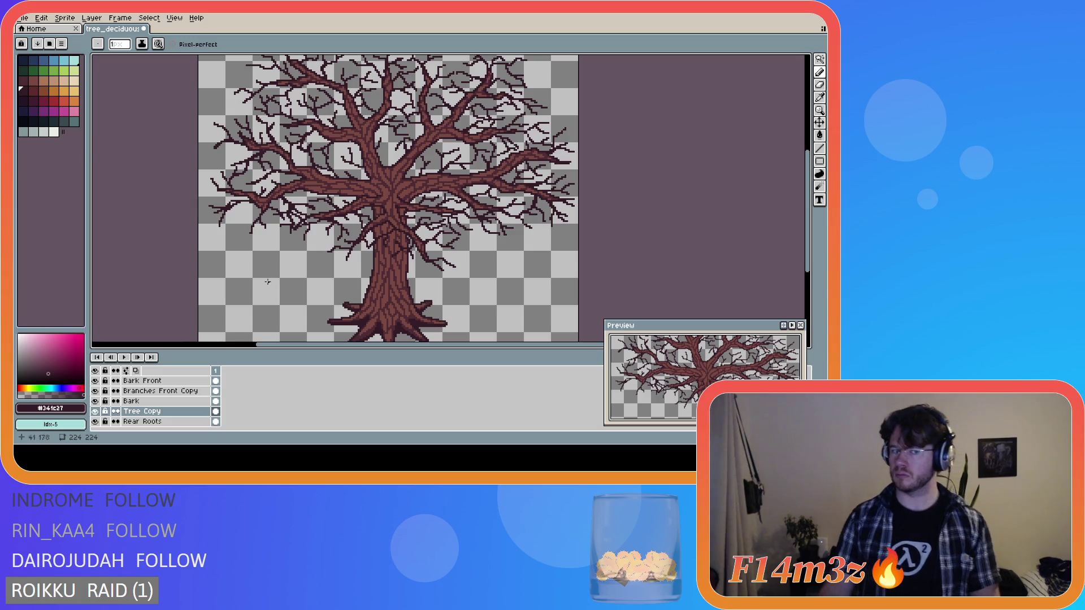
# - Add a new empty Layer 1 above the Small Branches layer
pyautogui.scroll(1, 207, 388)
pyautogui.click(168, 379)
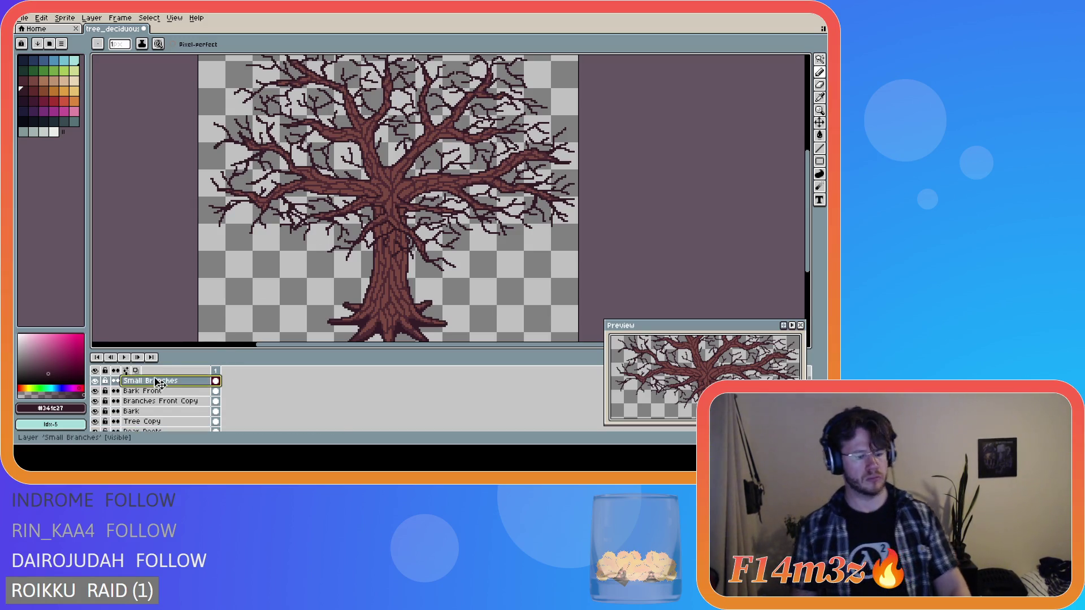
pyautogui.hotkey('shift', 'n')
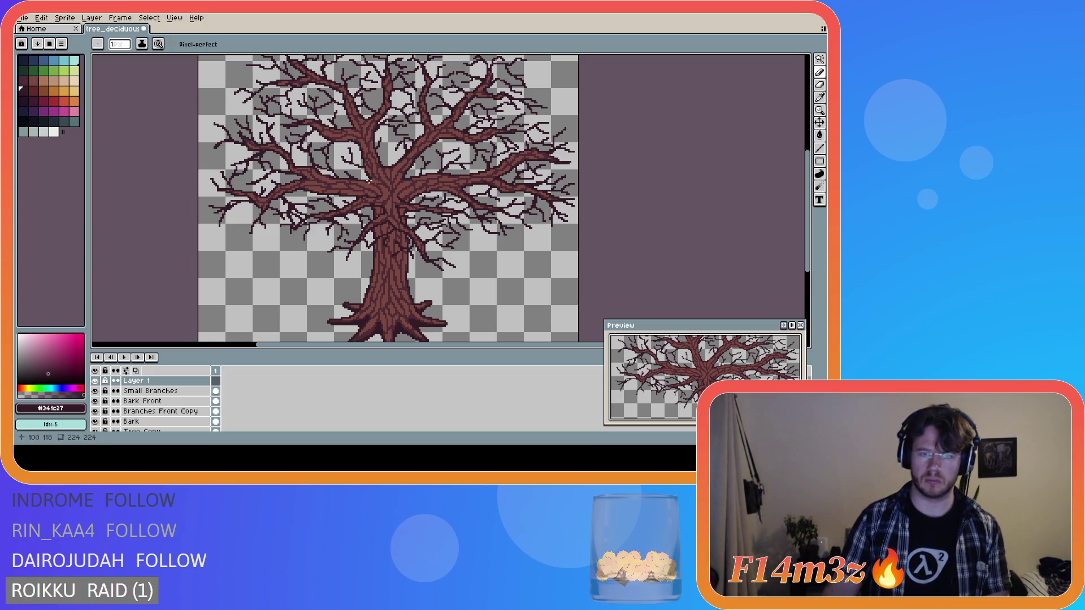
# - Draw short dark strokes outlining the crotch where the main branches leave the trunk
pyautogui.moveTo(370, 179)
pyautogui.mouseDown()
pyautogui.moveTo(387, 188)
pyautogui.moveTo(373, 178)
pyautogui.moveTo(384, 180)
pyautogui.mouseUp()
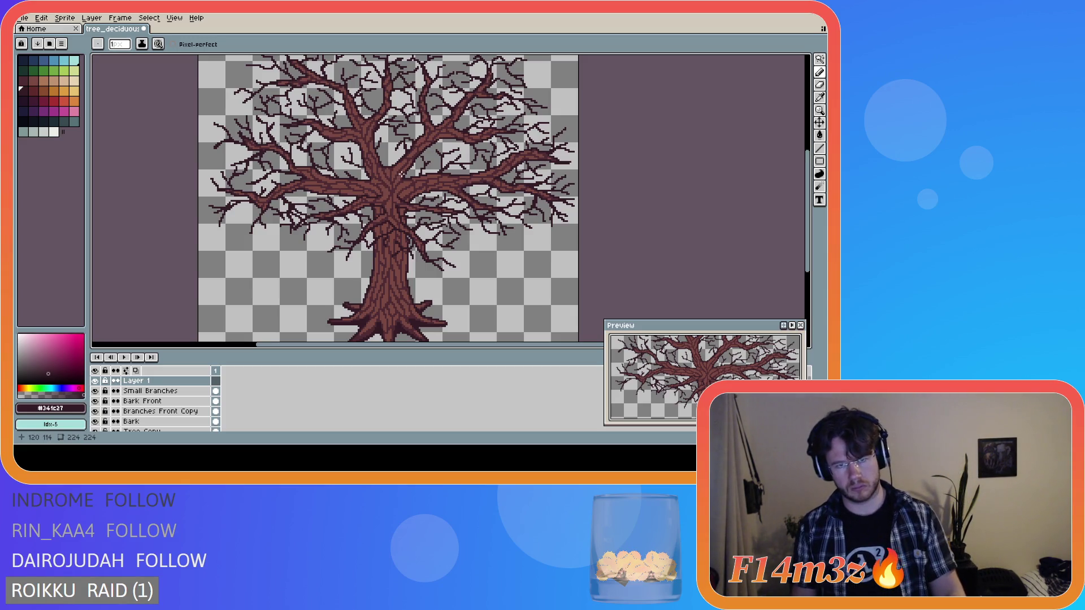
pyautogui.moveTo(402, 178); pyautogui.dragTo(391, 179)
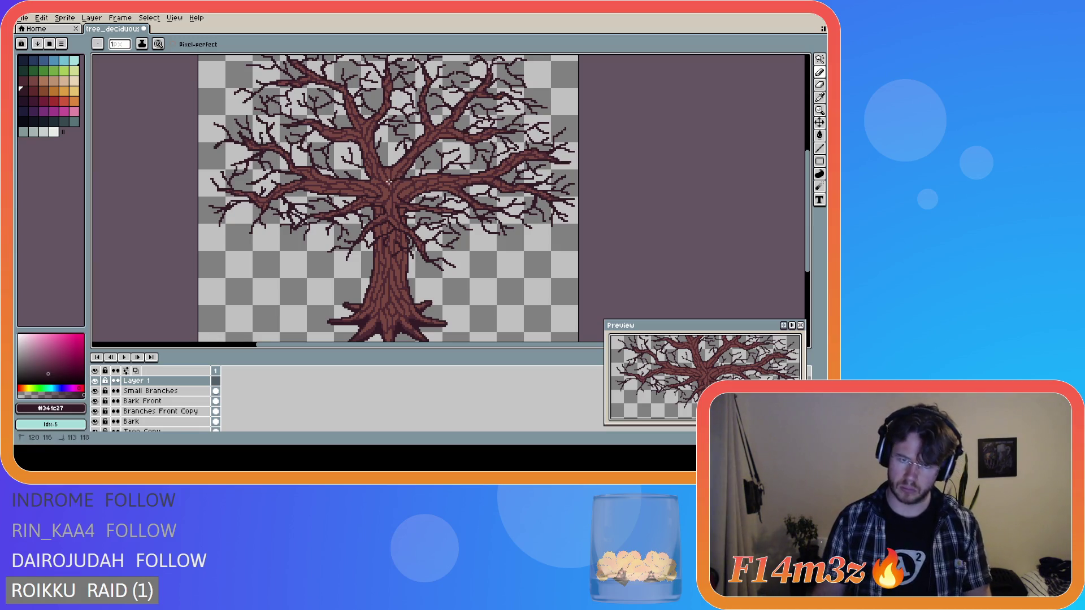
pyautogui.press('ctrl')
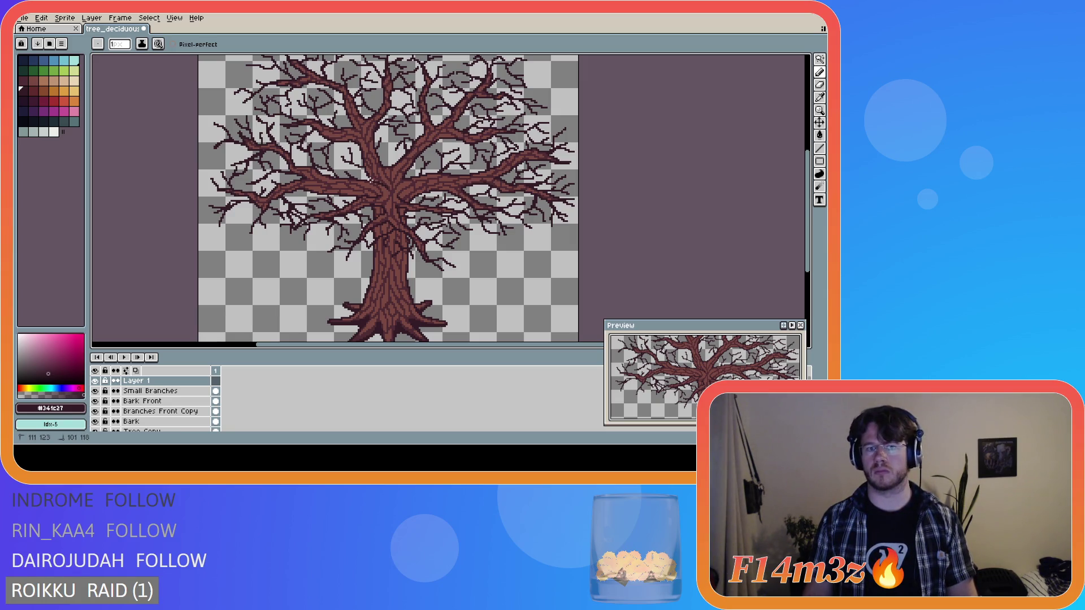
pyautogui.moveTo(386, 188); pyautogui.dragTo(389, 188)
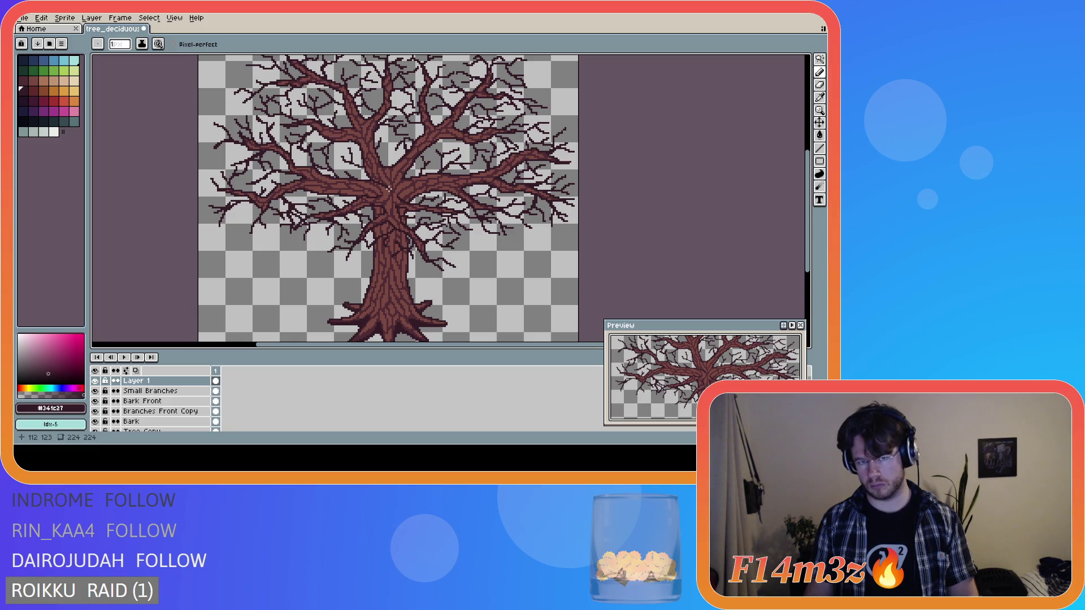
pyautogui.click(389, 189)
pyautogui.moveTo(396, 186); pyautogui.dragTo(405, 181)
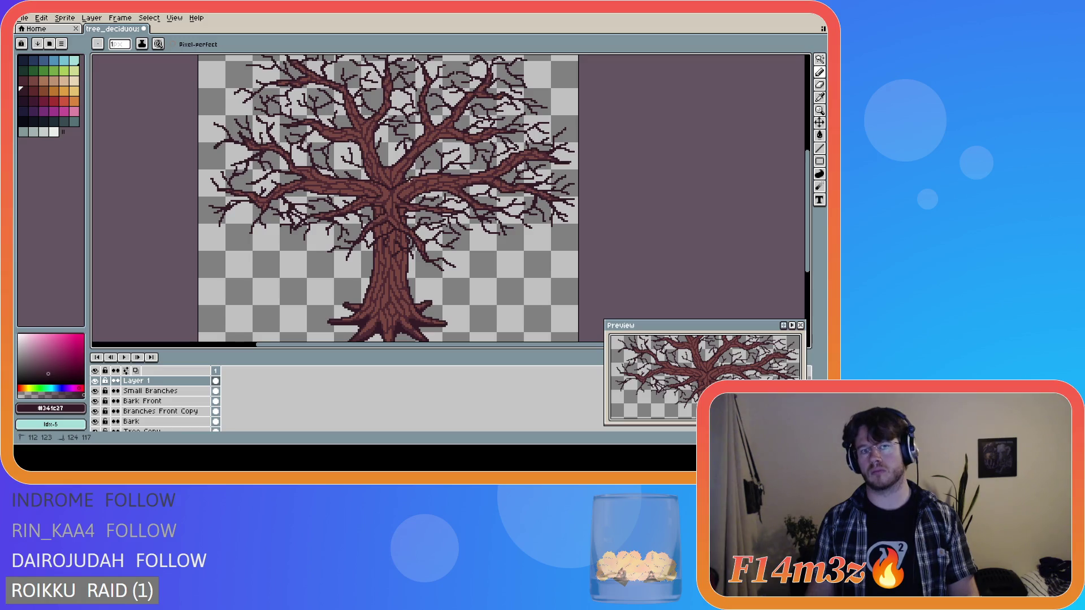
pyautogui.moveTo(408, 179); pyautogui.dragTo(373, 181)
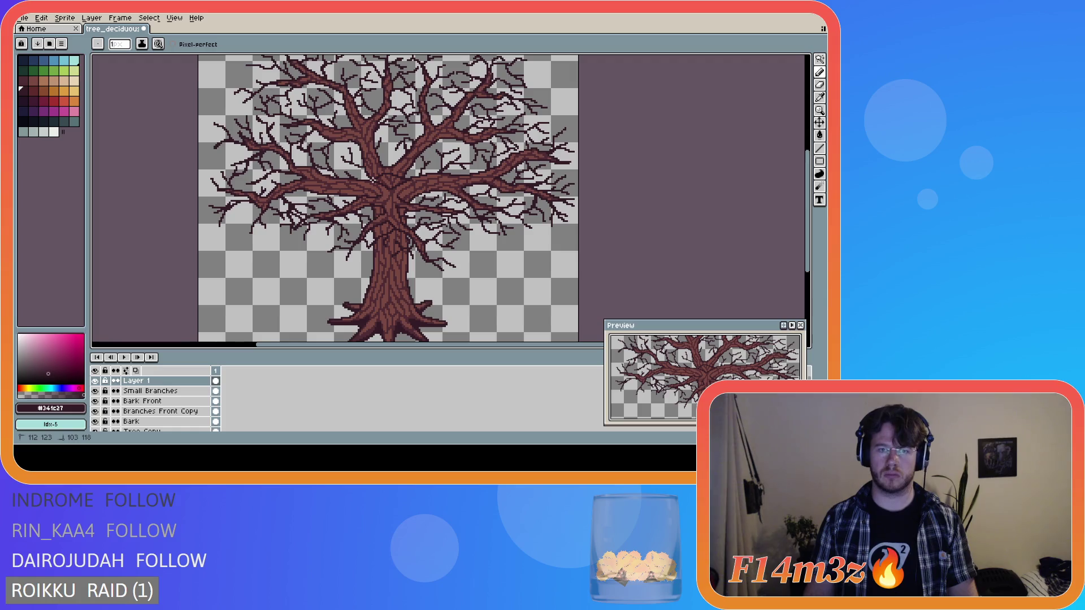
# - Bucket-fill the trunk crotch pocket on Layer 1 with the dark colour
pyautogui.press('h')
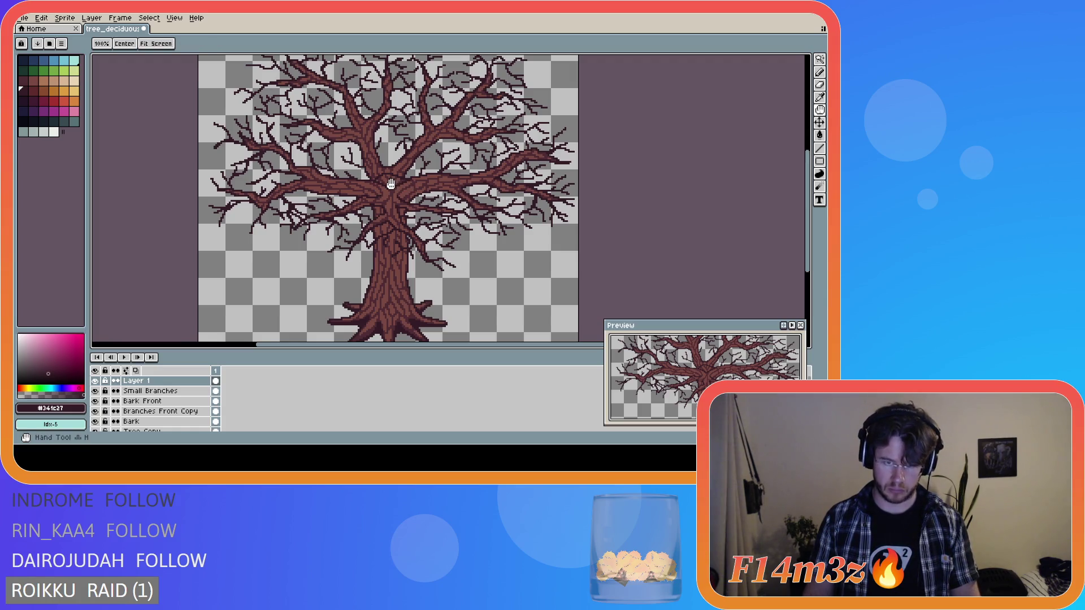
pyautogui.press('g')
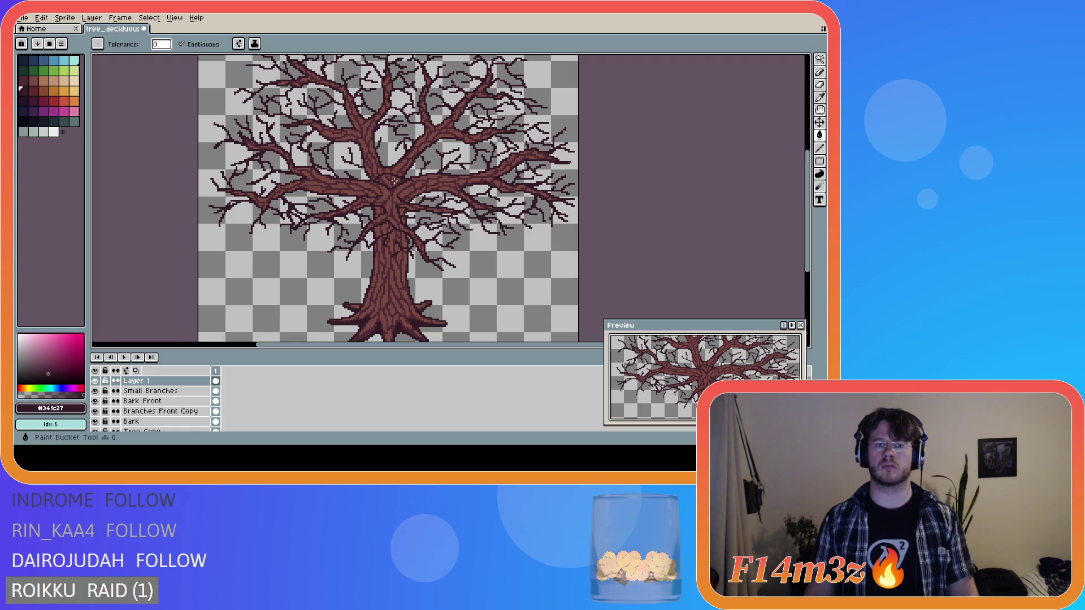
pyautogui.click(393, 182)
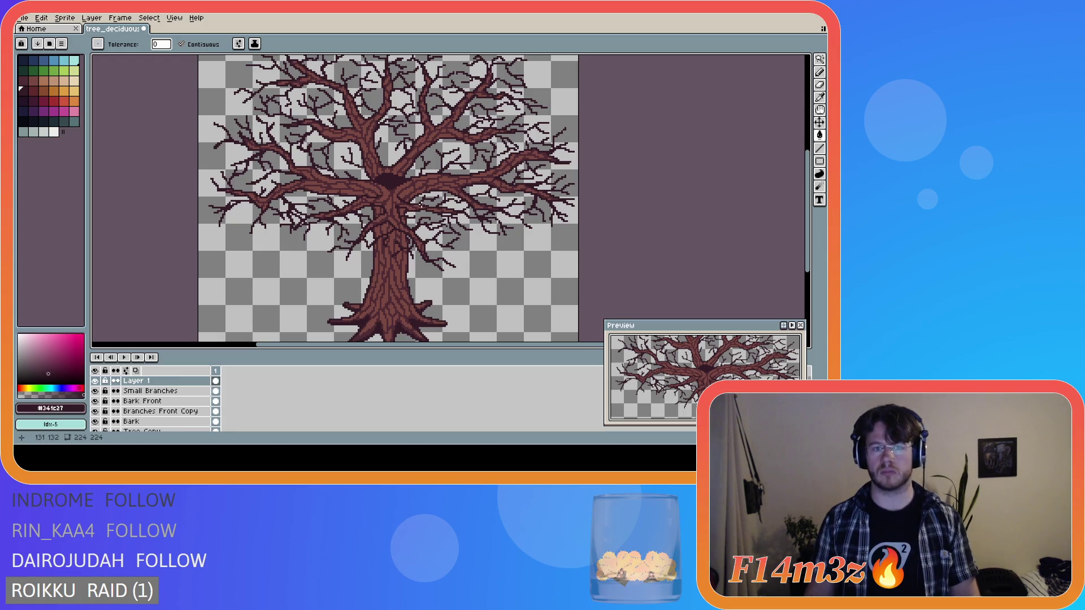
pyautogui.press('b')
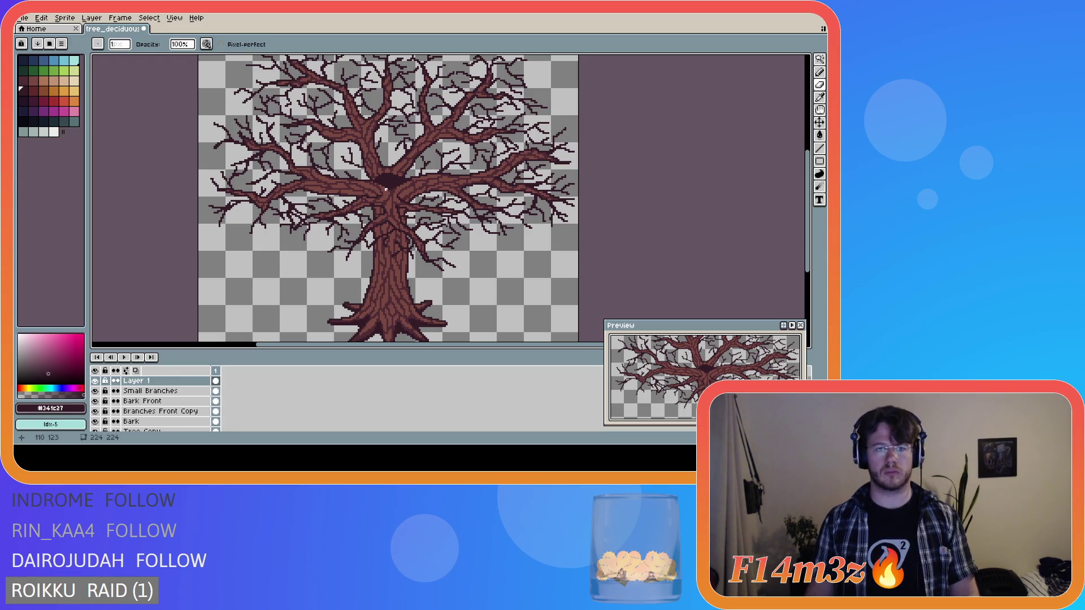
pyautogui.scroll(1, 386, 189)
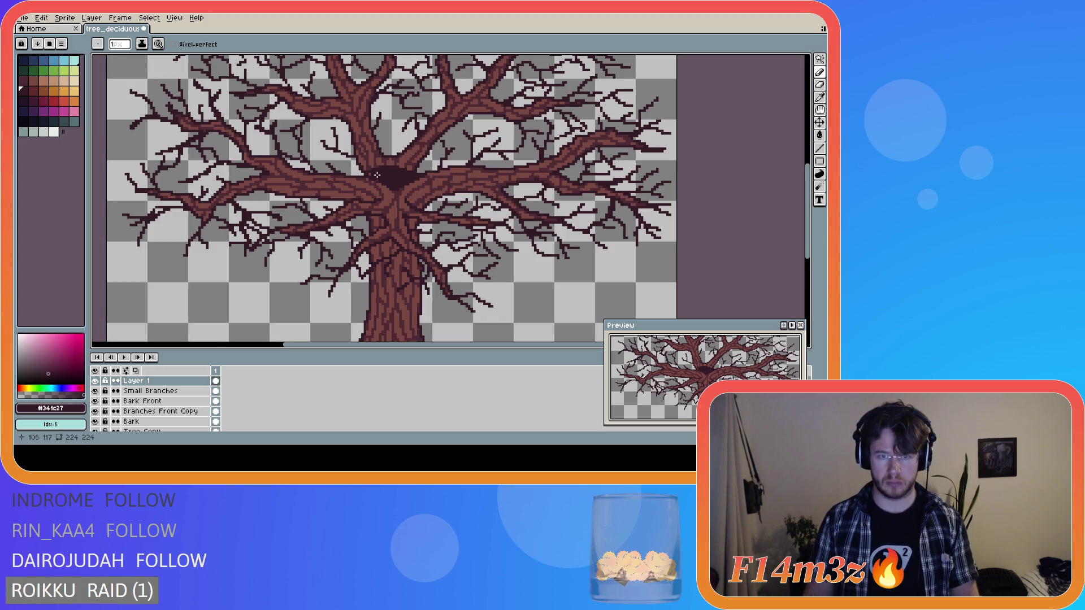
# - Extend the dark crotch patch at the top of the trunk slightly to the left
pyautogui.moveTo(374, 168); pyautogui.dragTo(363, 176)
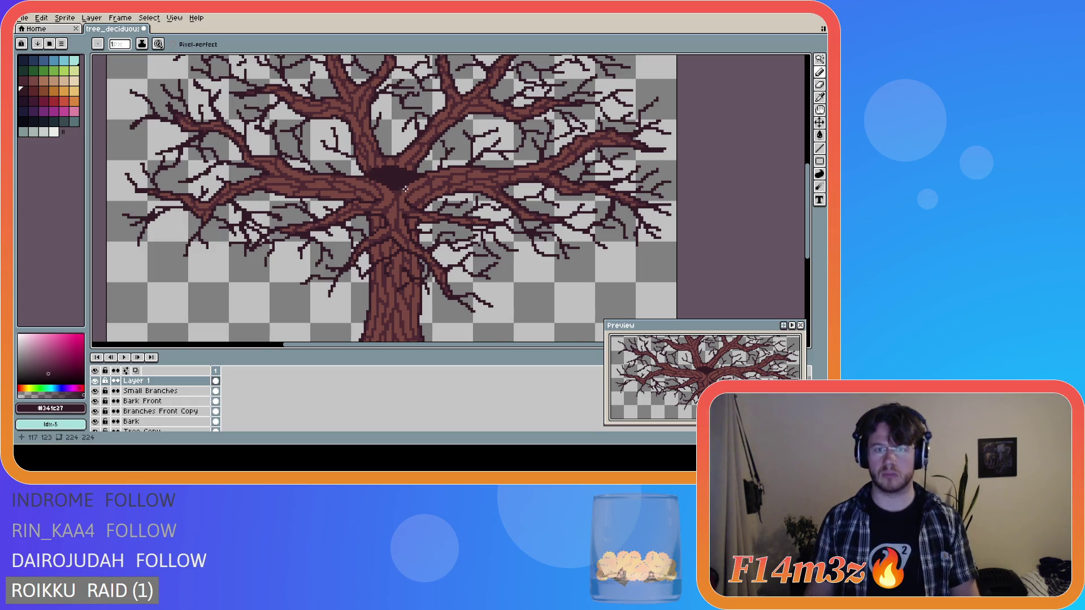
pyautogui.scroll(-1, 455, 200)
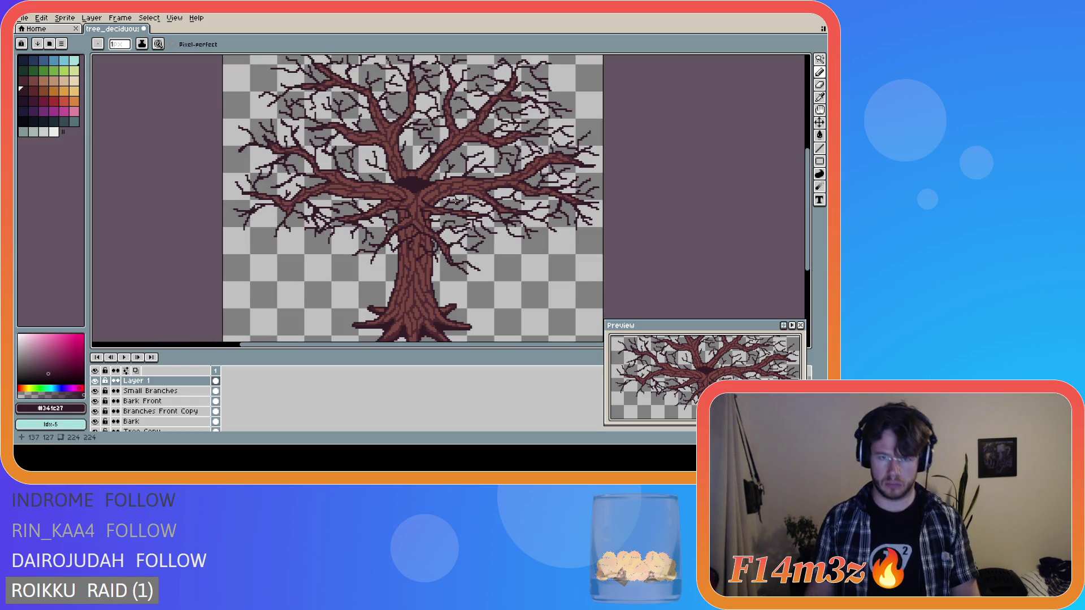
pyautogui.scroll(-1, 456, 197)
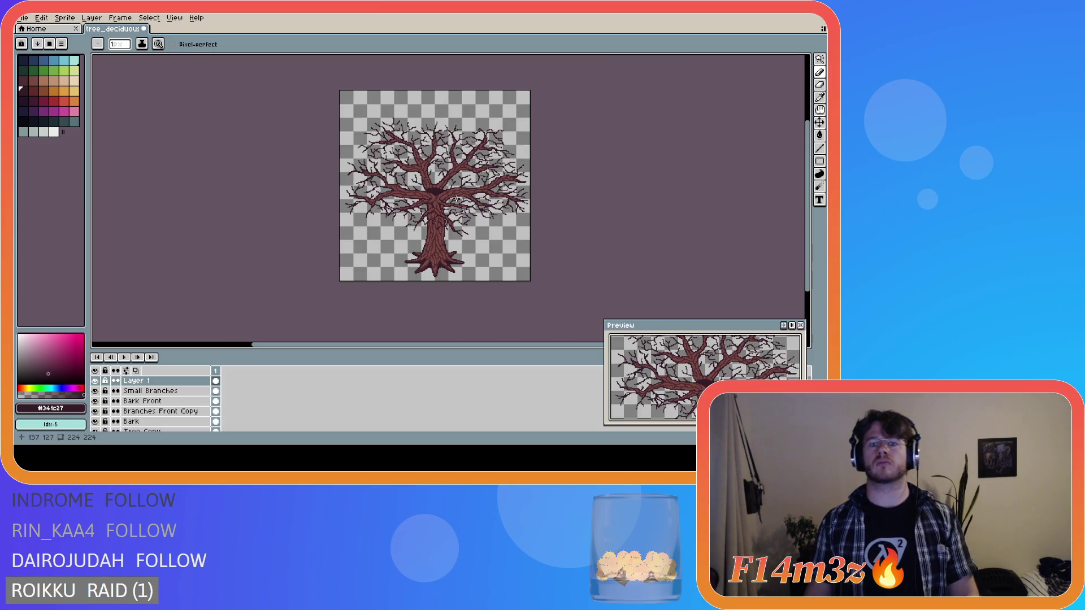
pyautogui.scroll(1, 455, 199)
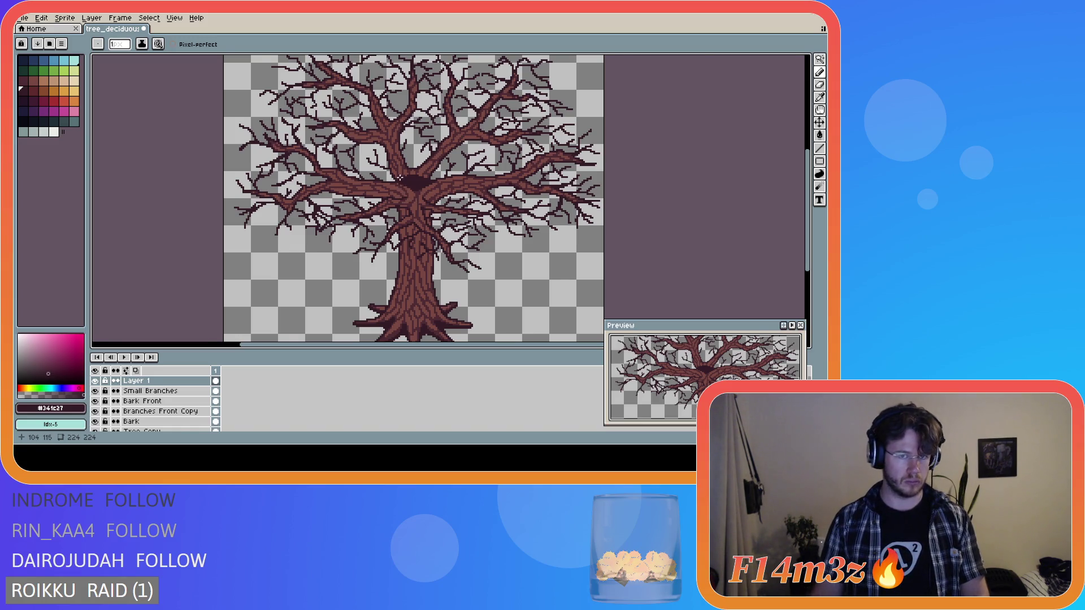
pyautogui.scroll(1, 402, 175)
# - Erase the right-hand part of the dark crotch blob with the Eraser
pyautogui.press('e')
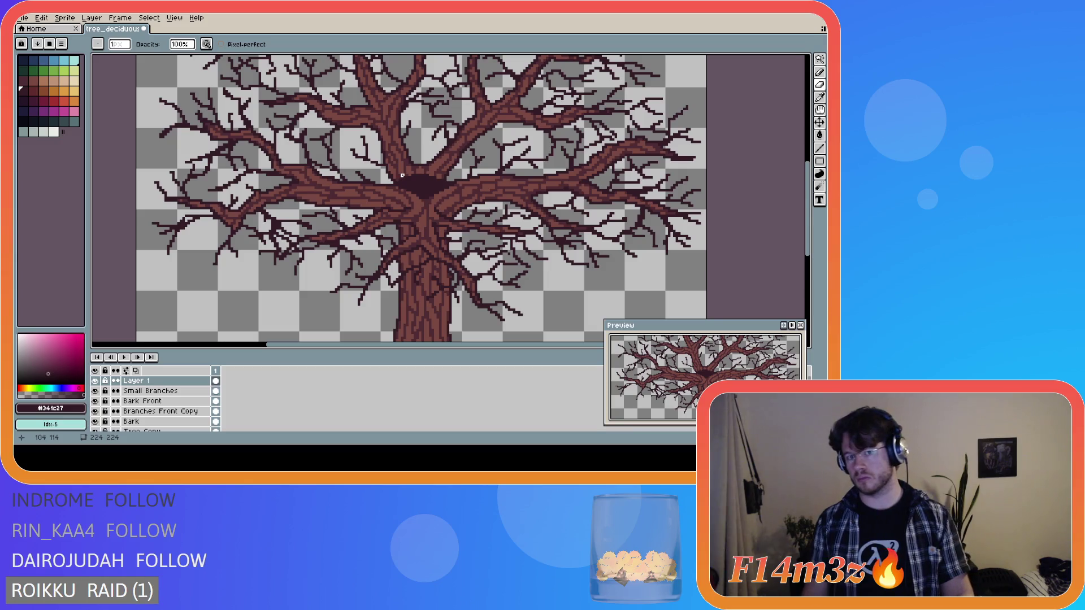
pyautogui.moveTo(400, 175); pyautogui.dragTo(416, 181)
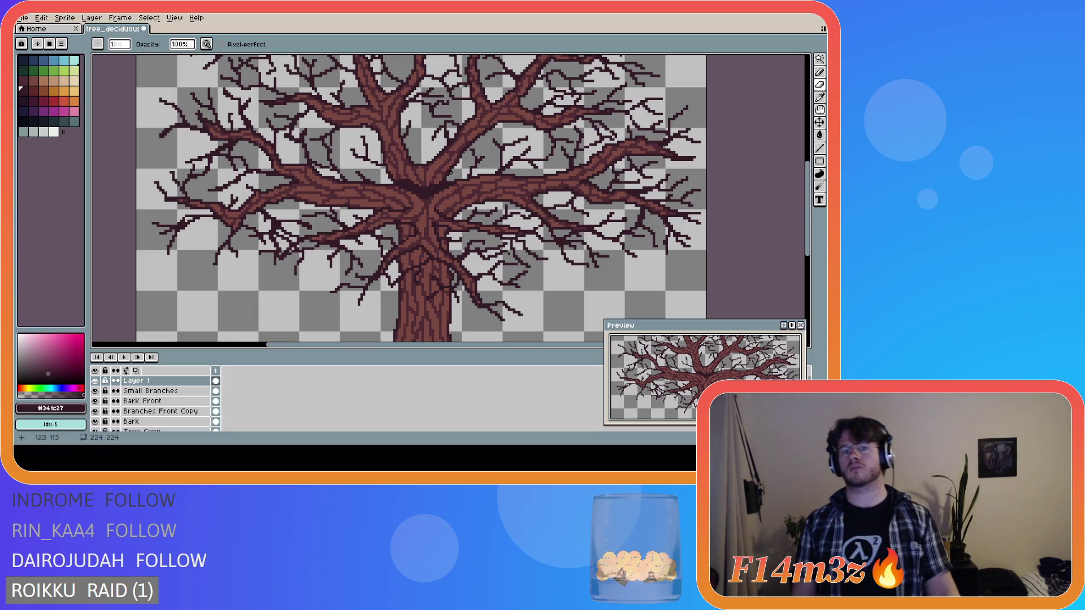
pyautogui.scroll(-4, 476, 192)
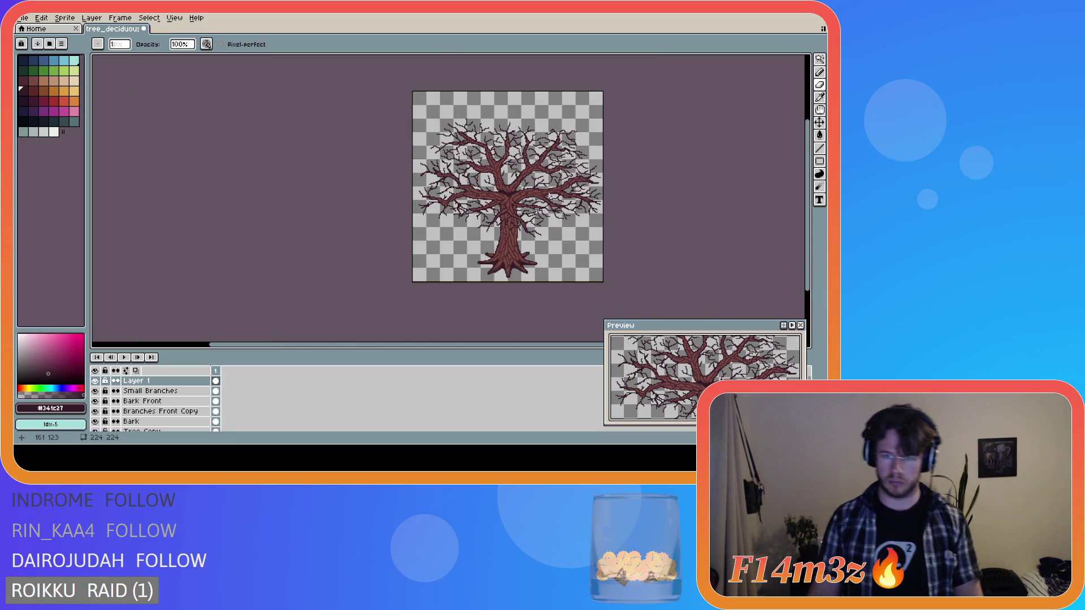
pyautogui.scroll(1, 500, 189)
pyautogui.scroll(1, 445, 182)
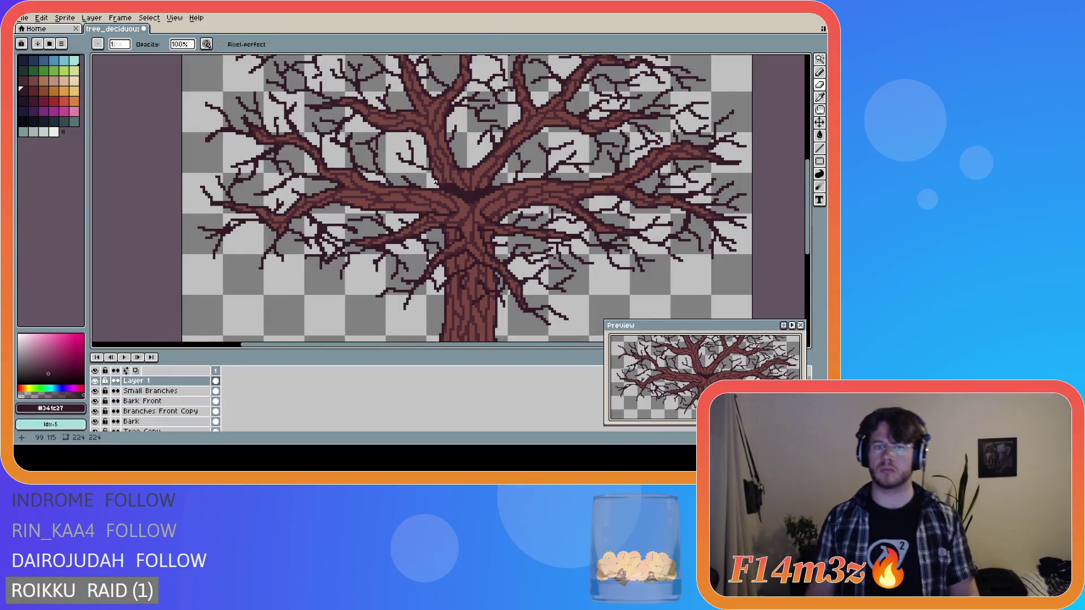
pyautogui.press('ctrl')
pyautogui.press('ctrl')
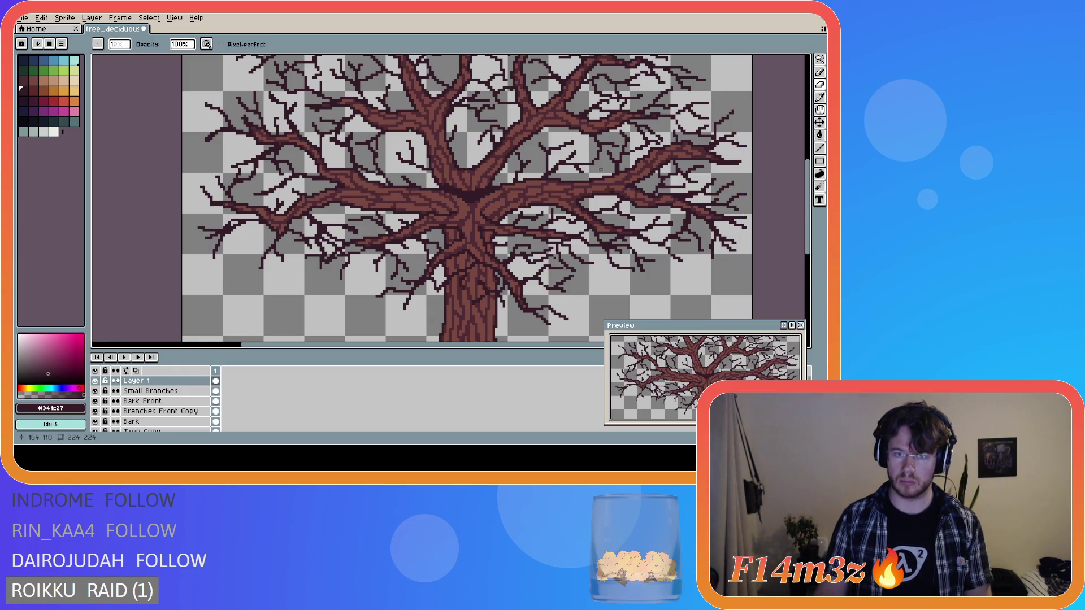
pyautogui.scroll(-1, 601, 168)
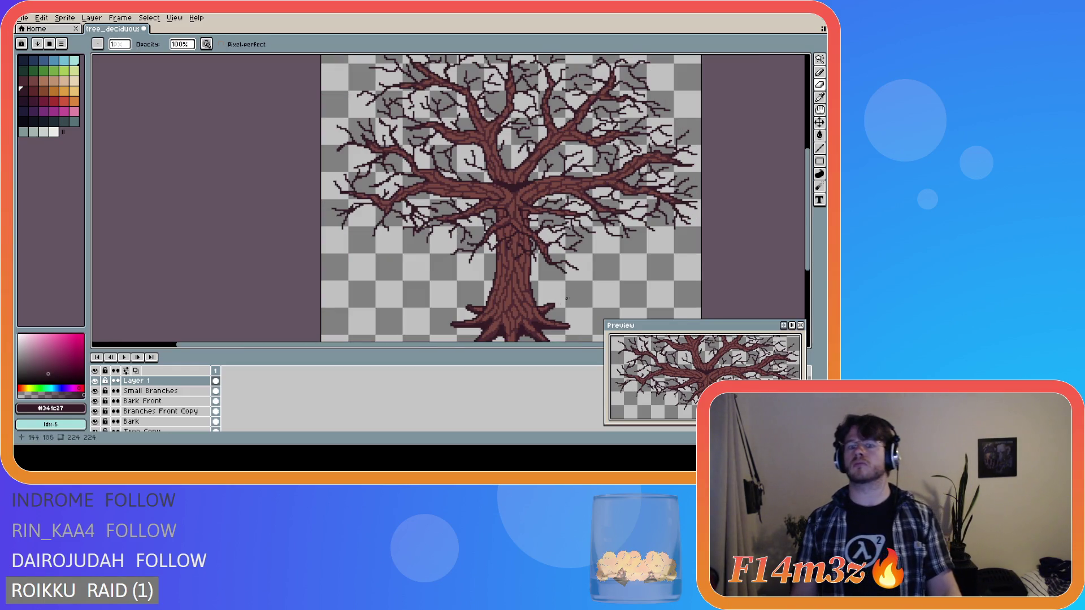
pyautogui.moveTo(502, 345); pyautogui.dragTo(571, 346)
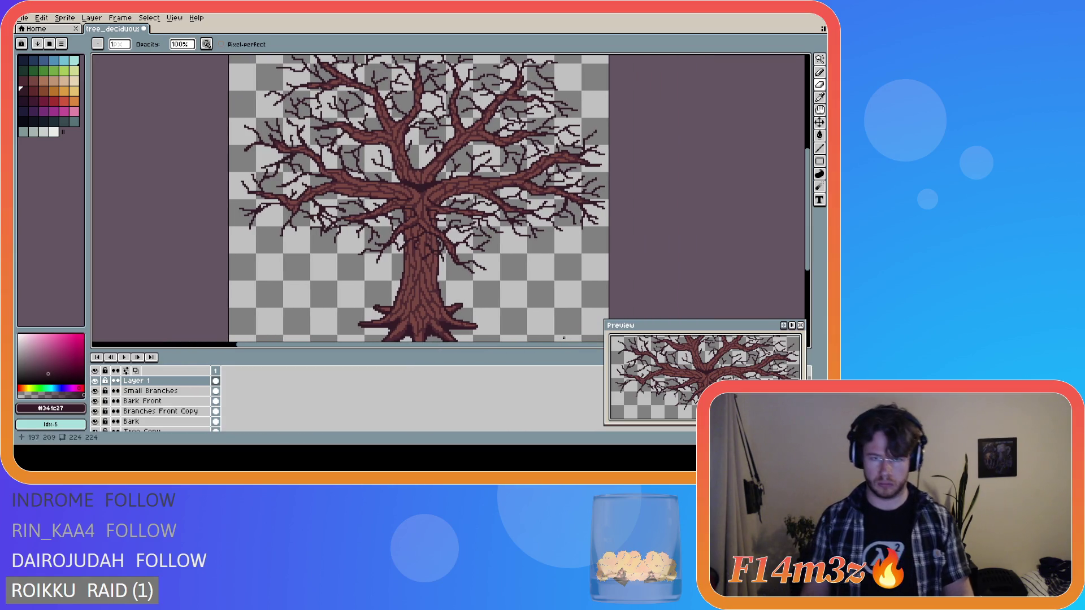
pyautogui.scroll(2, 413, 196)
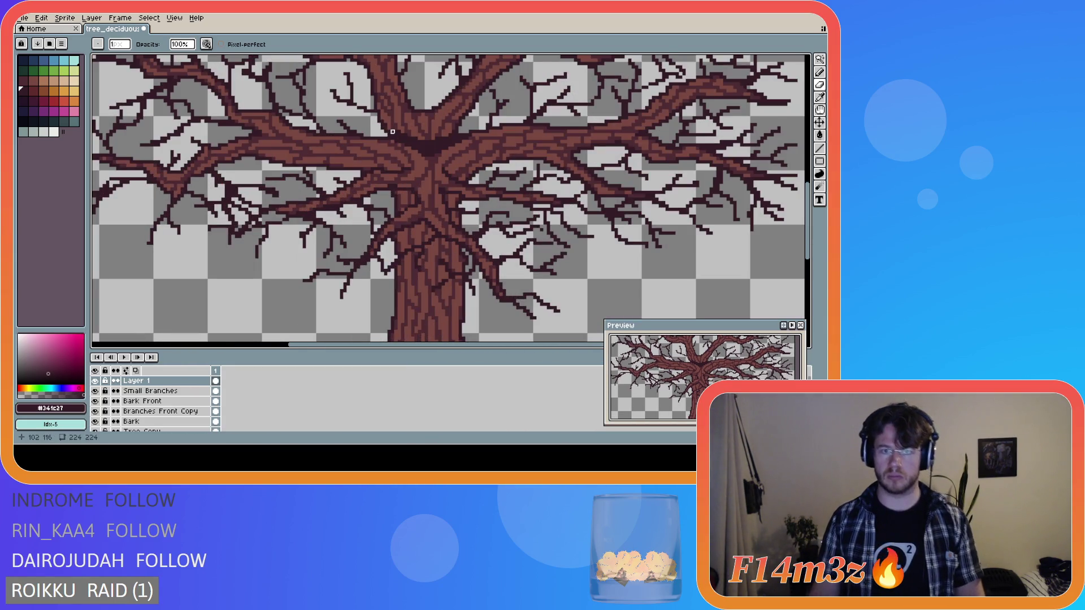
pyautogui.press('v')
pyautogui.press('b')
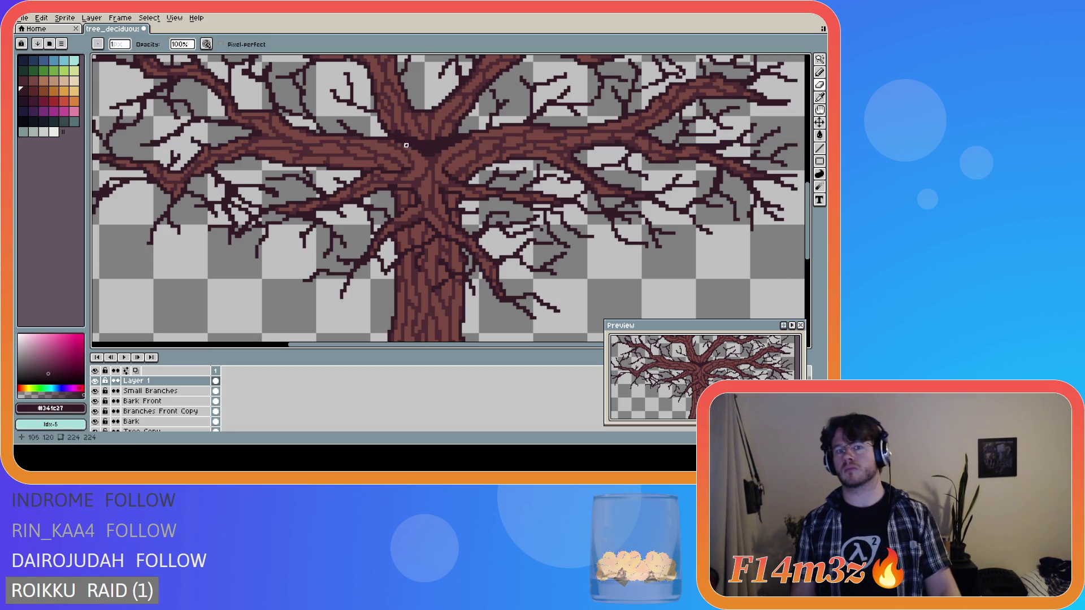
pyautogui.press('ctrl')
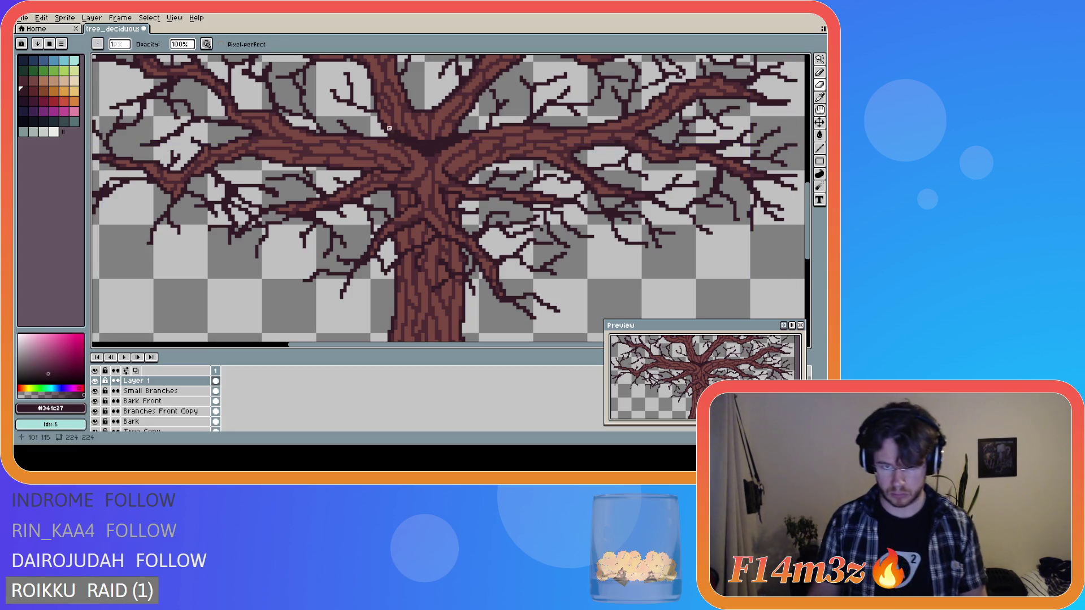
pyautogui.scroll(-3, 534, 199)
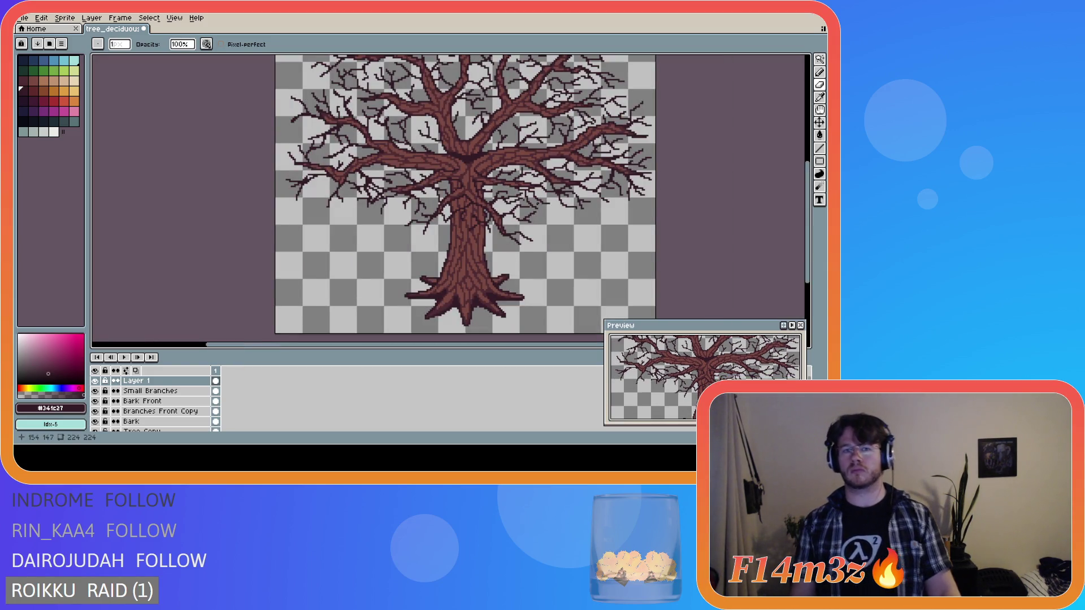
pyautogui.press('ctrl')
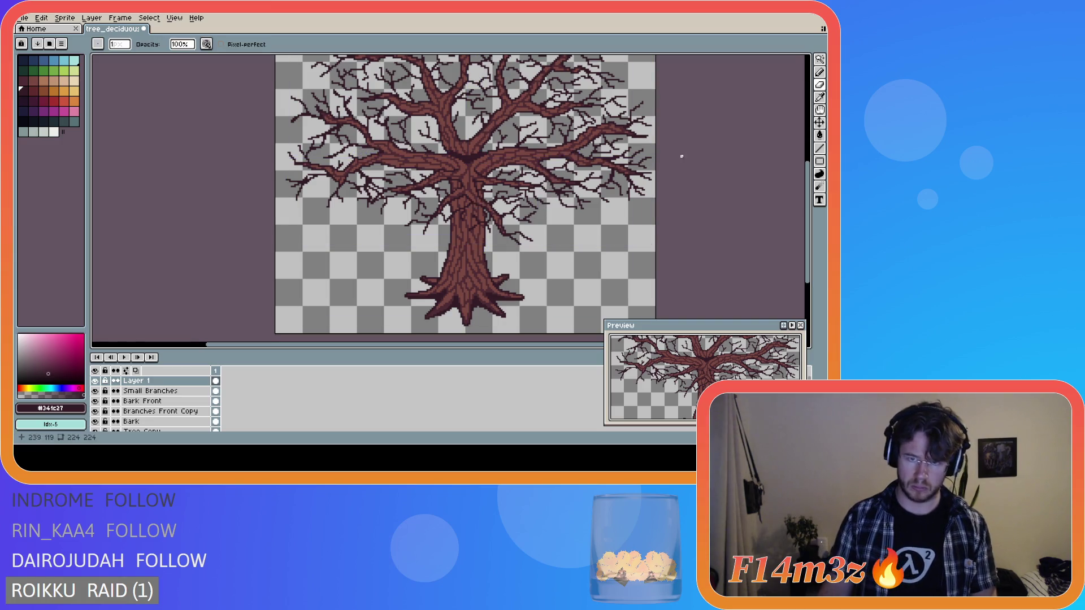
pyautogui.scroll(3, 497, 164)
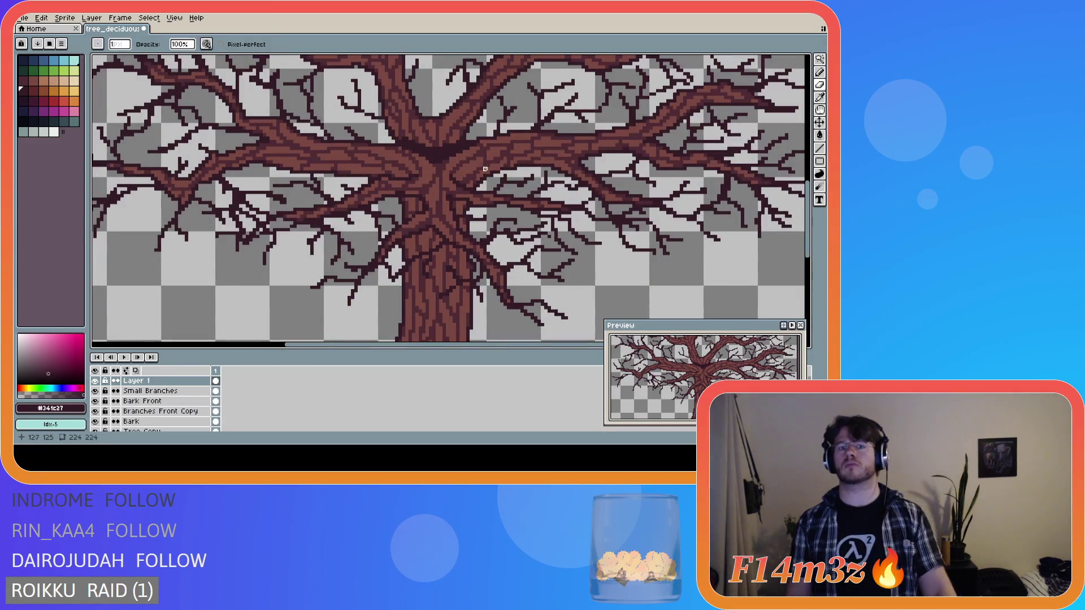
pyautogui.press('e')
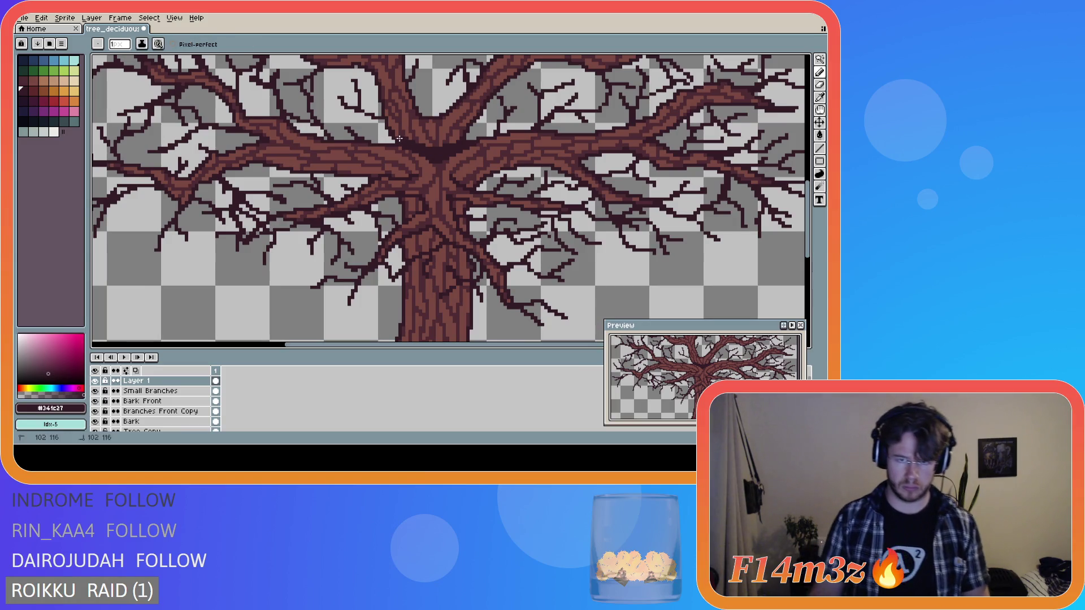
pyautogui.scroll(-5, 468, 165)
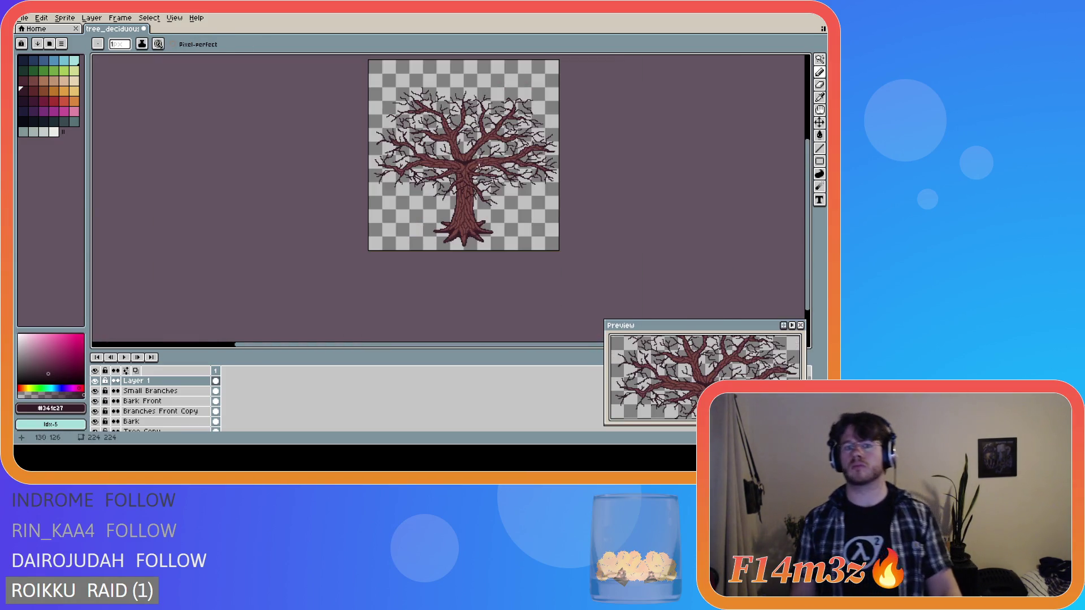
pyautogui.scroll(3, 479, 174)
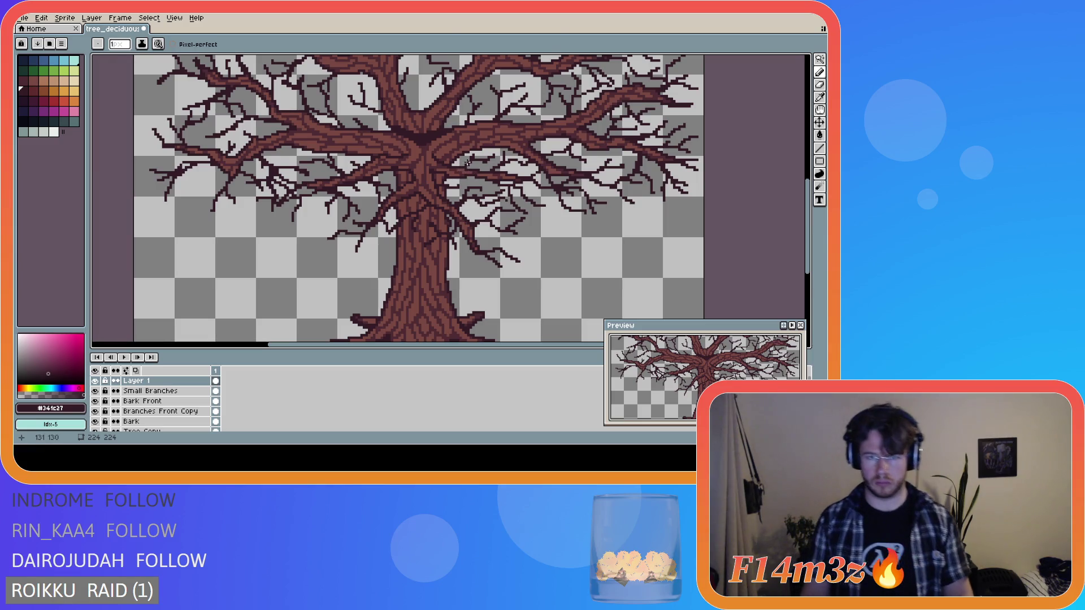
pyautogui.scroll(-3, 483, 156)
pyautogui.scroll(4, 319, 136)
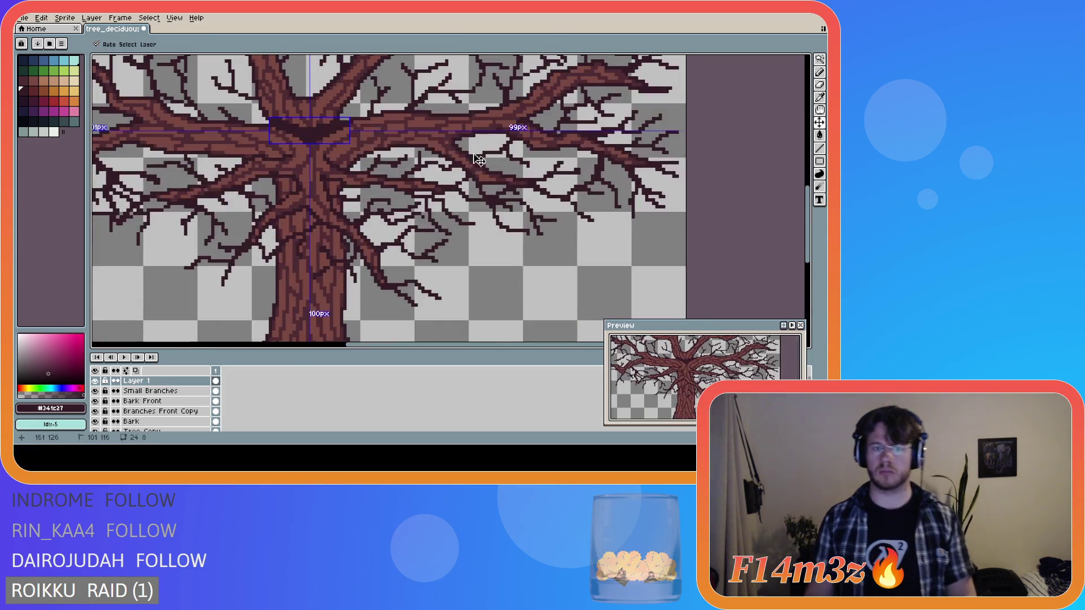
pyautogui.press('e')
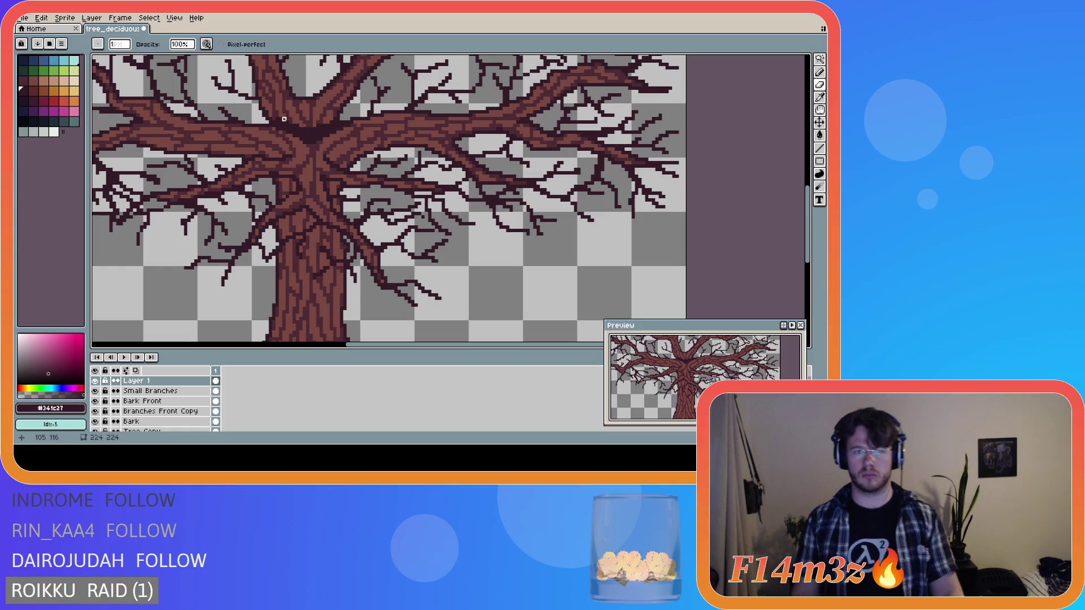
pyautogui.scroll(-1, 423, 129)
pyautogui.scroll(-2, 430, 131)
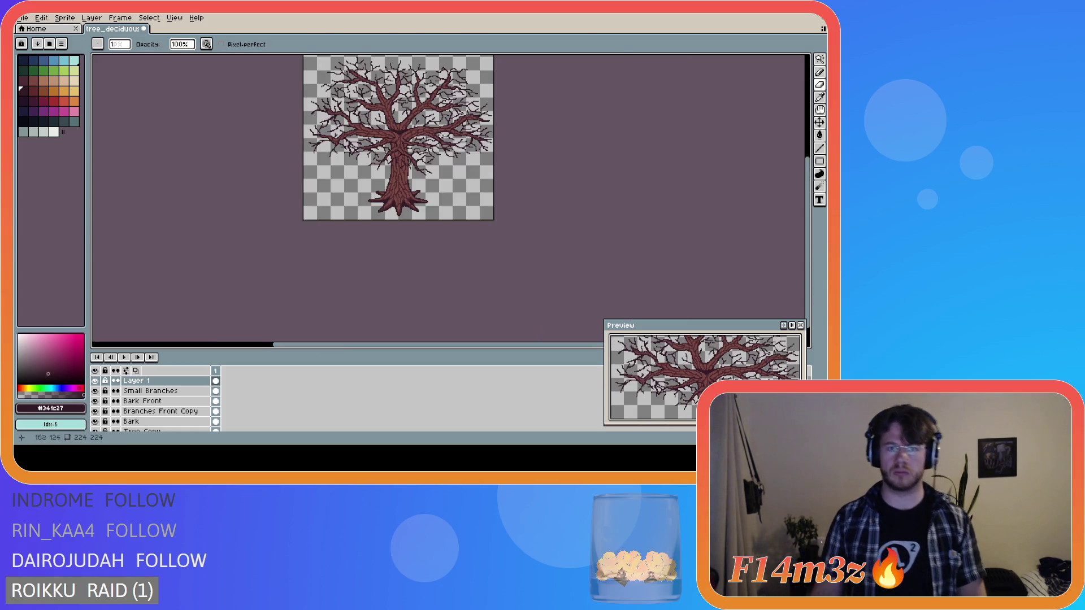
pyautogui.scroll(1, 487, 153)
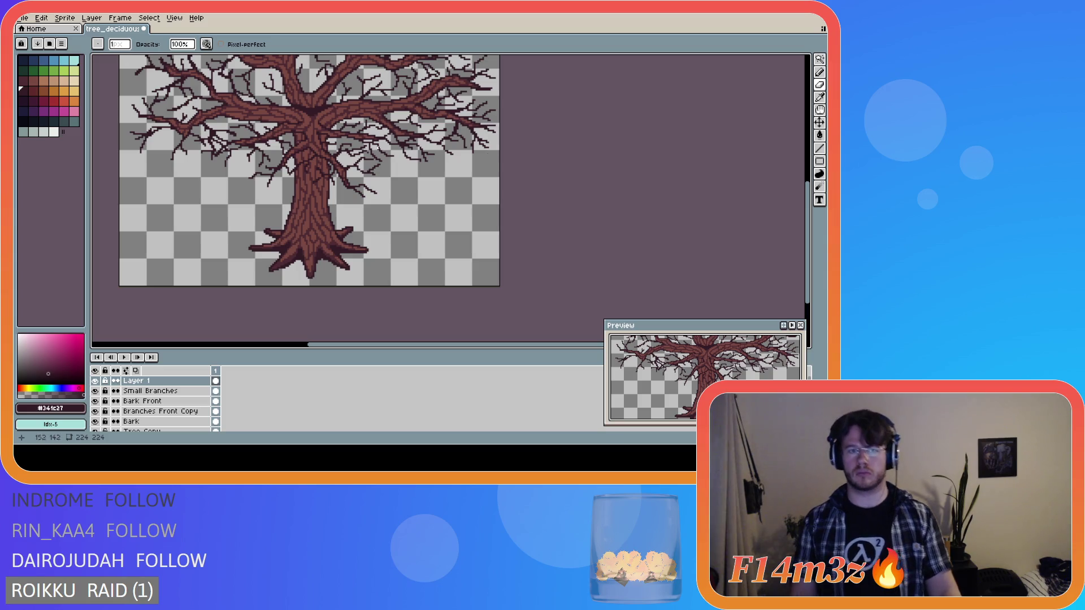
pyautogui.scroll(-1, 361, 136)
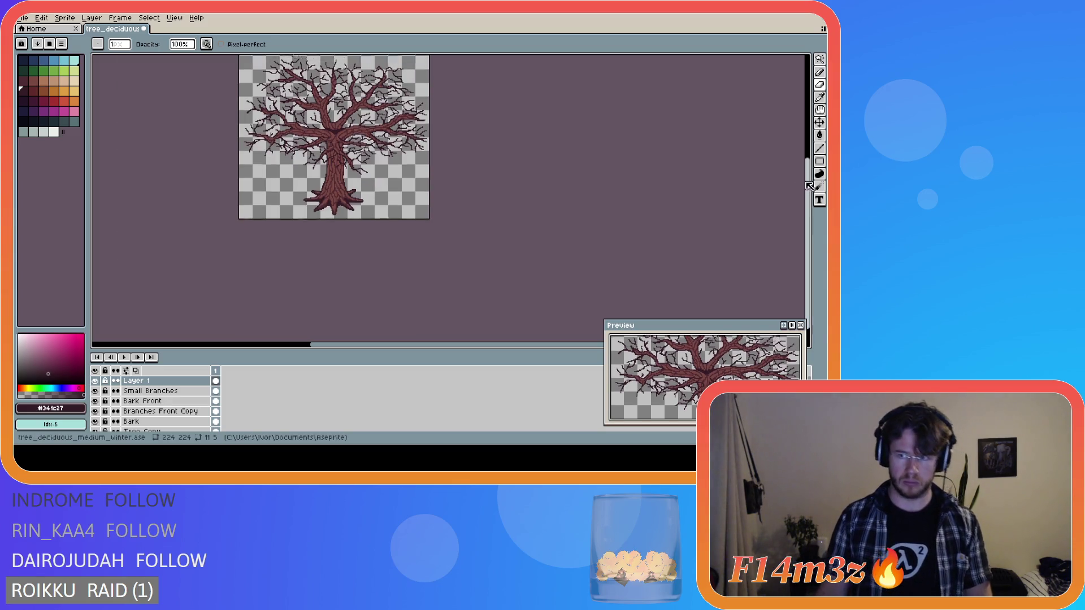
pyautogui.moveTo(403, 243); pyautogui.dragTo(403, 304)
pyautogui.moveTo(368, 345); pyautogui.dragTo(355, 344)
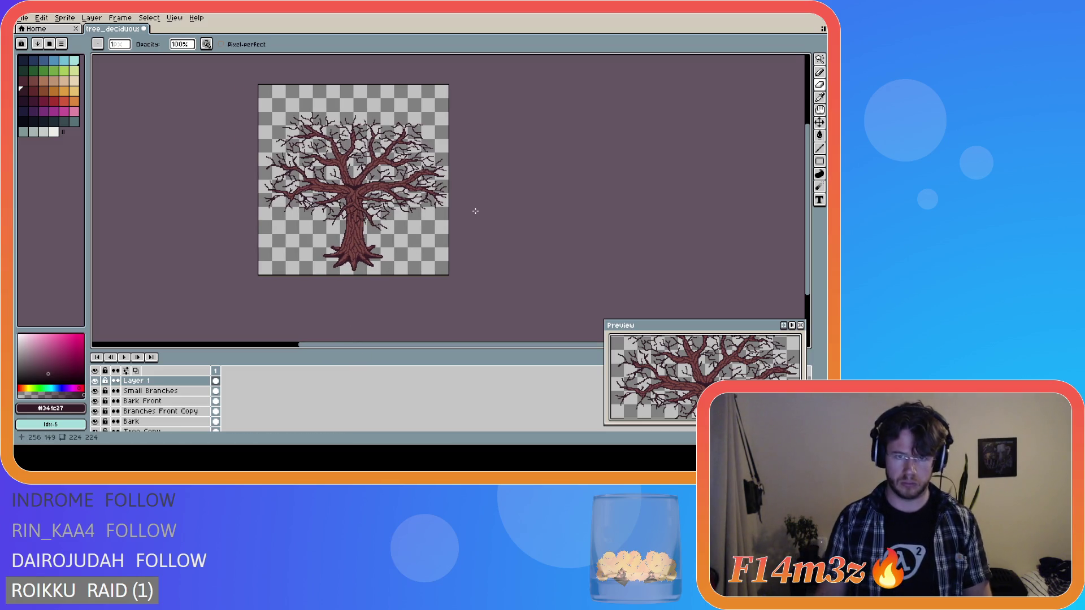
pyautogui.scroll(1, 353, 179)
pyautogui.scroll(-1, 380, 202)
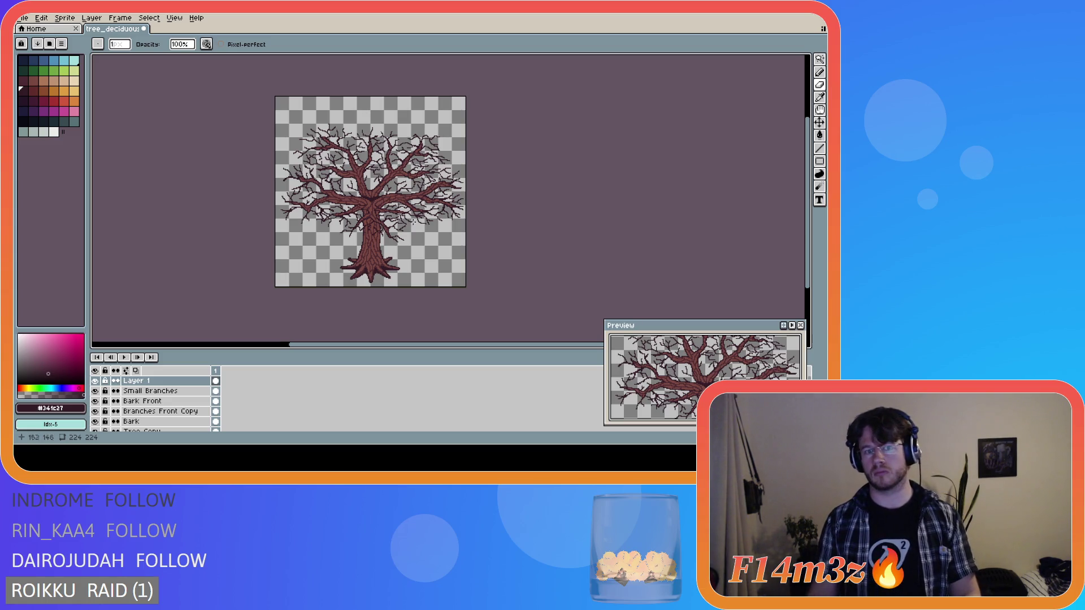
pyautogui.scroll(2, 369, 197)
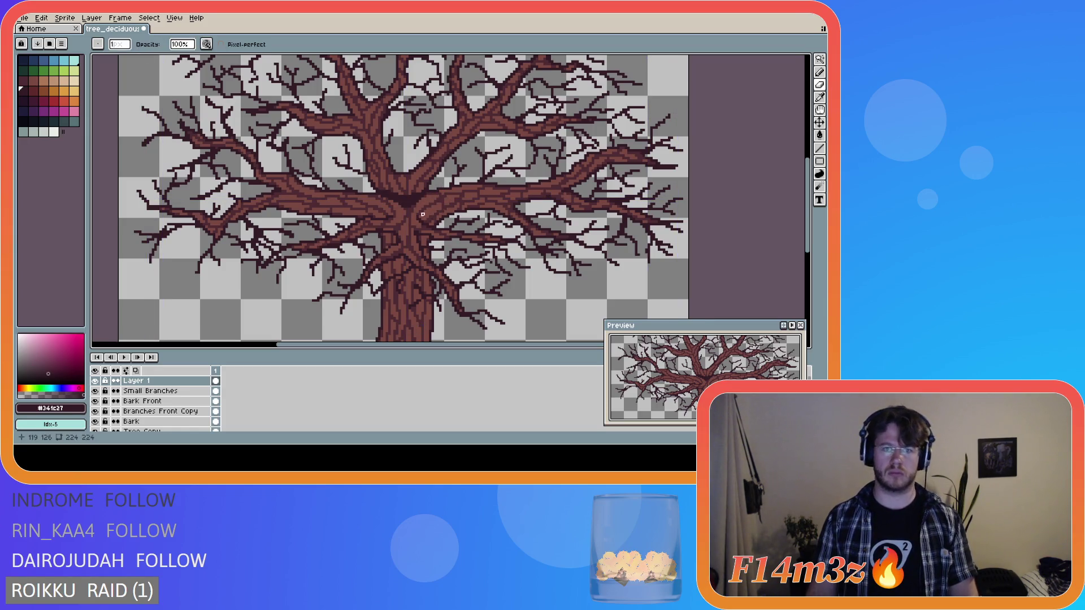
pyautogui.scroll(-3, 481, 252)
# - Place a single Pencil pixel near the trunk crotch
pyautogui.scroll(2, 464, 251)
pyautogui.press('v')
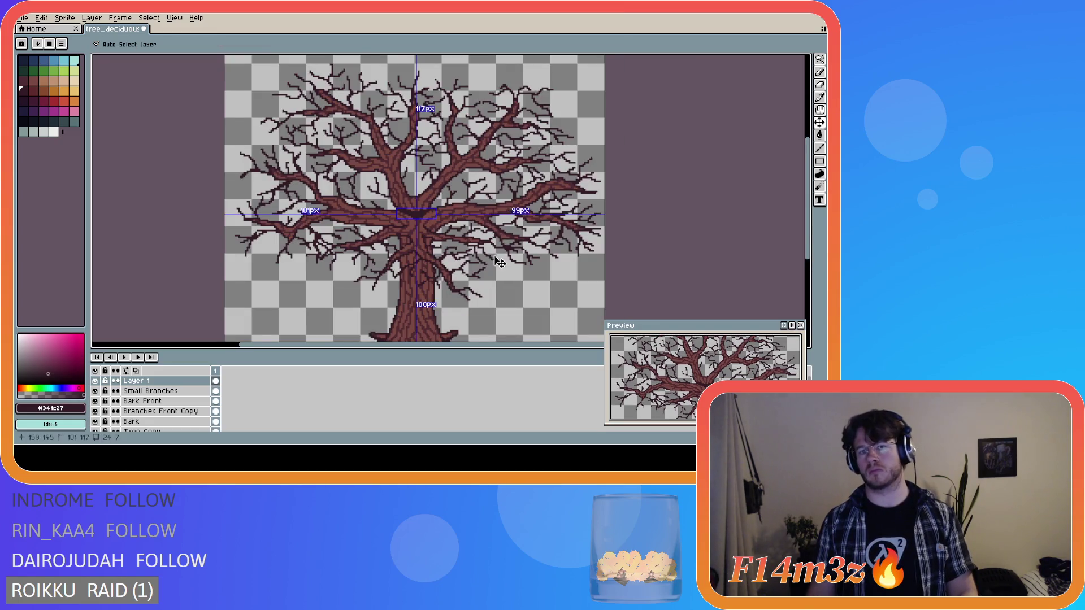
pyautogui.press('b')
pyautogui.scroll(1, 445, 237)
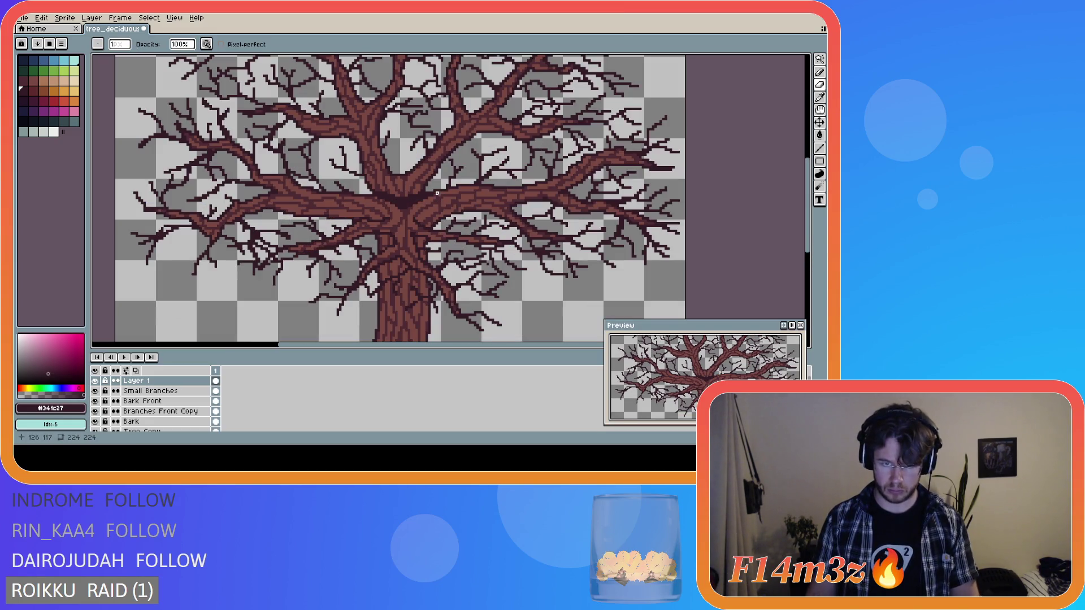
pyautogui.click(429, 198)
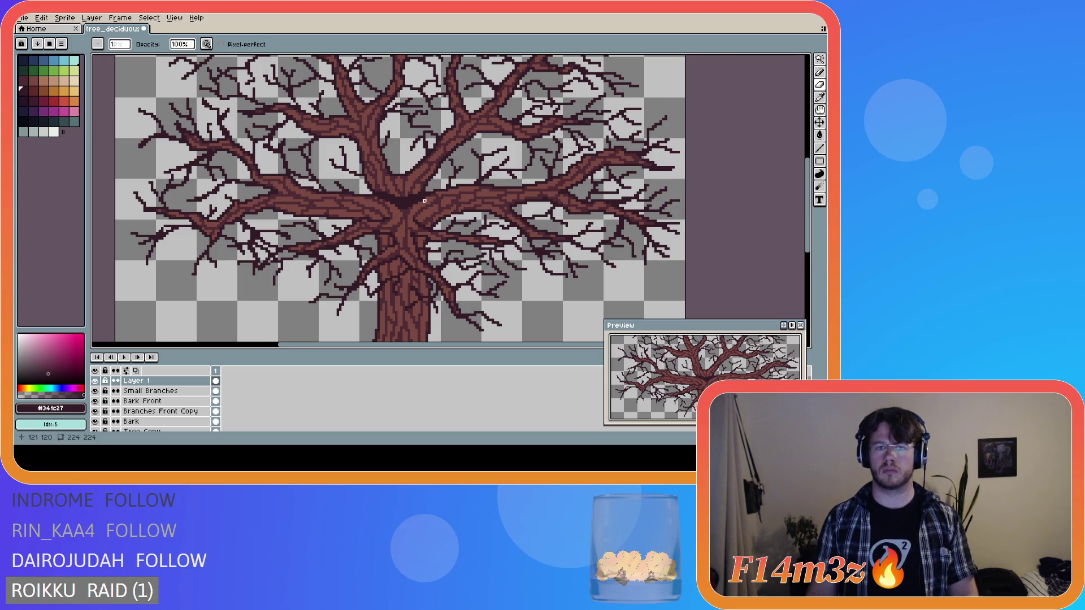
# - Undo the last eraser stroke, nudge the selected crotch block up one pixel, then deselect
pyautogui.hotkey('ctrl', 'z')
pyautogui.press('Up')
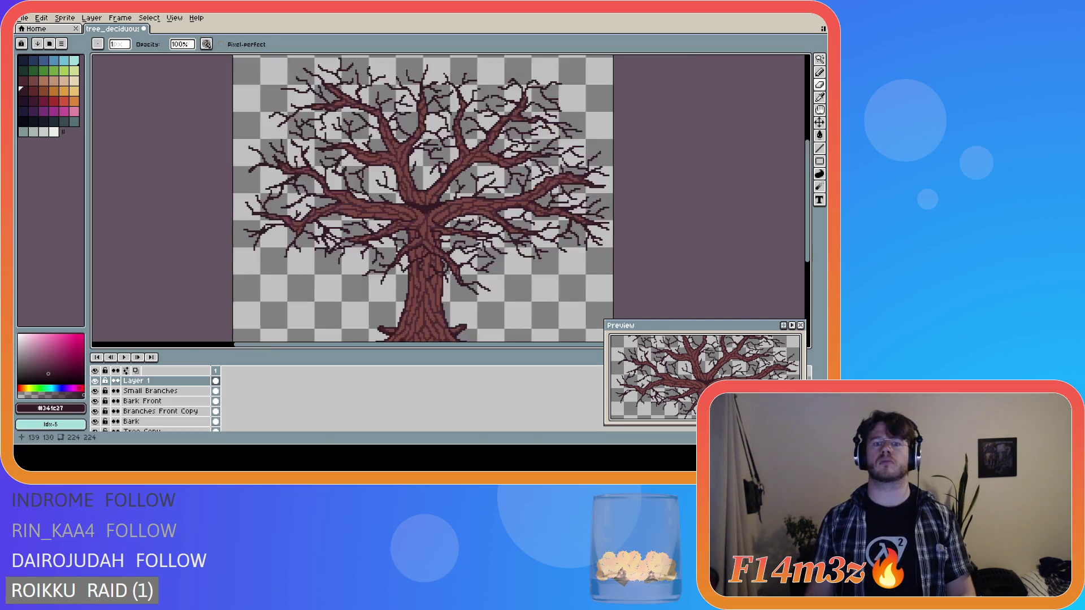
pyautogui.scroll(-2, 438, 228)
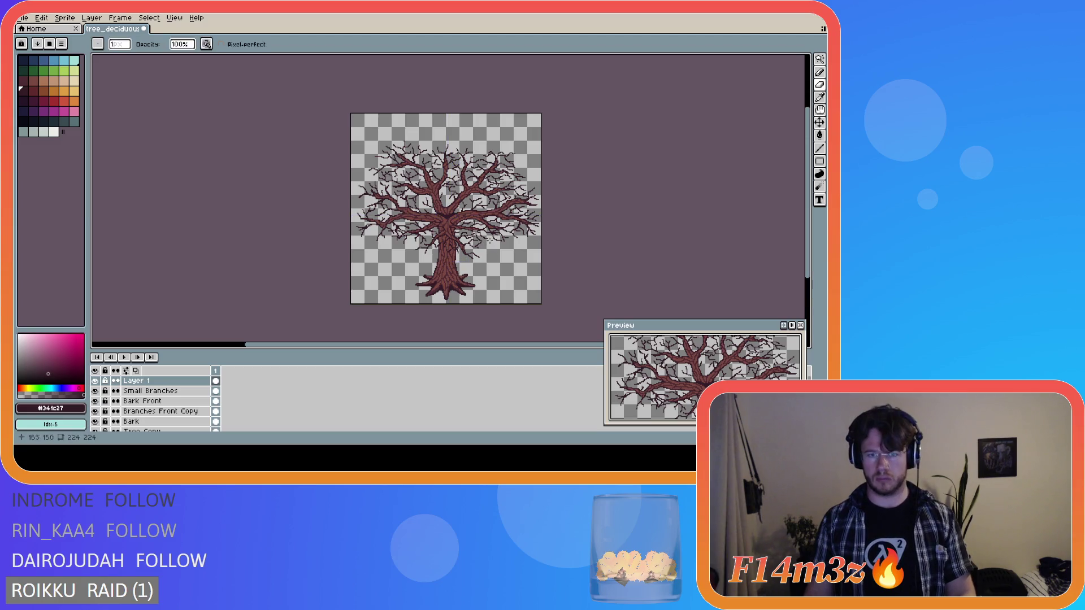
pyautogui.press('ctrl')
pyautogui.scroll(1, 530, 228)
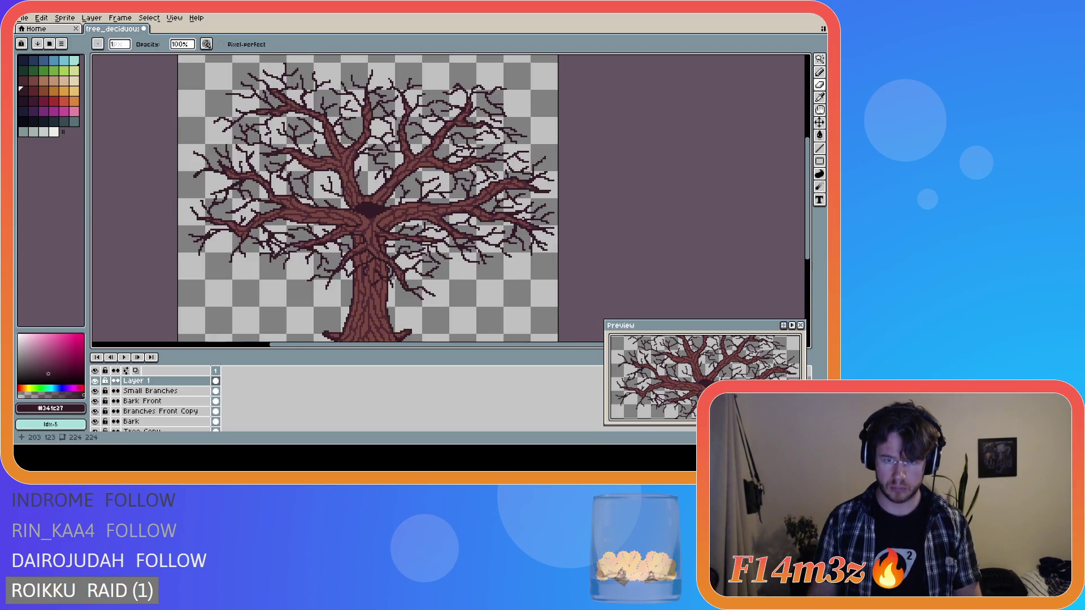
pyautogui.hotkey('ctrl', 'd')
# - Check layer bounds around the crotch, undo another eraser stroke and clear the selection
pyautogui.scroll(-1, 534, 238)
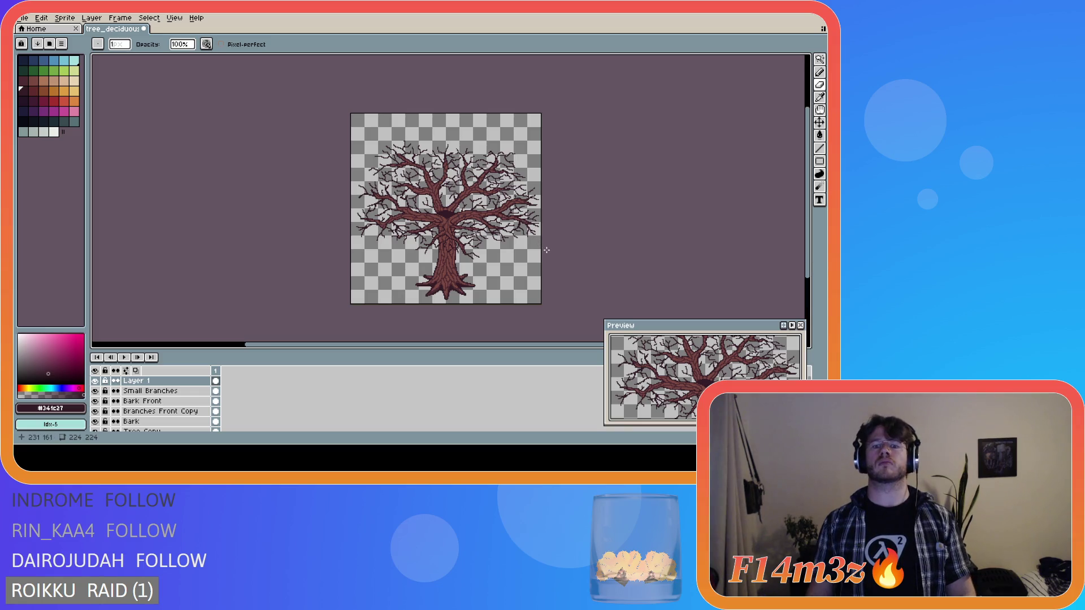
pyautogui.press('ctrl')
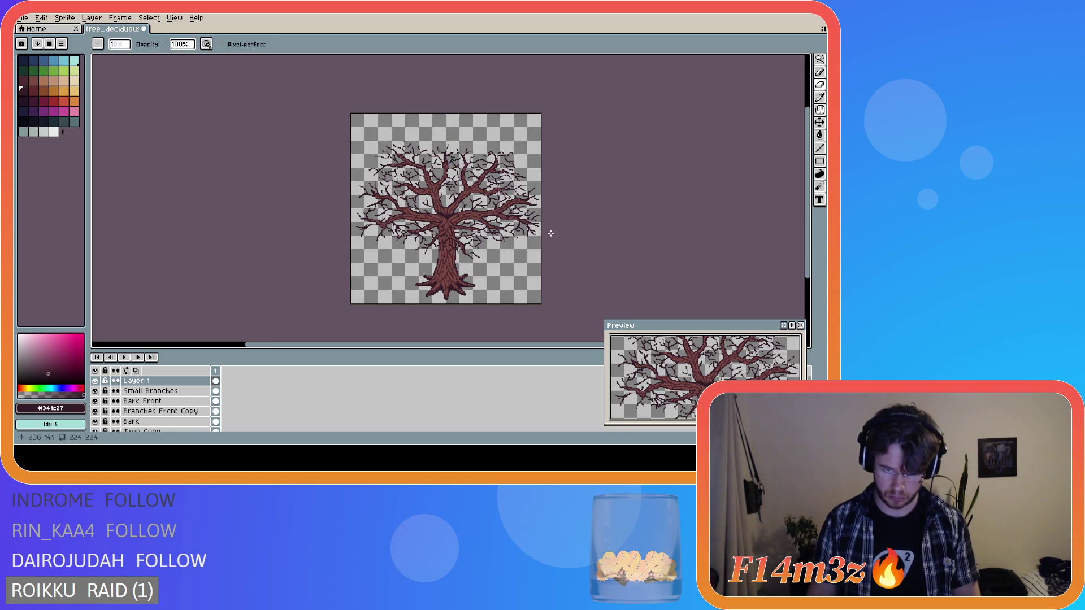
pyautogui.press('ctrl')
pyautogui.press('ctrl')
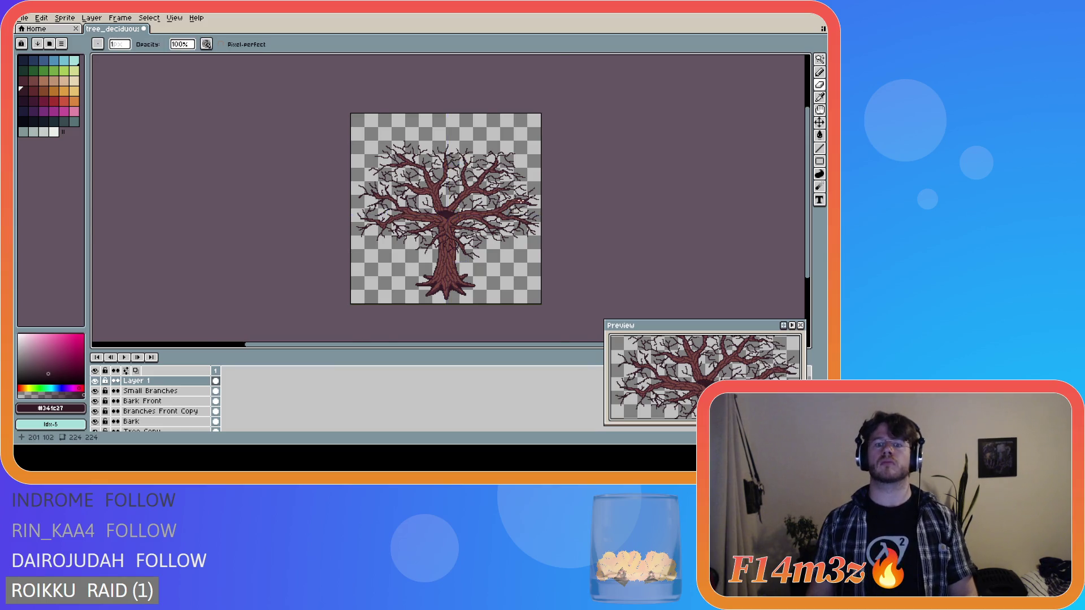
pyautogui.scroll(2, 523, 199)
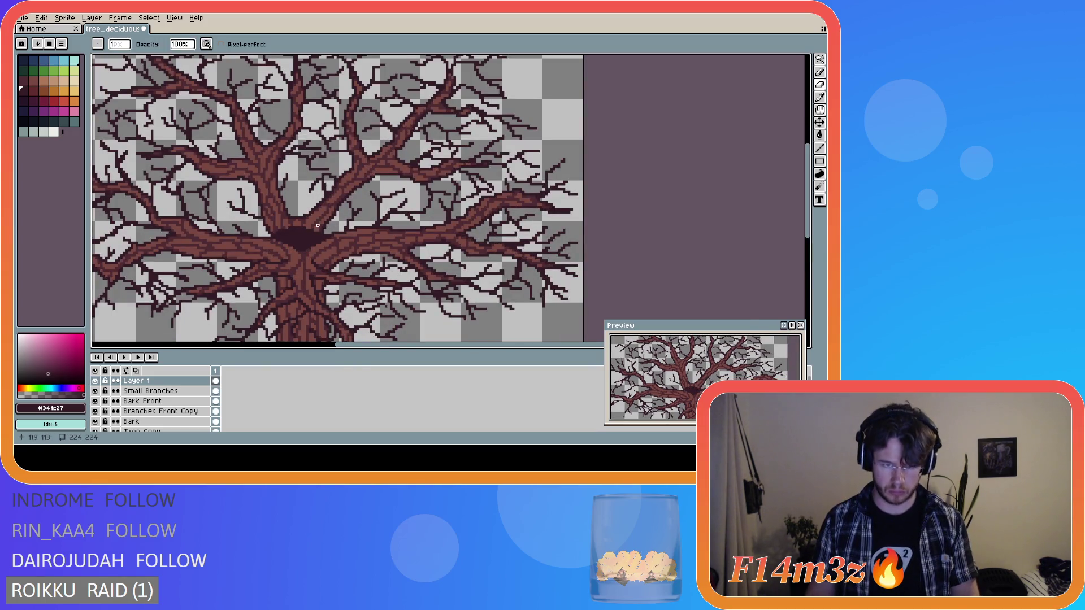
pyautogui.press('ctrl')
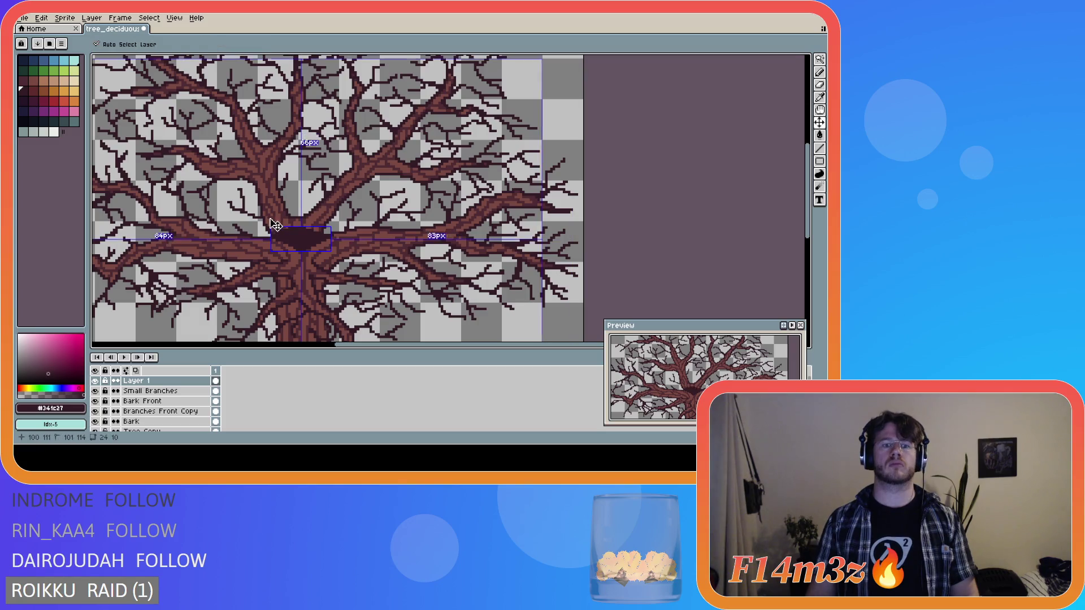
pyautogui.hotkey('ctrl', 'z')
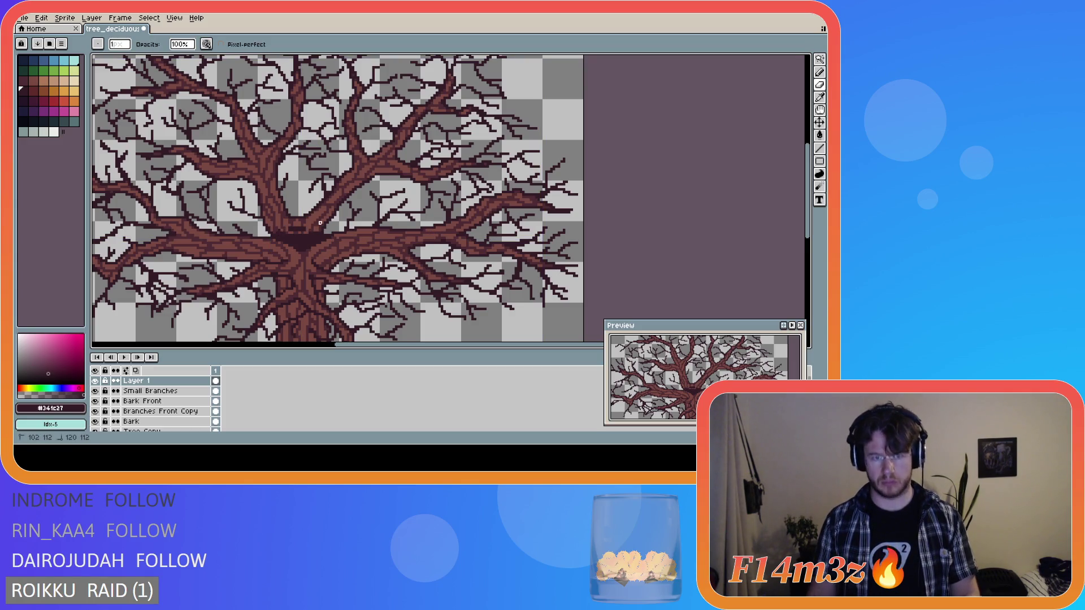
pyautogui.hotkey('ctrl', 'd')
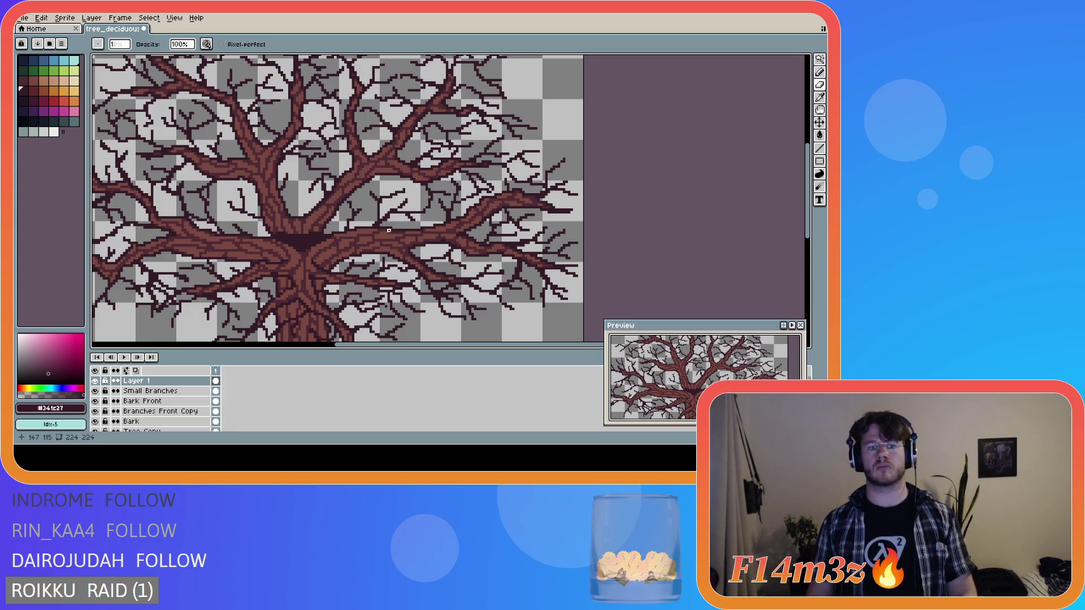
pyautogui.scroll(-1, 447, 223)
pyautogui.scroll(-1, 446, 222)
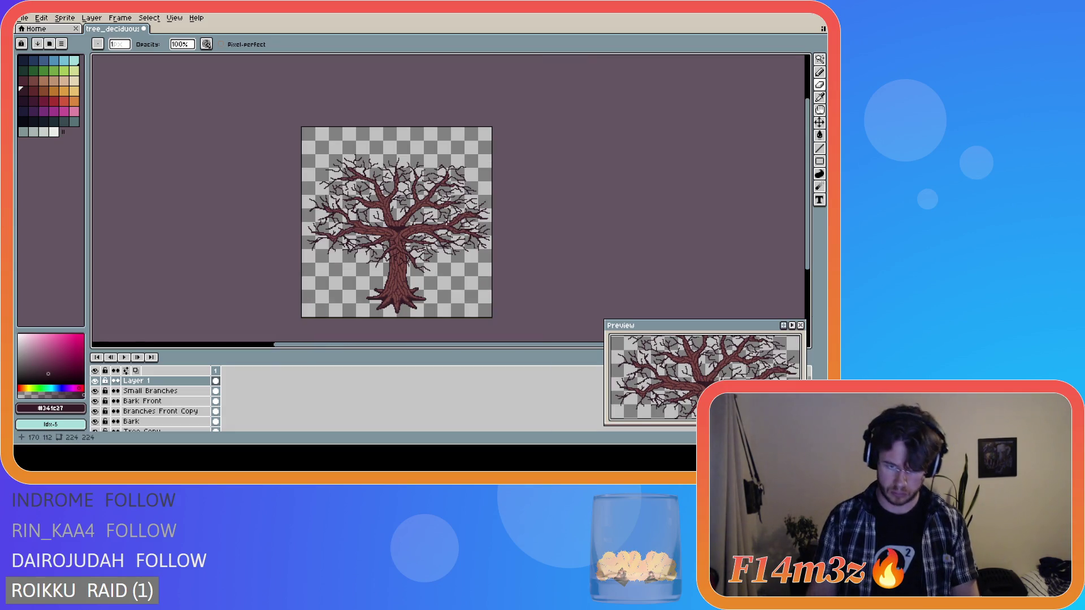
pyautogui.scroll(3, 446, 222)
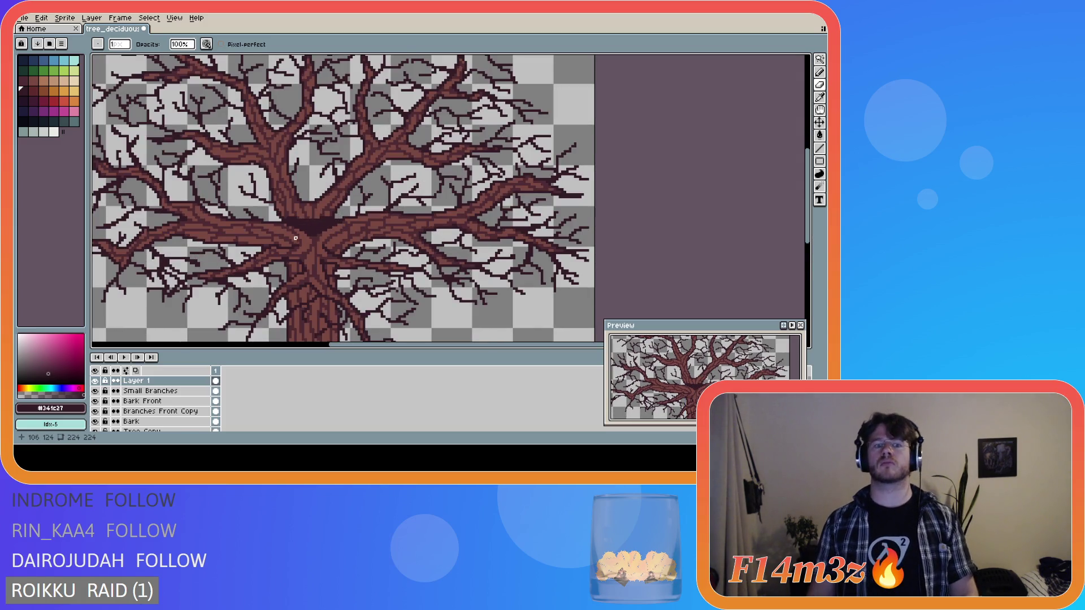
pyautogui.press('ctrl')
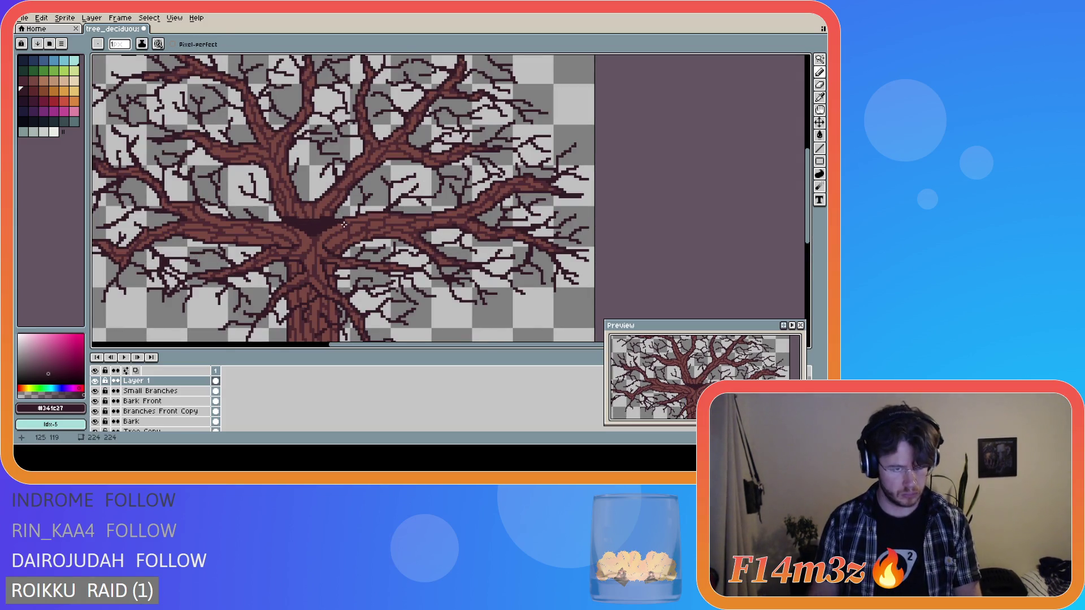
pyautogui.scroll(-3, 515, 197)
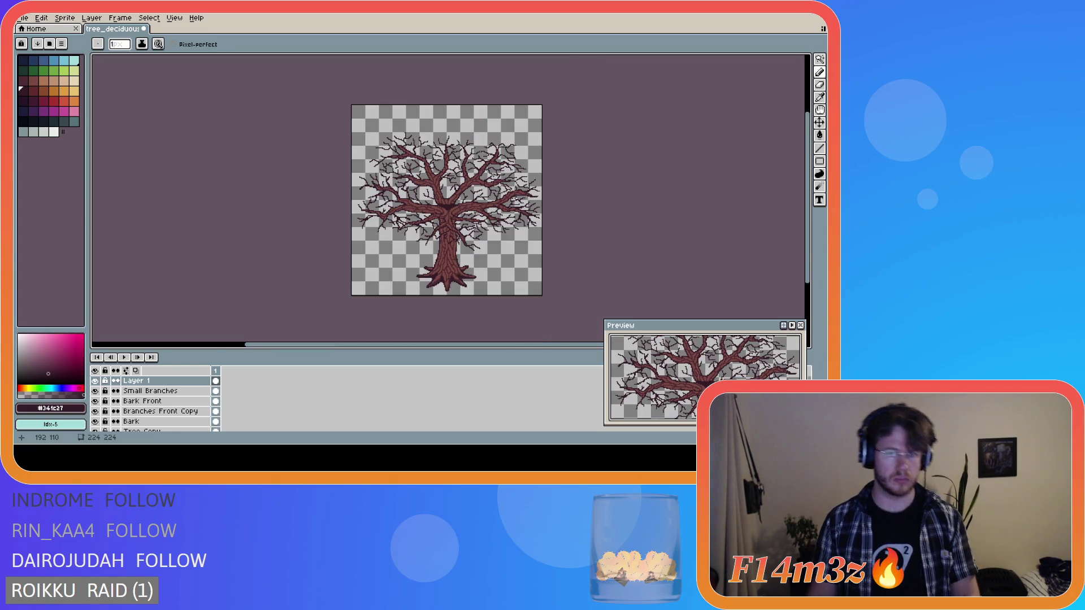
pyautogui.press('ctrl')
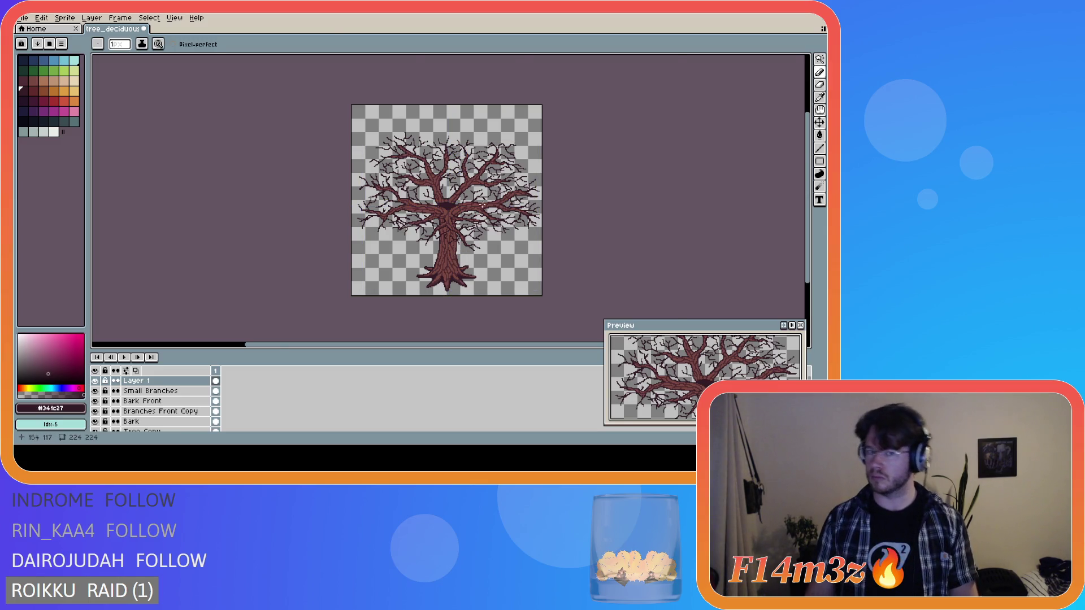
pyautogui.scroll(3, 472, 204)
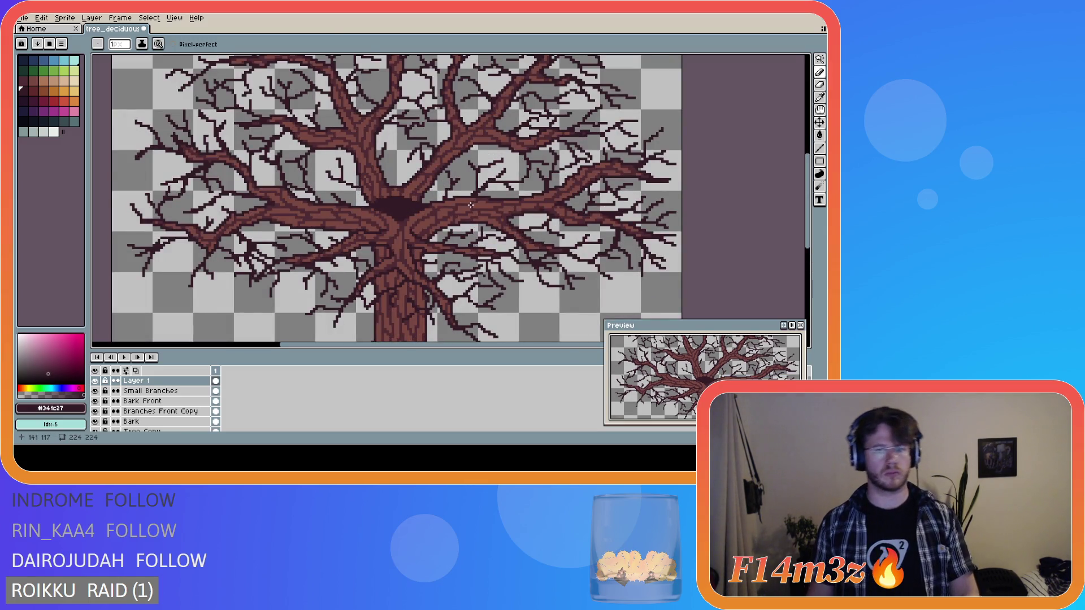
pyautogui.scroll(-3, 470, 205)
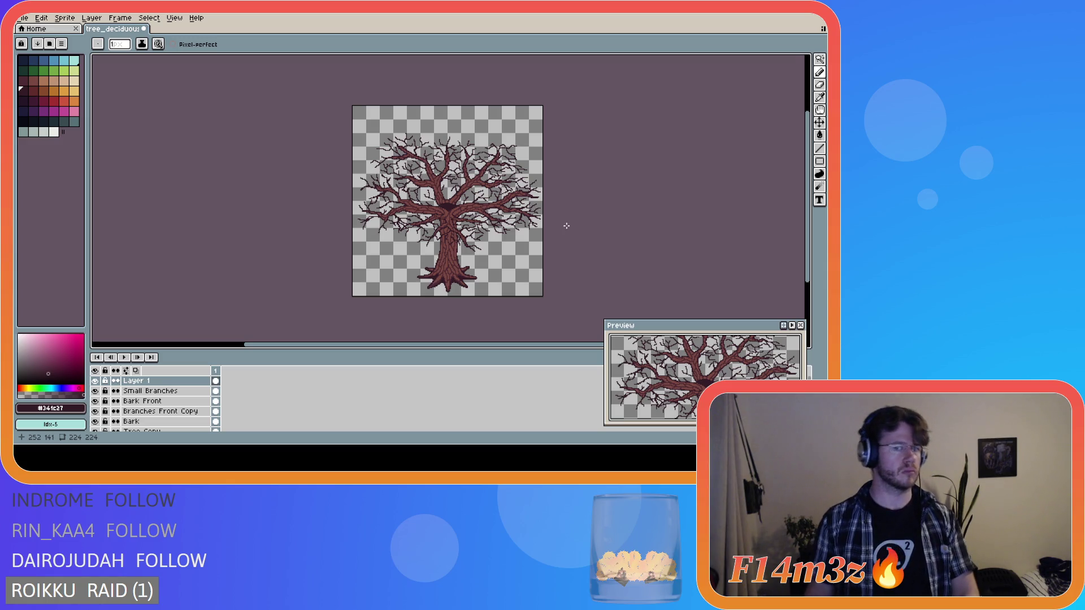
pyautogui.scroll(2, 566, 227)
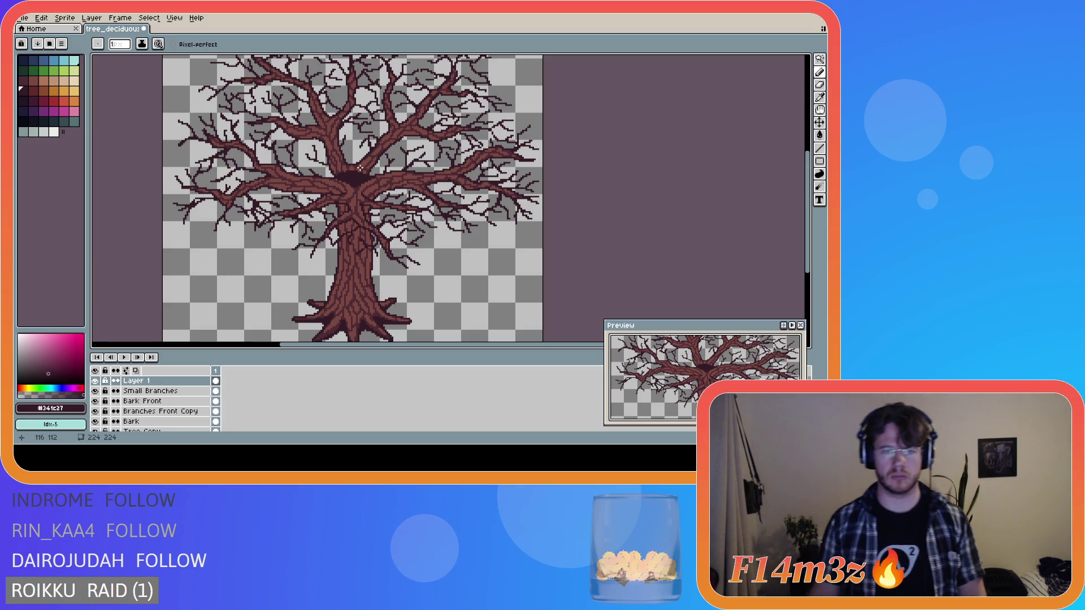
# - Enlarge the dark crotch at the branch fork with the Pencil, undoing a stray trim
pyautogui.press('b')
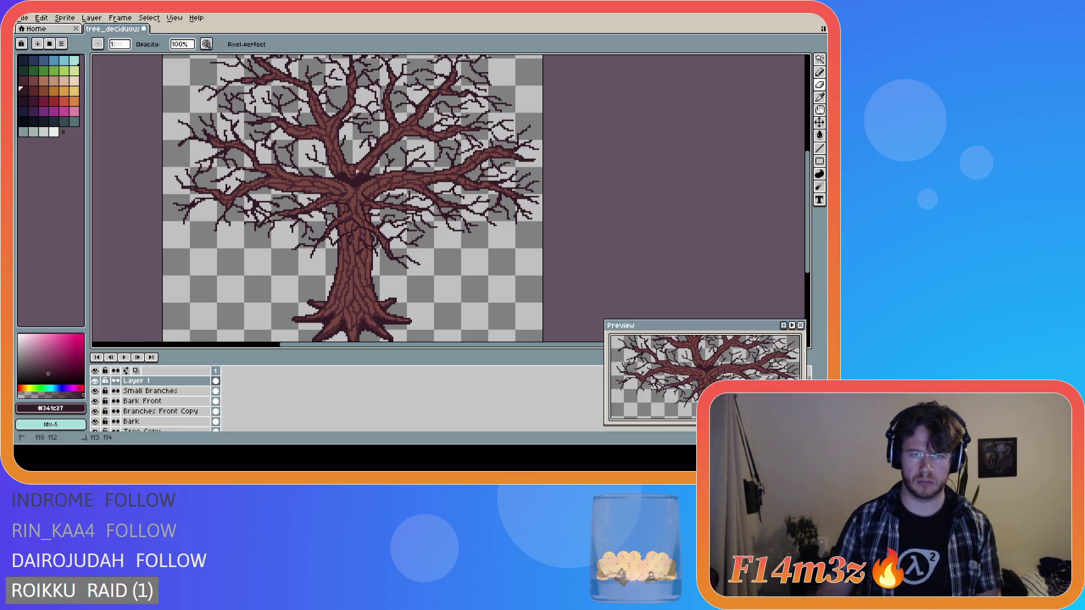
pyautogui.moveTo(353, 174)
pyautogui.mouseDown()
pyautogui.moveTo(374, 170)
pyautogui.moveTo(350, 173)
pyautogui.mouseUp()
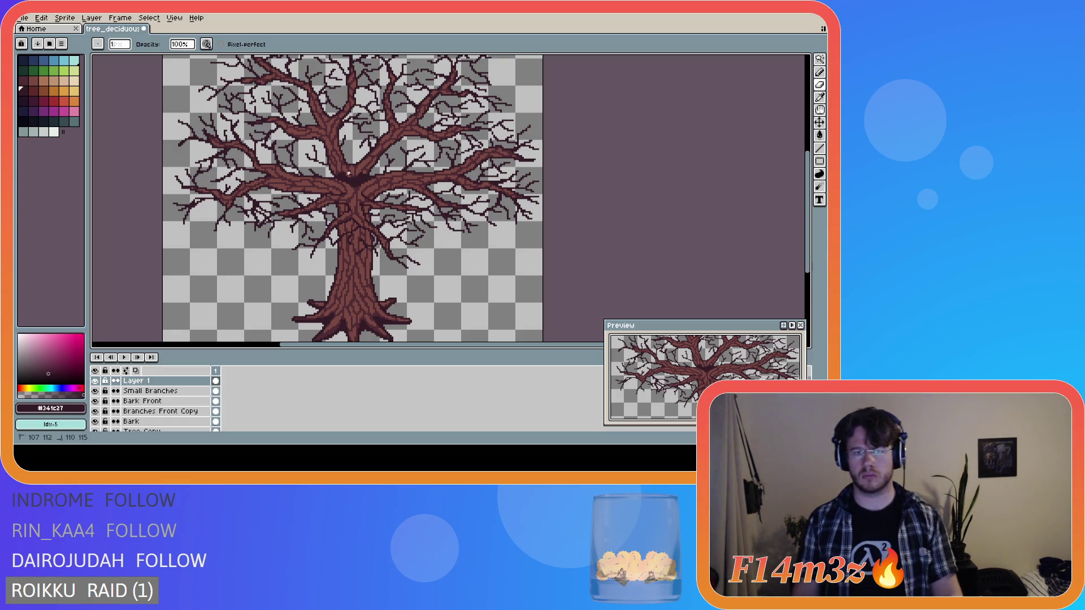
pyautogui.moveTo(353, 175); pyautogui.dragTo(353, 174)
pyautogui.hotkey('ctrl', 'z')
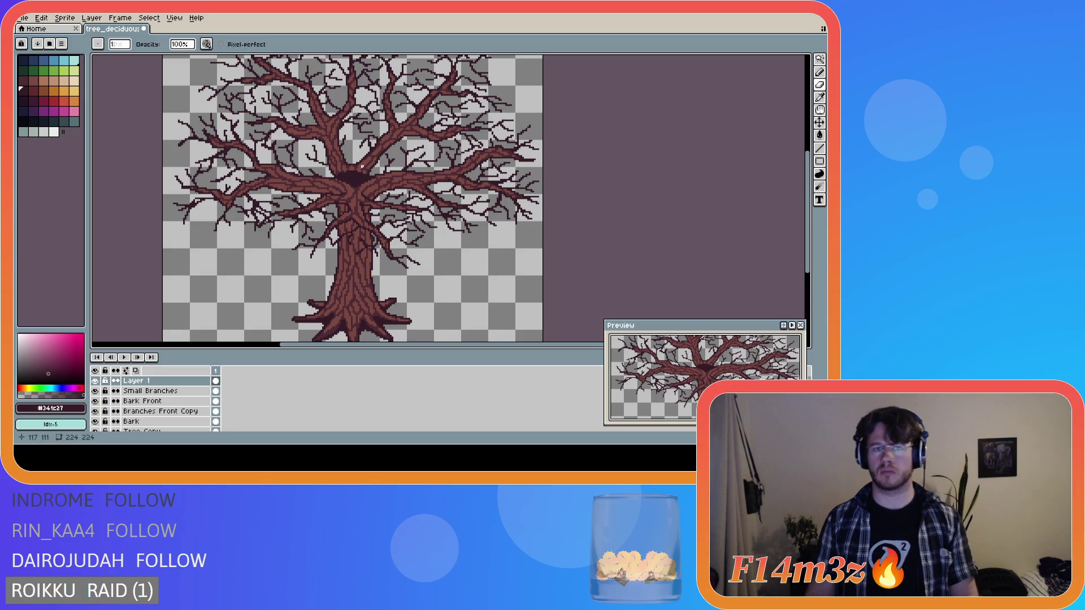
# - Redraw the dark crotch shape across the fork and review it at several zoom levels
pyautogui.moveTo(364, 171); pyautogui.dragTo(351, 172)
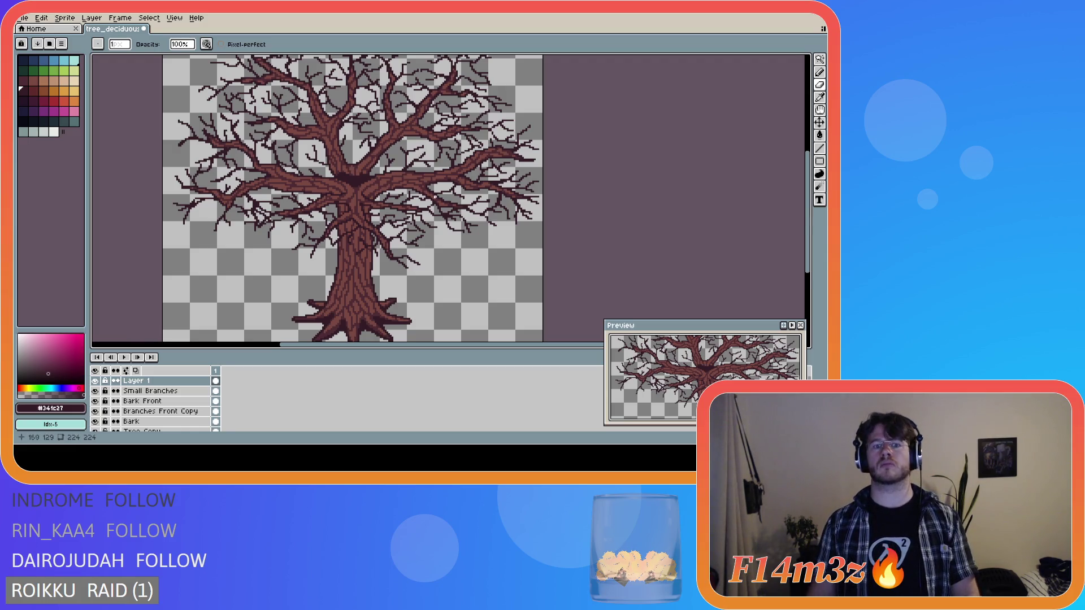
pyautogui.scroll(1, 375, 185)
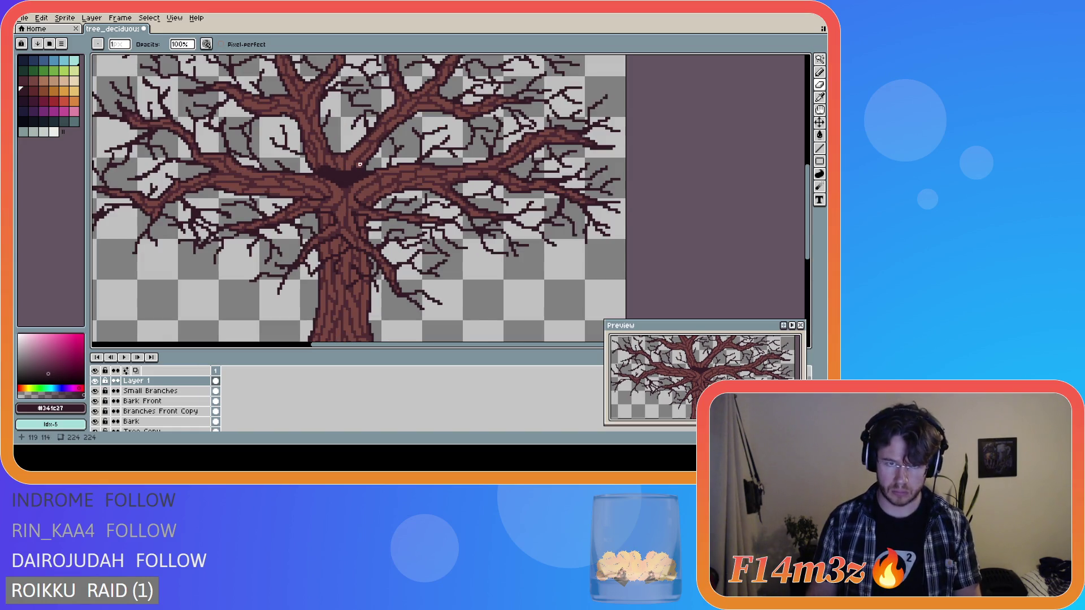
pyautogui.press('ctrl')
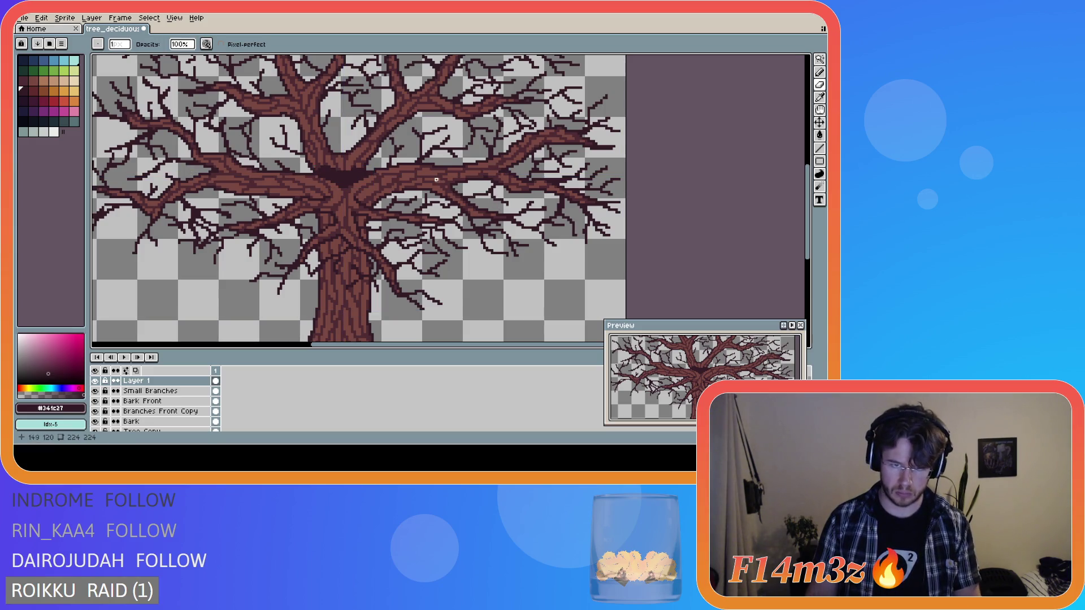
pyautogui.scroll(-1, 426, 174)
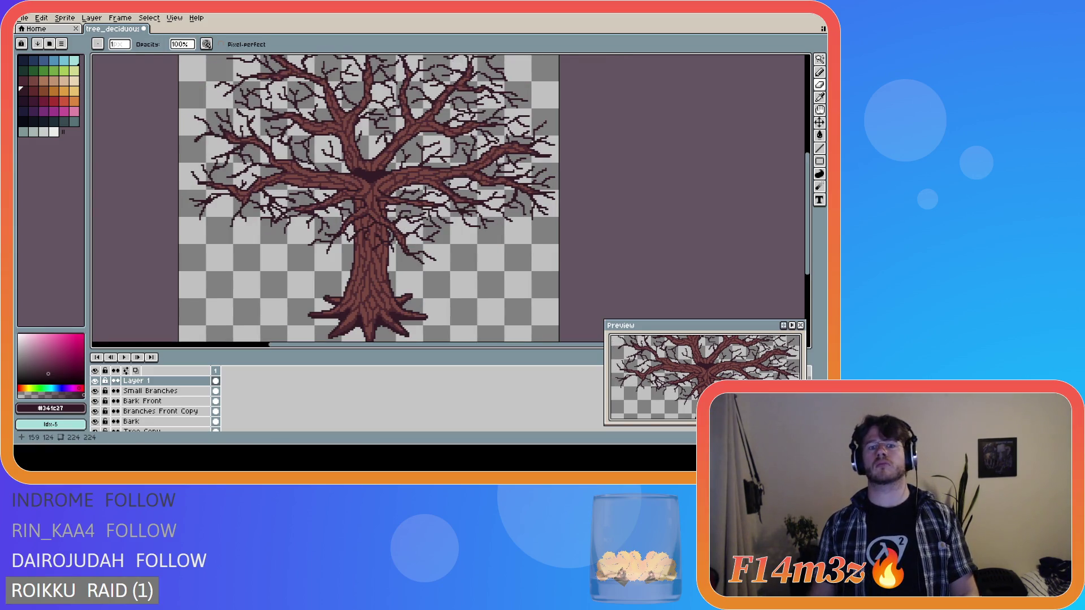
pyautogui.scroll(1, 426, 169)
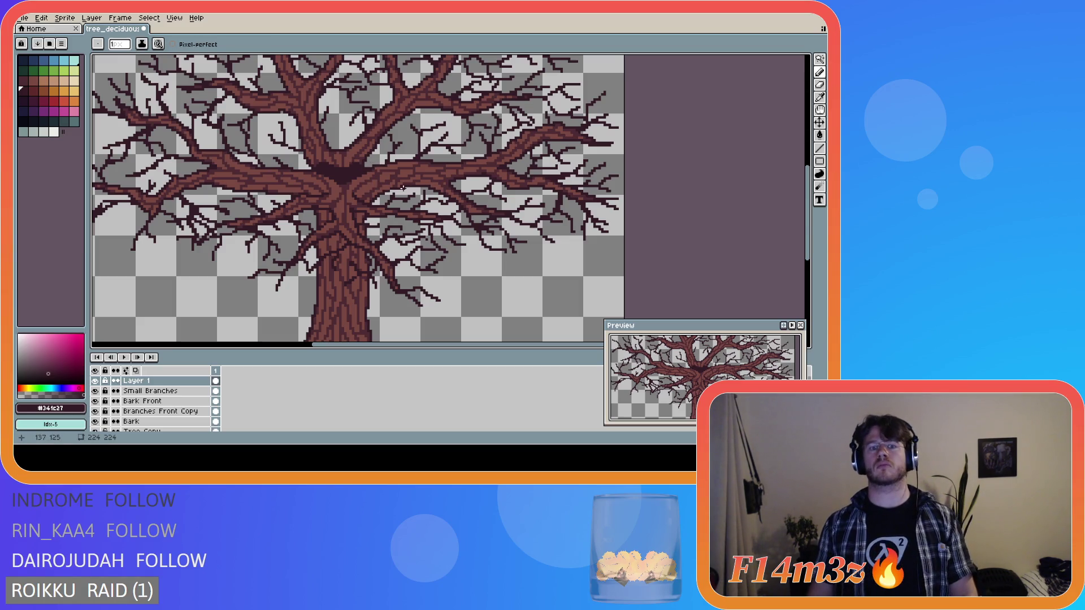
pyautogui.scroll(-2, 403, 189)
pyautogui.scroll(2, 417, 187)
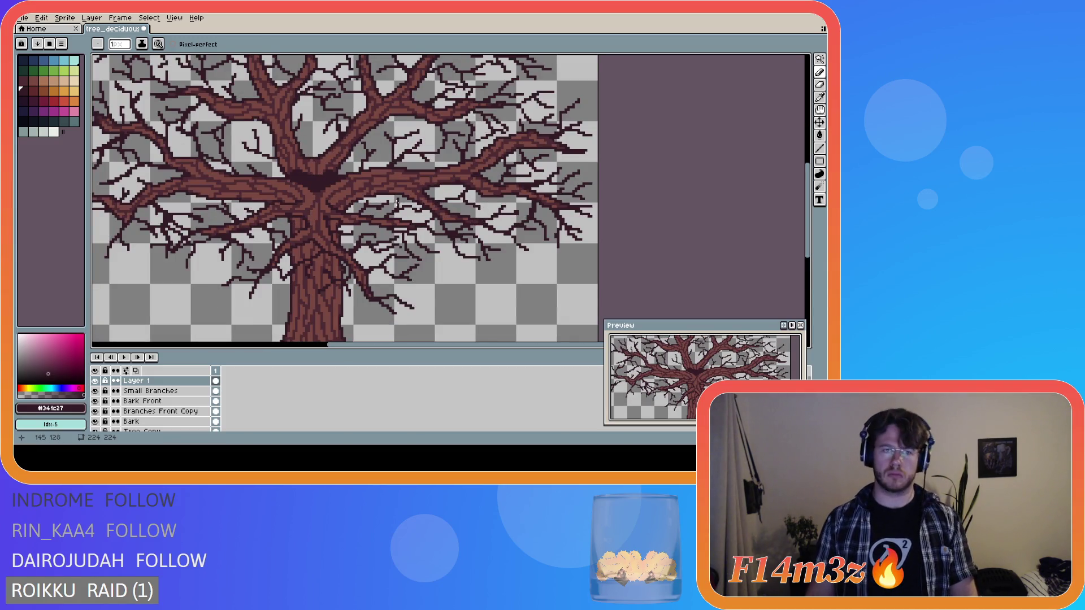
pyautogui.scroll(-2, 396, 201)
pyautogui.scroll(3, 352, 187)
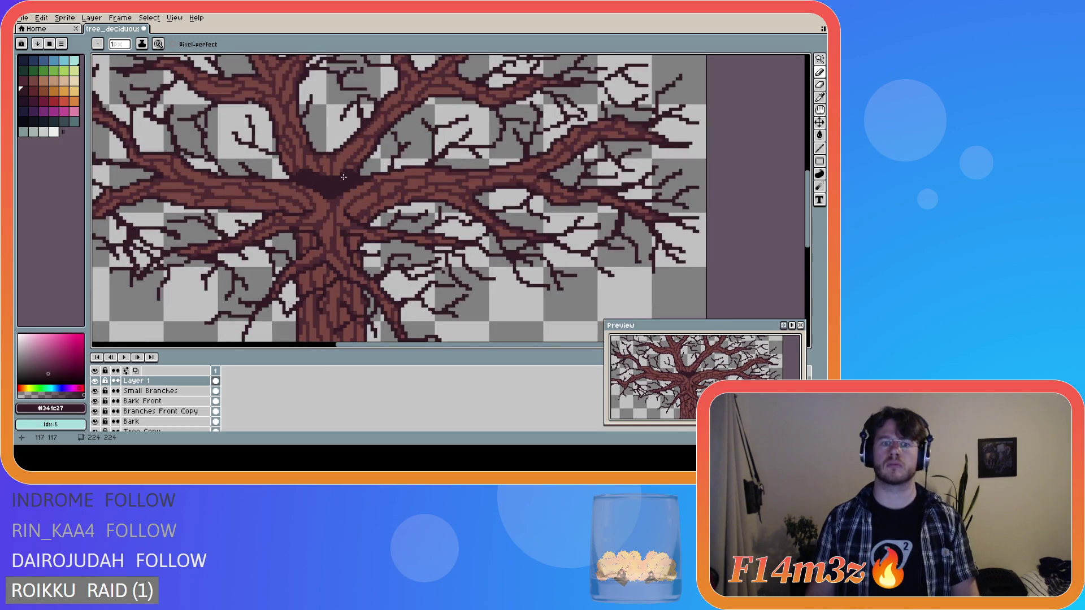
pyautogui.scroll(-2, 404, 200)
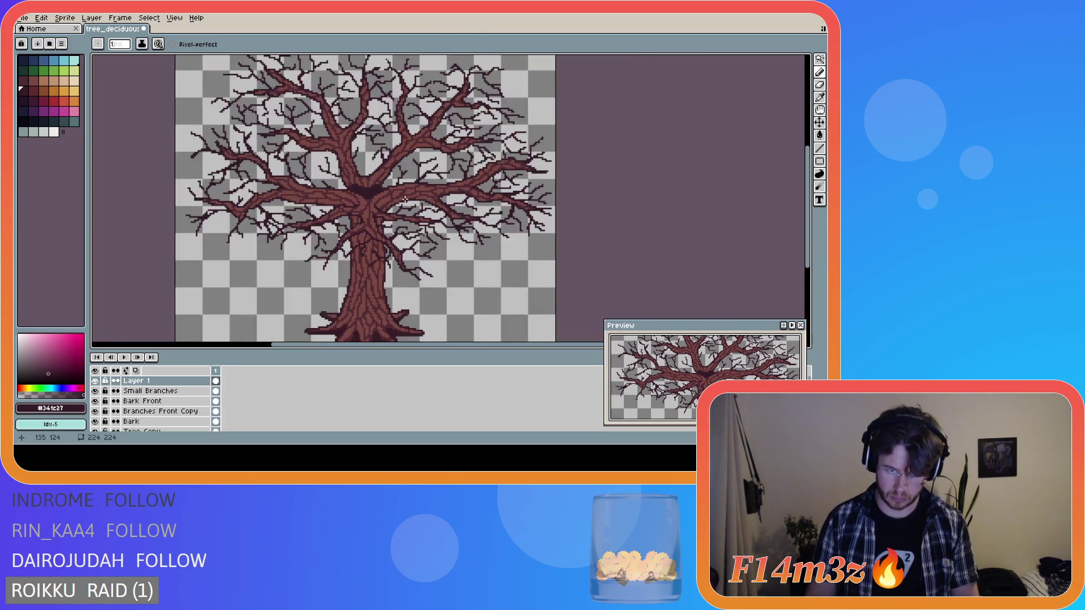
pyautogui.scroll(-2, 442, 188)
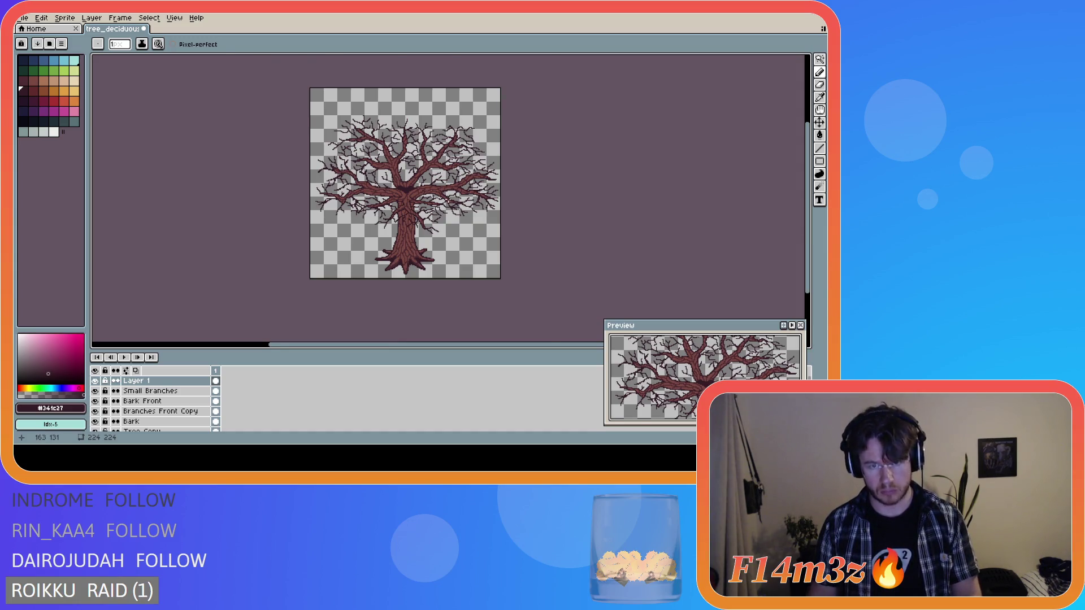
pyautogui.scroll(2, 448, 199)
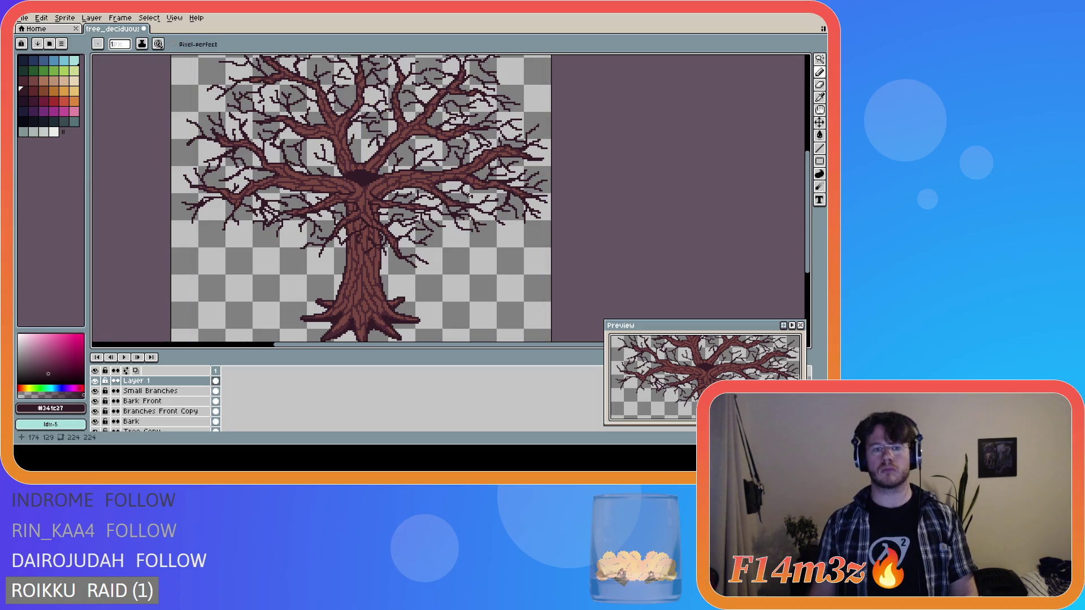
pyautogui.scroll(-2, 485, 203)
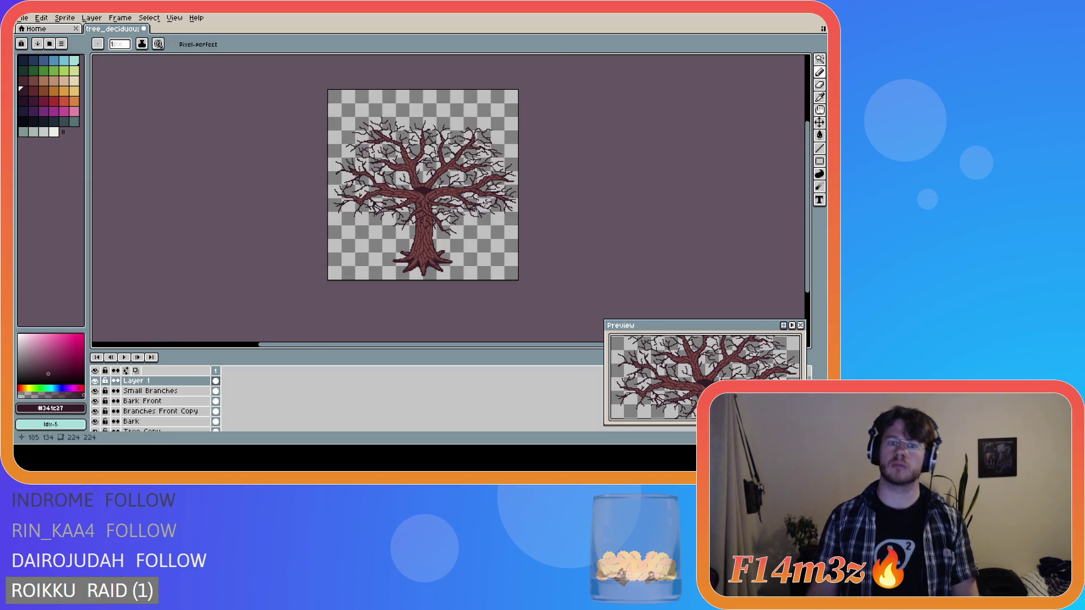
pyautogui.press('ctrl')
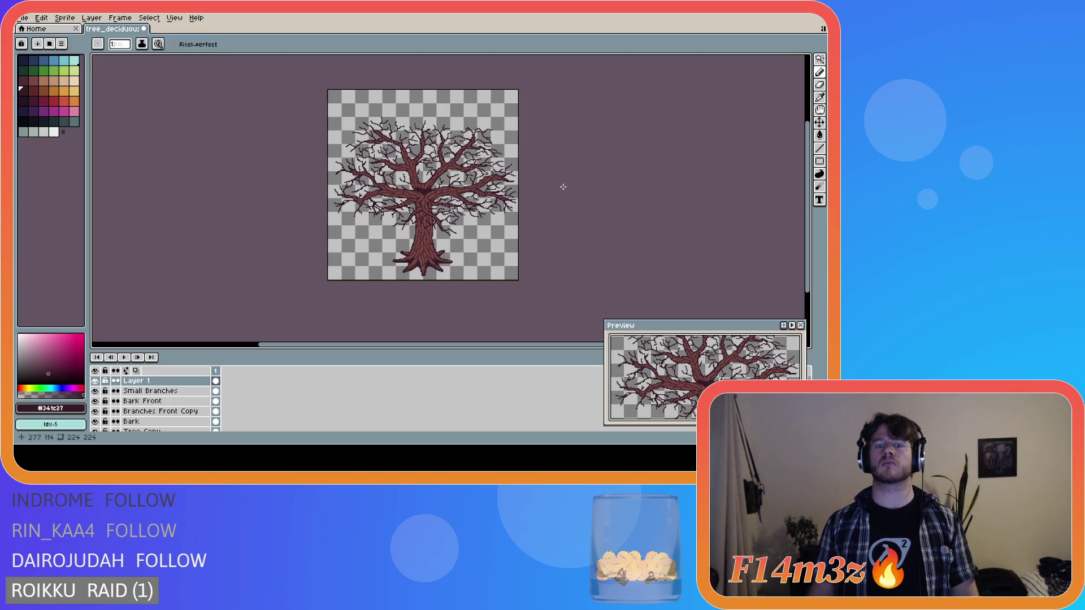
pyautogui.scroll(2, 495, 176)
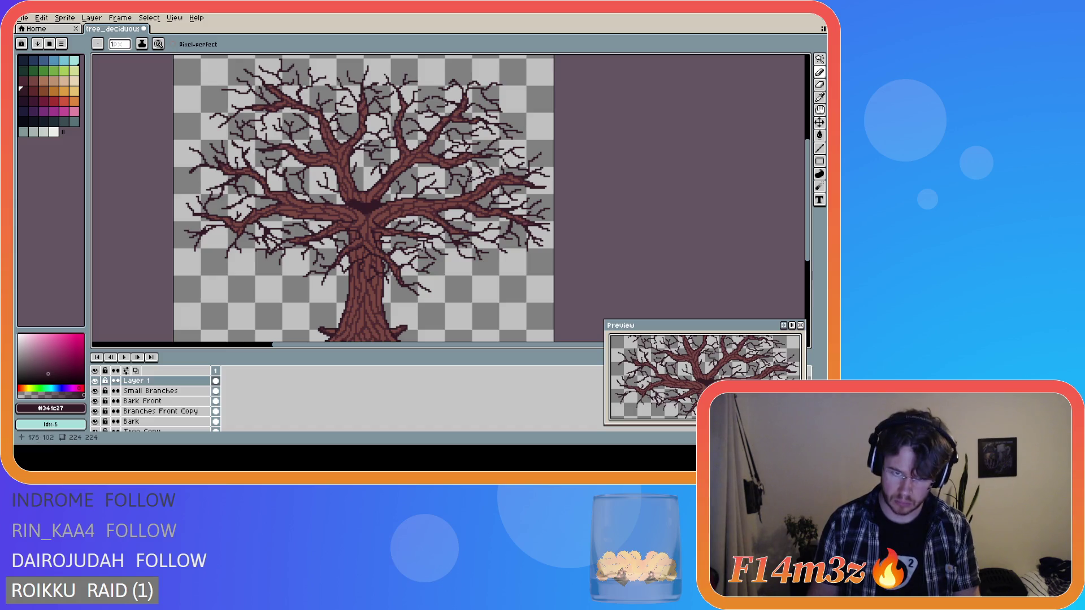
pyautogui.scroll(1, 405, 192)
pyautogui.scroll(-3, 499, 183)
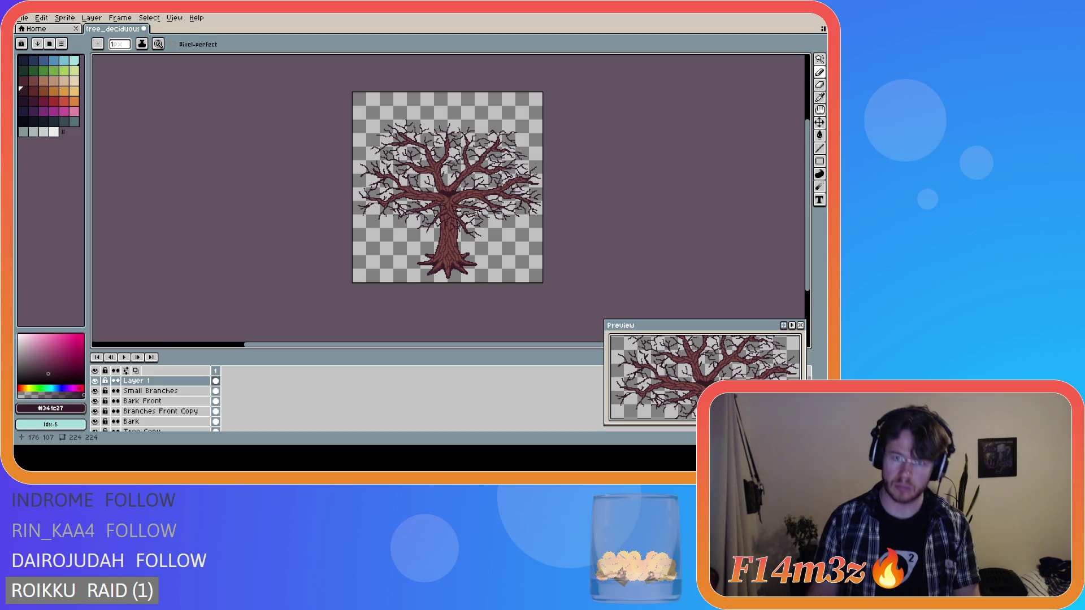
pyautogui.scroll(2, 494, 187)
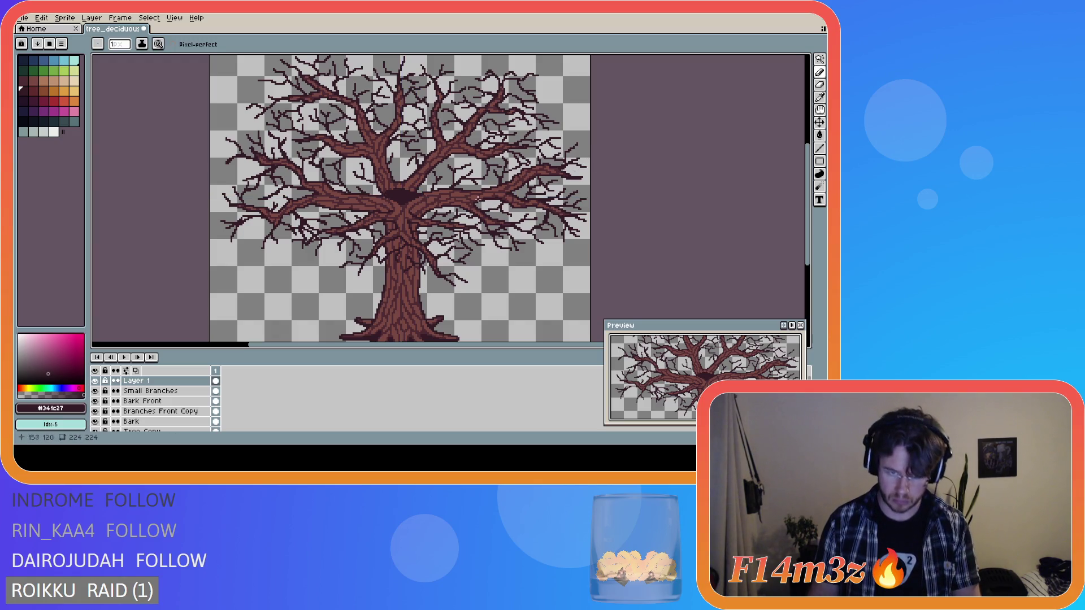
pyautogui.scroll(-2, 477, 198)
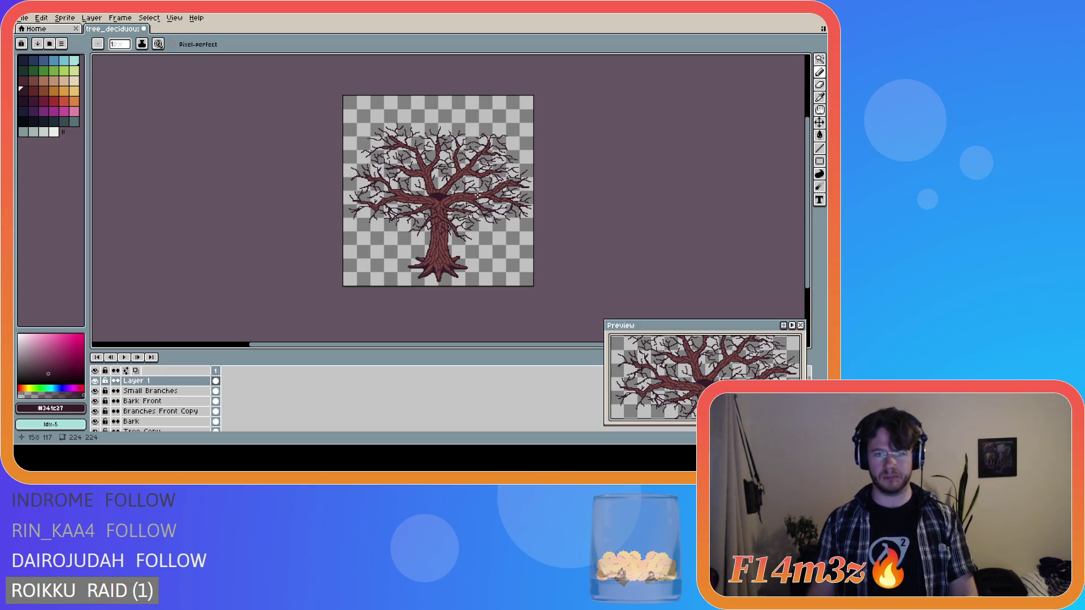
pyautogui.scroll(2, 477, 195)
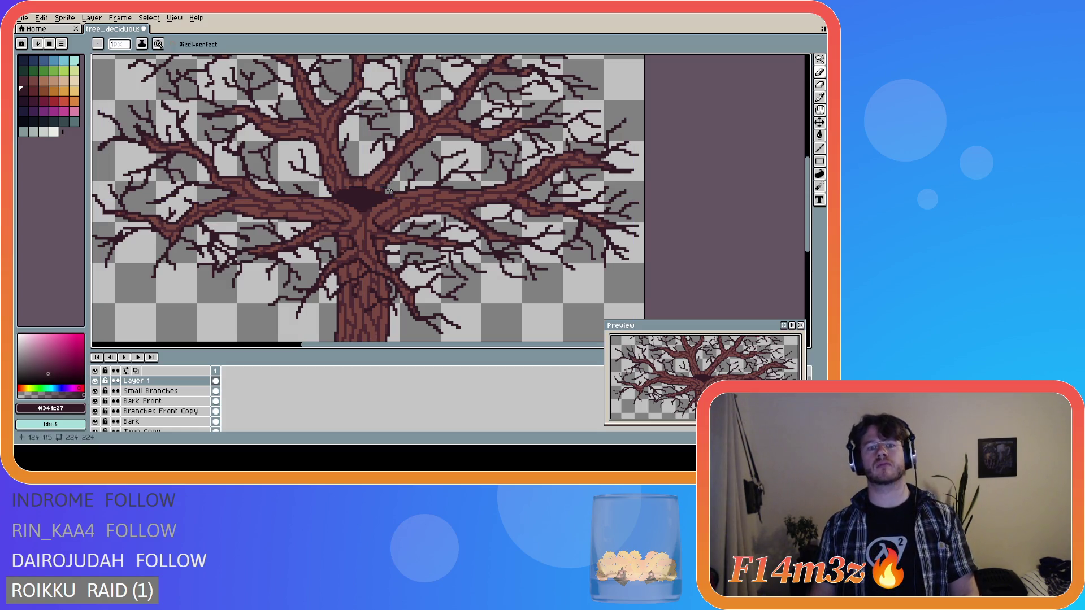
pyautogui.press('b')
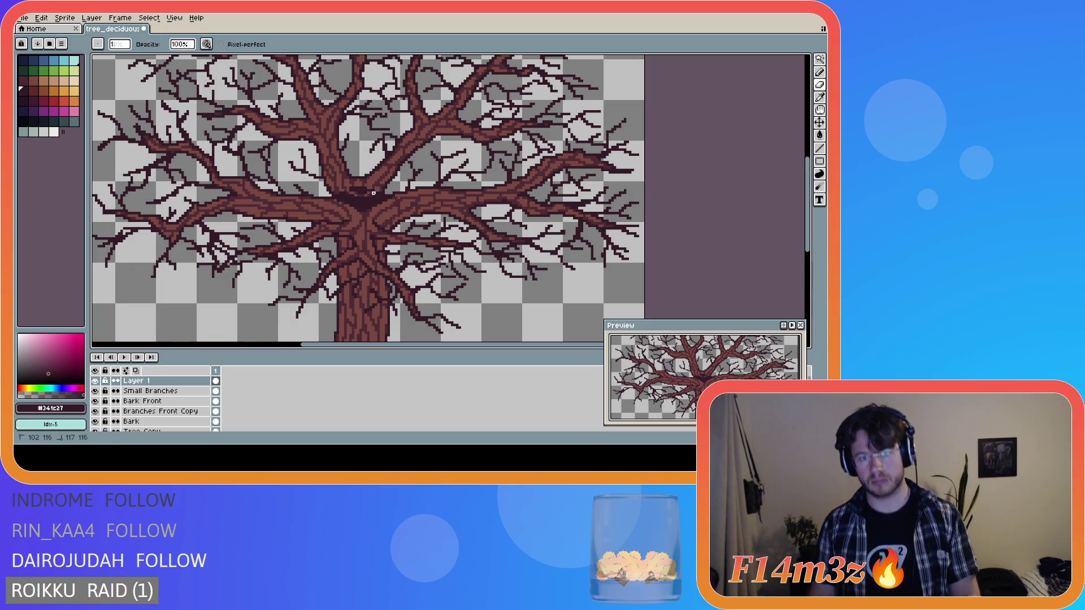
# - Paint one dark pixel into the crotch at the trunk fork and review the result
pyautogui.click(367, 191)
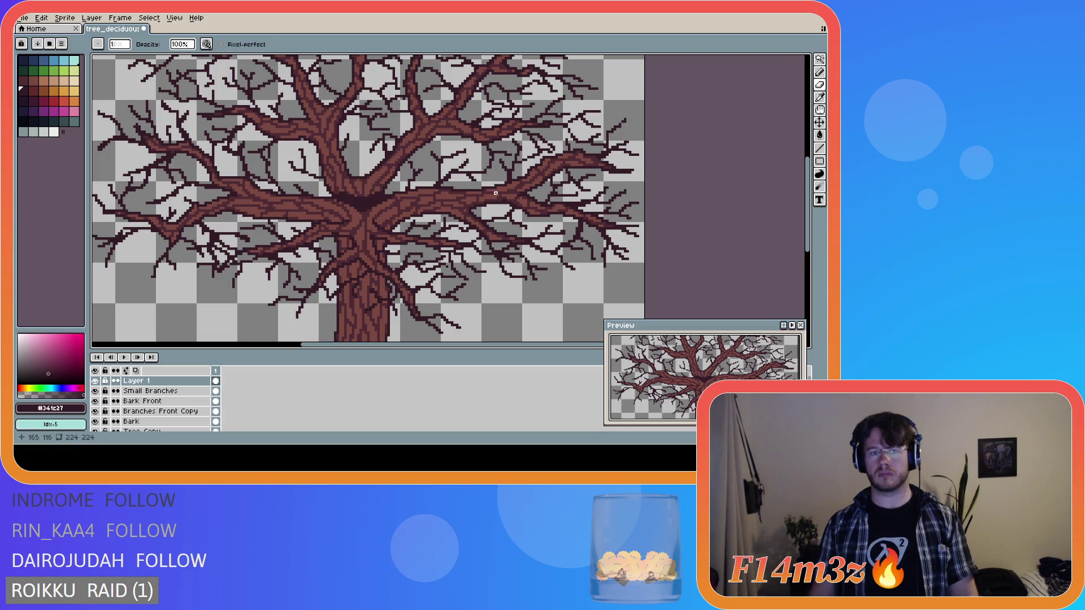
pyautogui.scroll(-3, 495, 193)
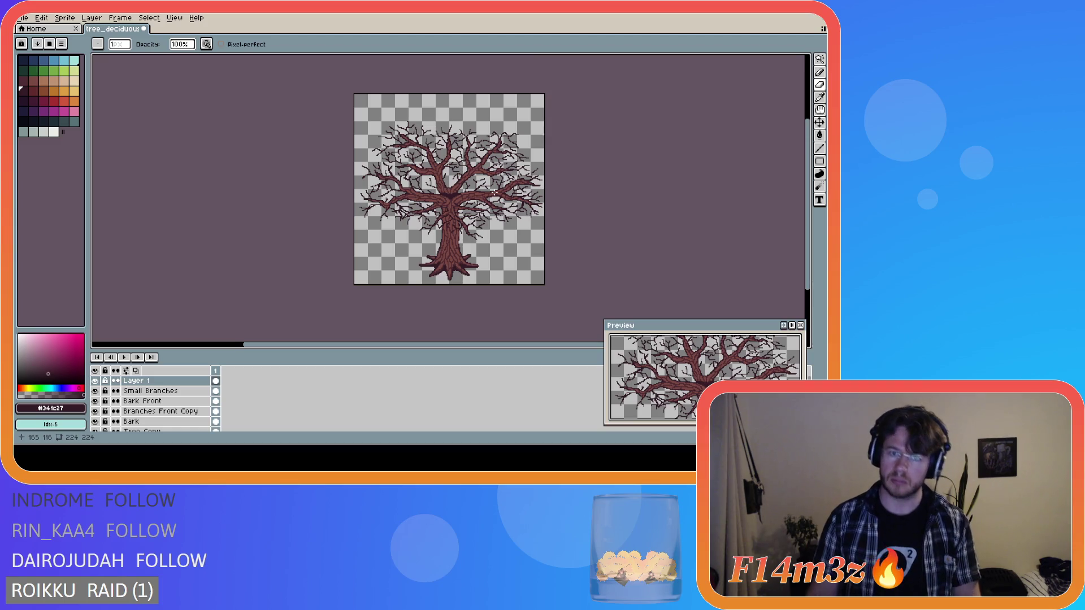
pyautogui.scroll(4, 454, 202)
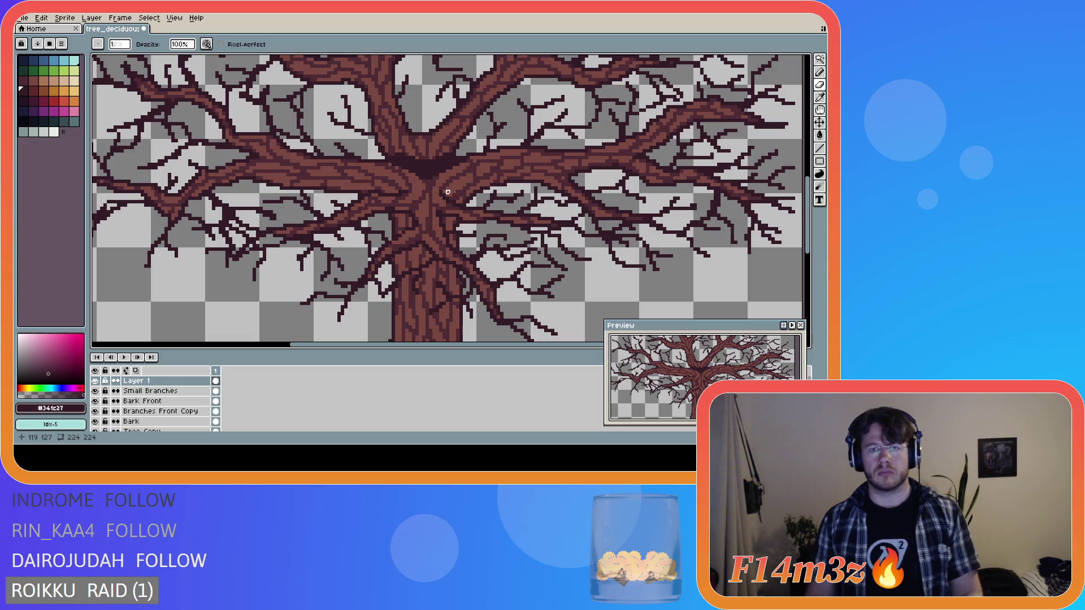
pyautogui.scroll(-4, 440, 192)
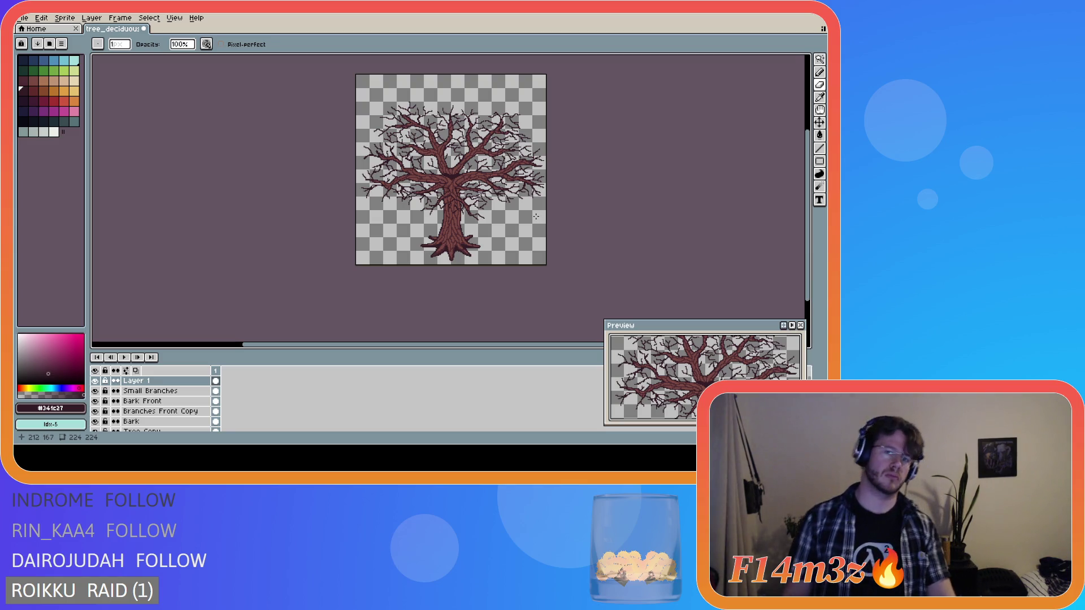
pyautogui.scroll(2, 535, 217)
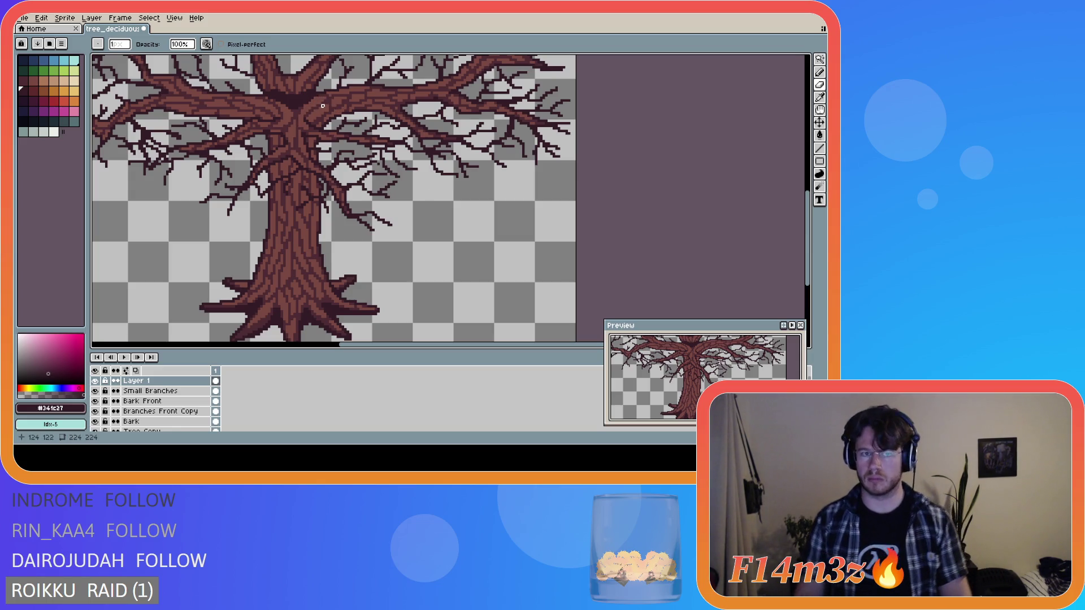
pyautogui.press('ctrl')
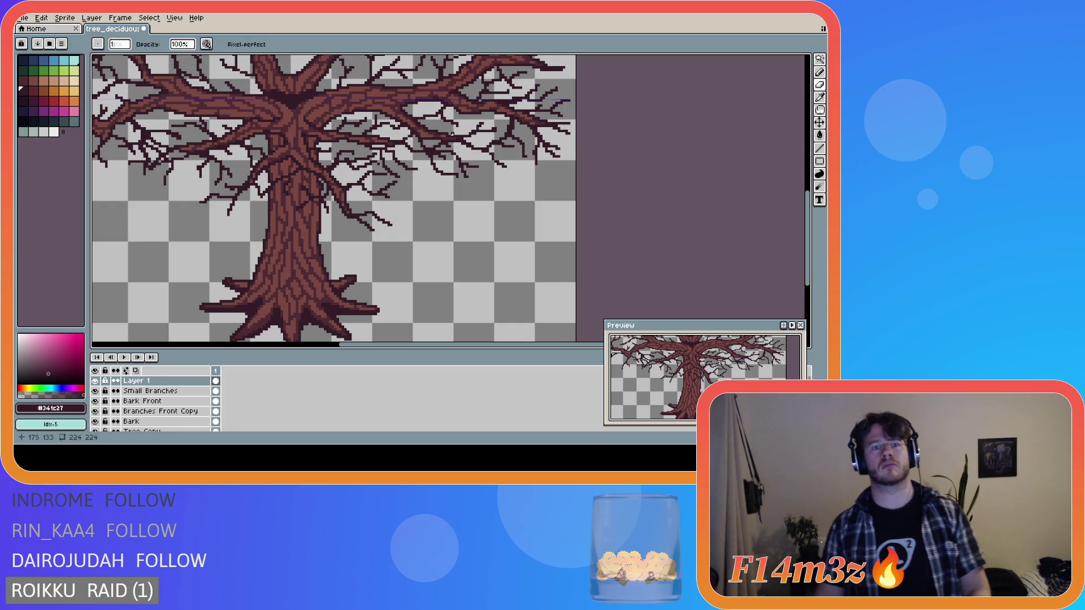
pyautogui.scroll(-1, 452, 137)
pyautogui.scroll(-1, 466, 134)
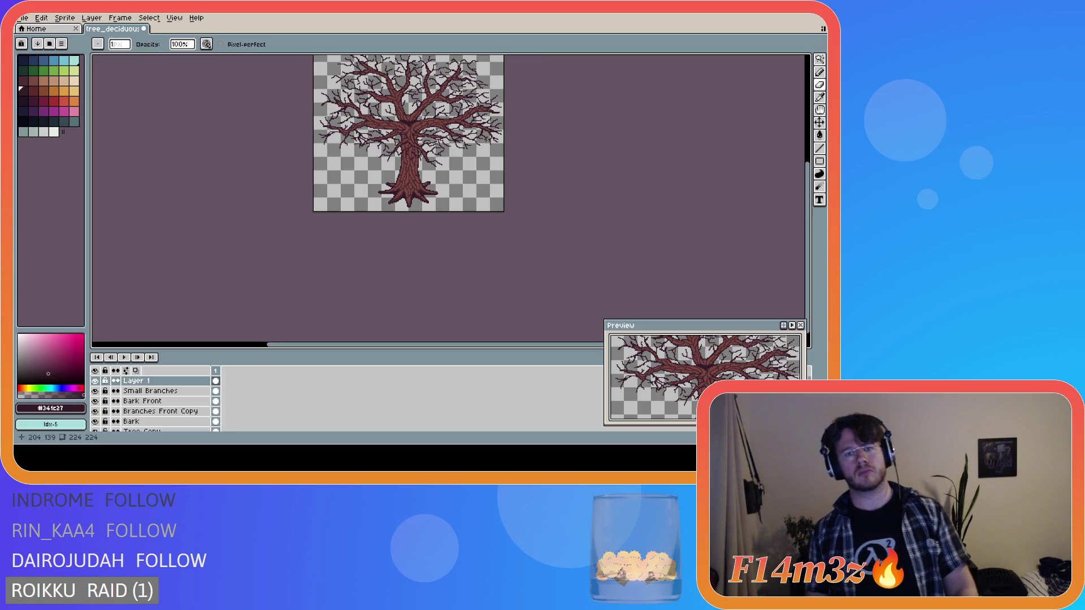
pyautogui.scroll(2, 399, 130)
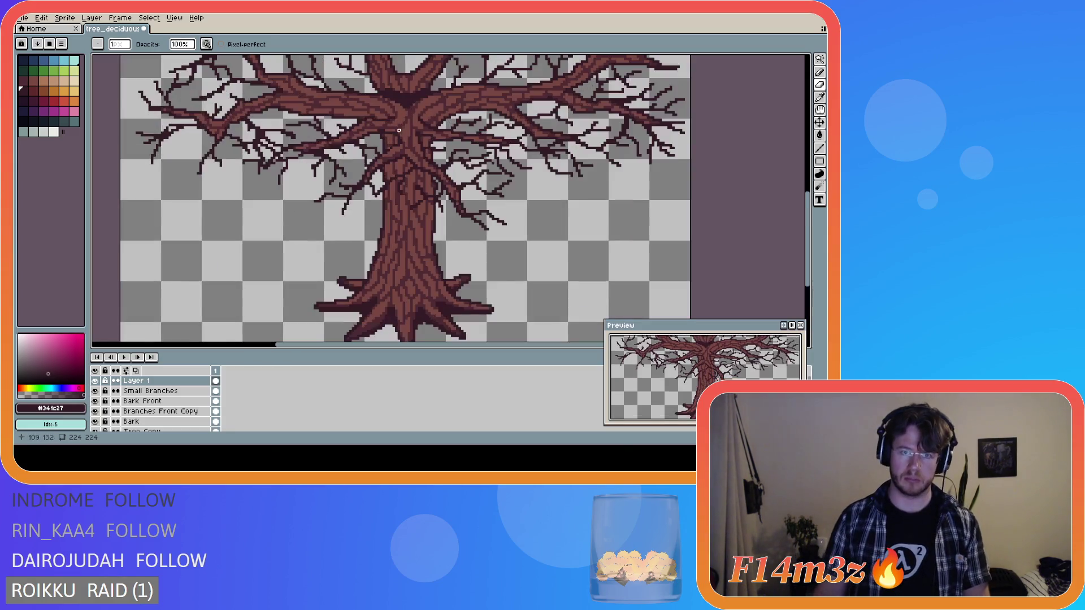
pyautogui.press('shift')
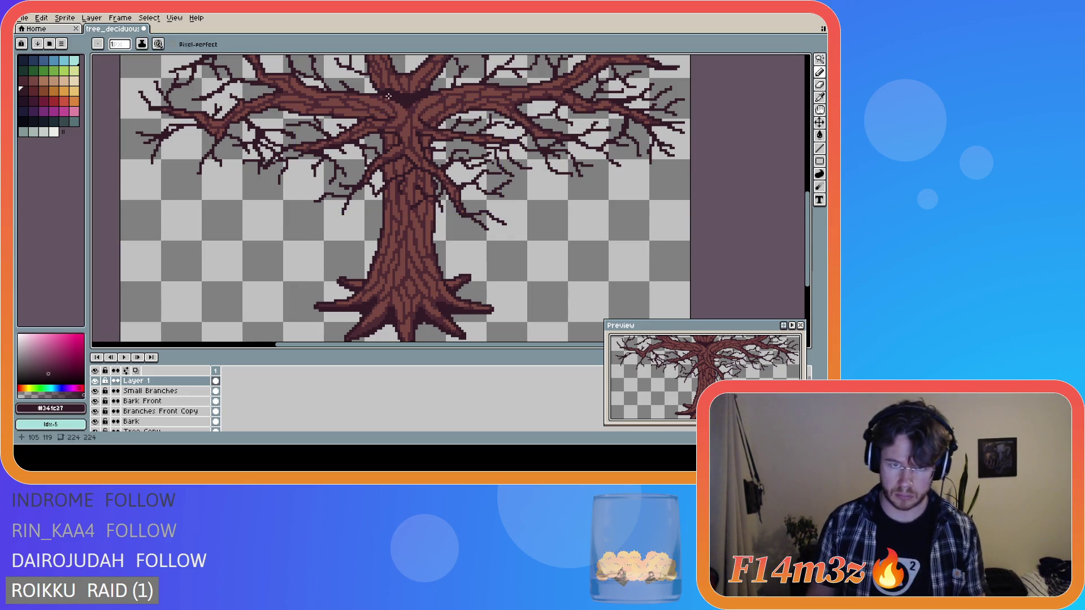
pyautogui.scroll(-1, 493, 97)
pyautogui.scroll(-2, 595, 125)
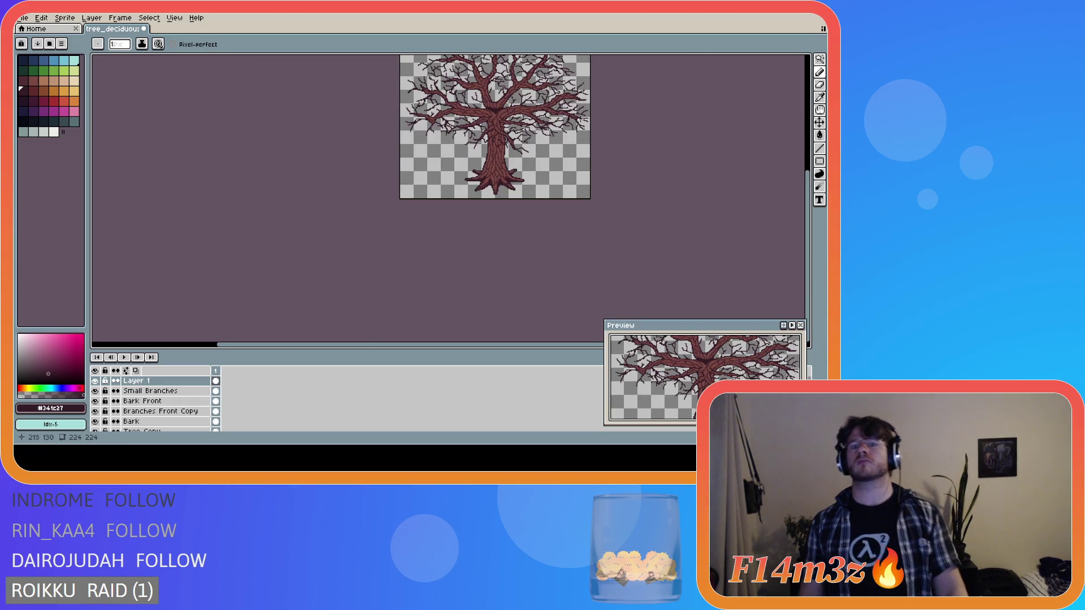
pyautogui.moveTo(806, 191); pyautogui.dragTo(805, 152)
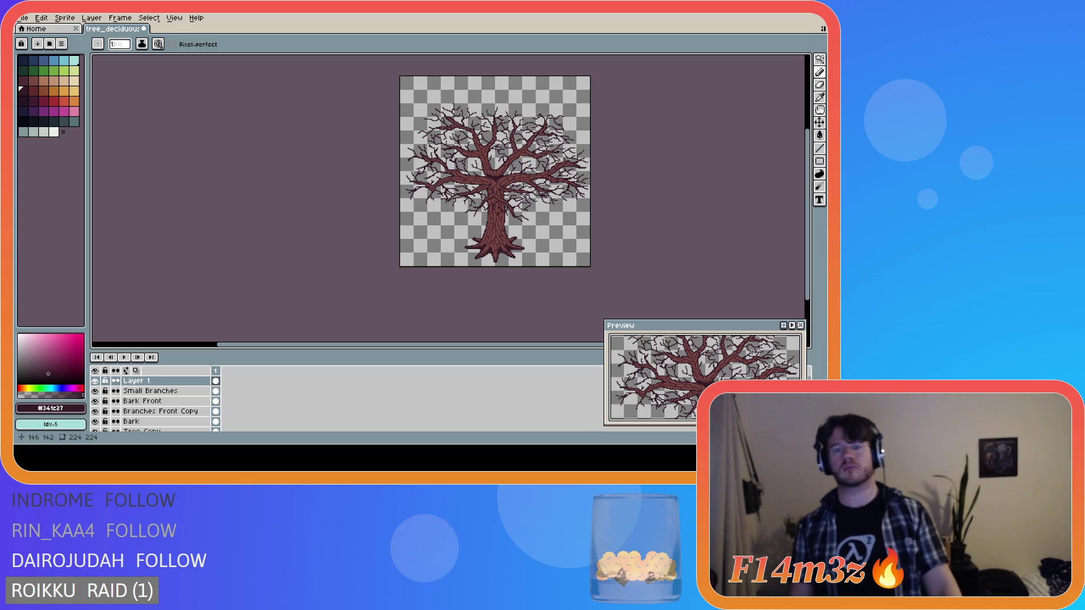
pyautogui.scroll(2, 533, 189)
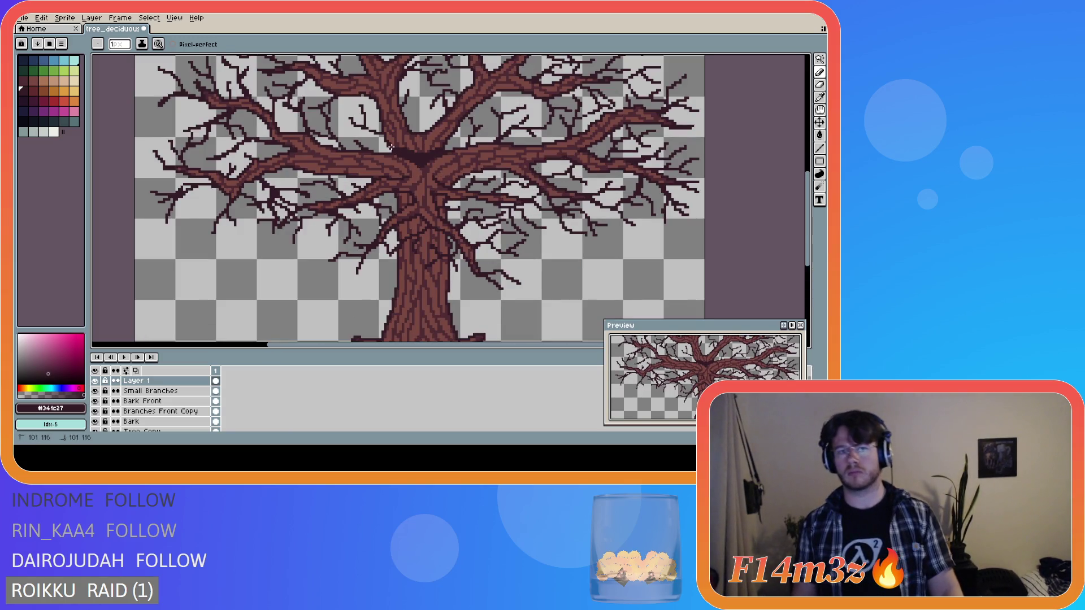
pyautogui.scroll(-3, 556, 160)
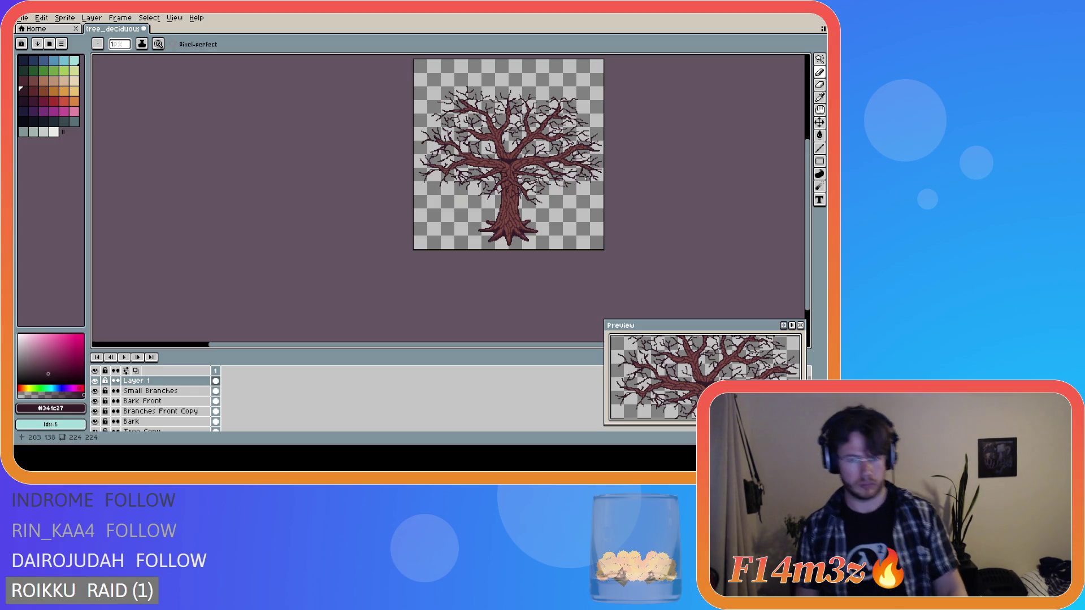
pyautogui.press('v')
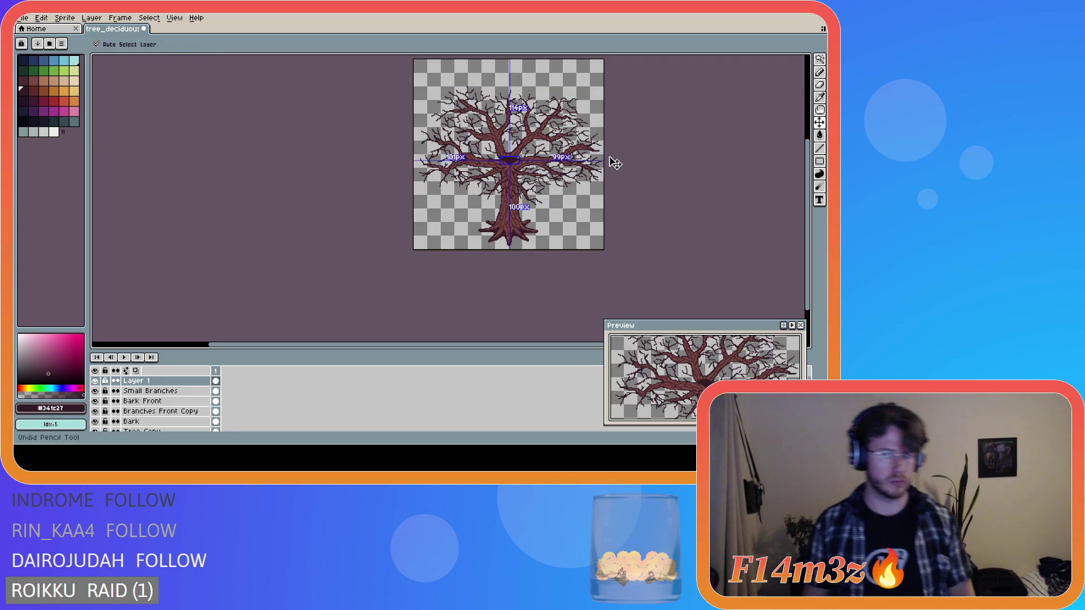
# - Erase the stray pixels along the dark crotch at the trunk fork with the Eraser
pyautogui.press('b')
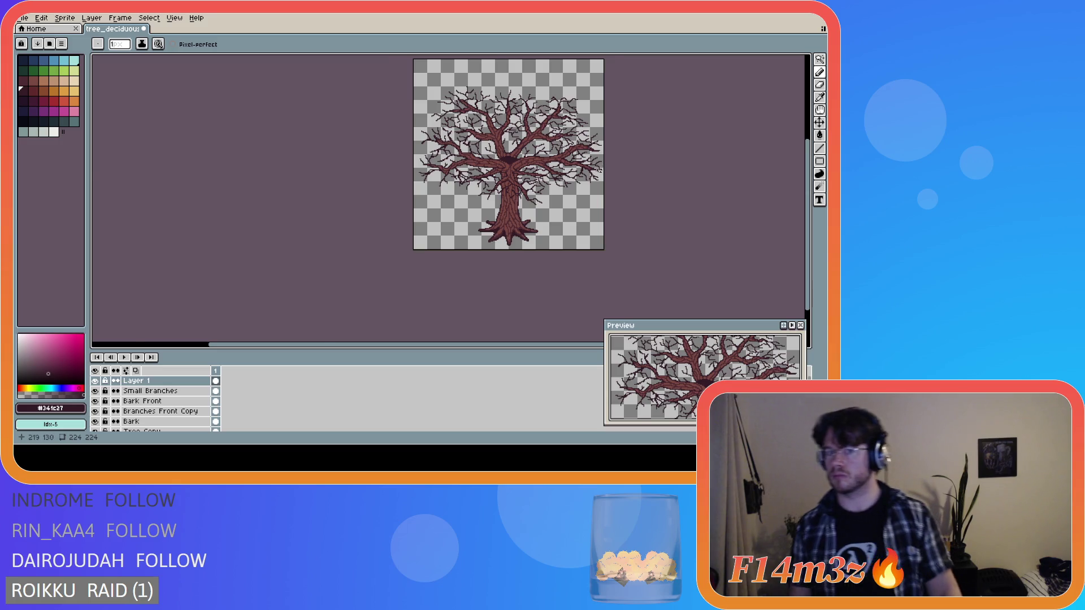
pyautogui.scroll(5, 565, 165)
pyautogui.press('e')
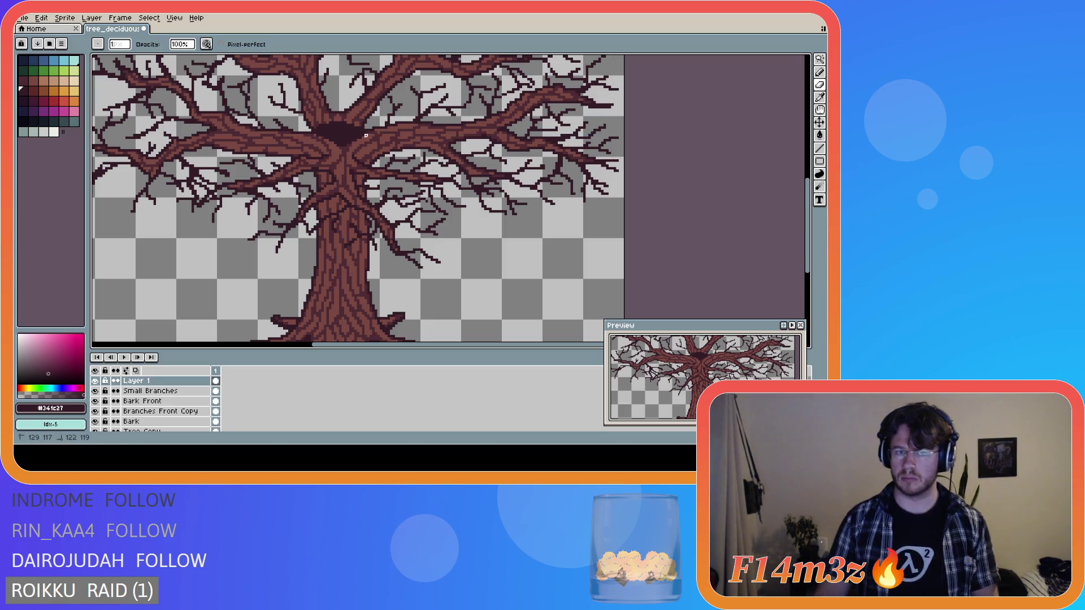
pyautogui.click(373, 133)
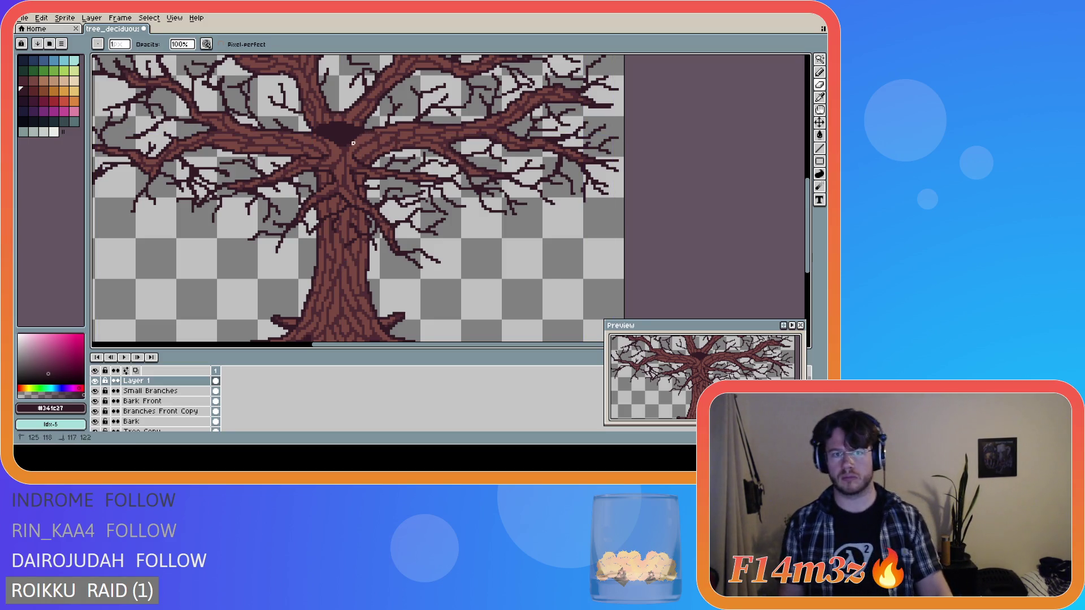
pyautogui.moveTo(381, 133); pyautogui.dragTo(348, 158)
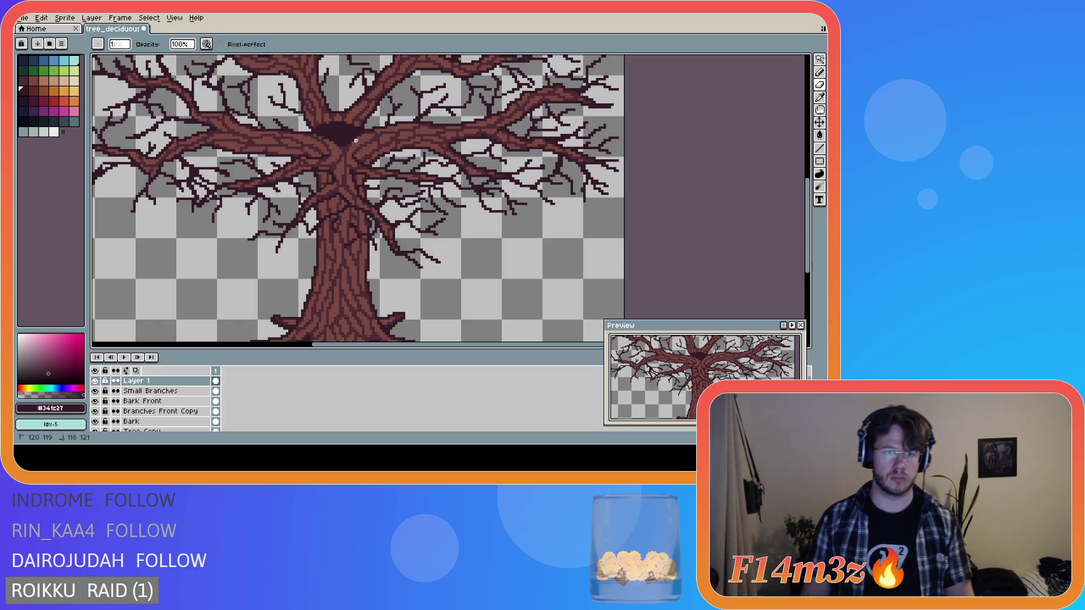
pyautogui.scroll(-1, 394, 176)
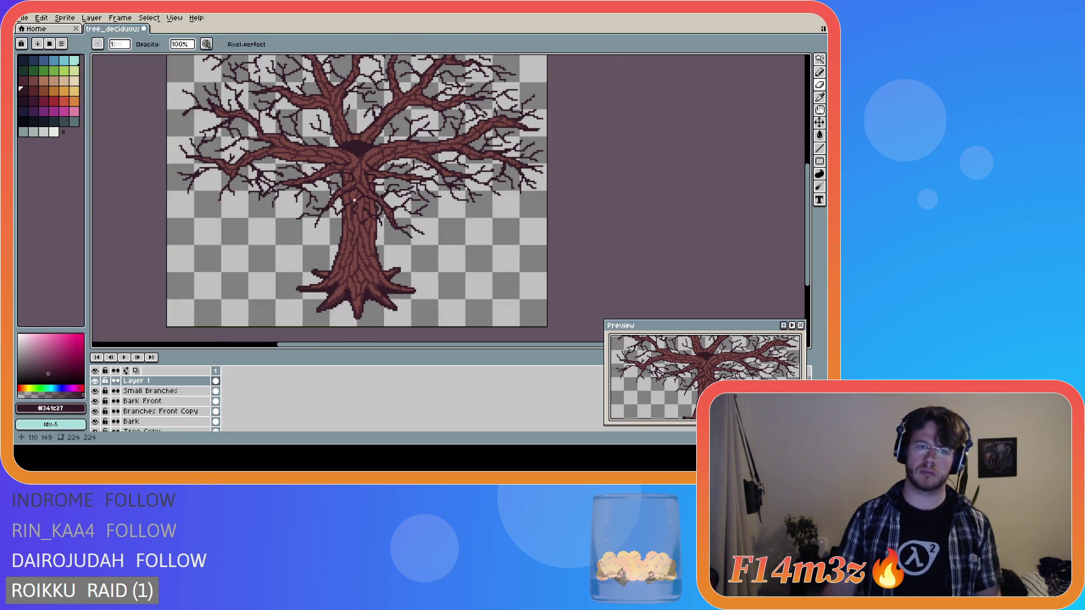
pyautogui.scroll(-2, 328, 187)
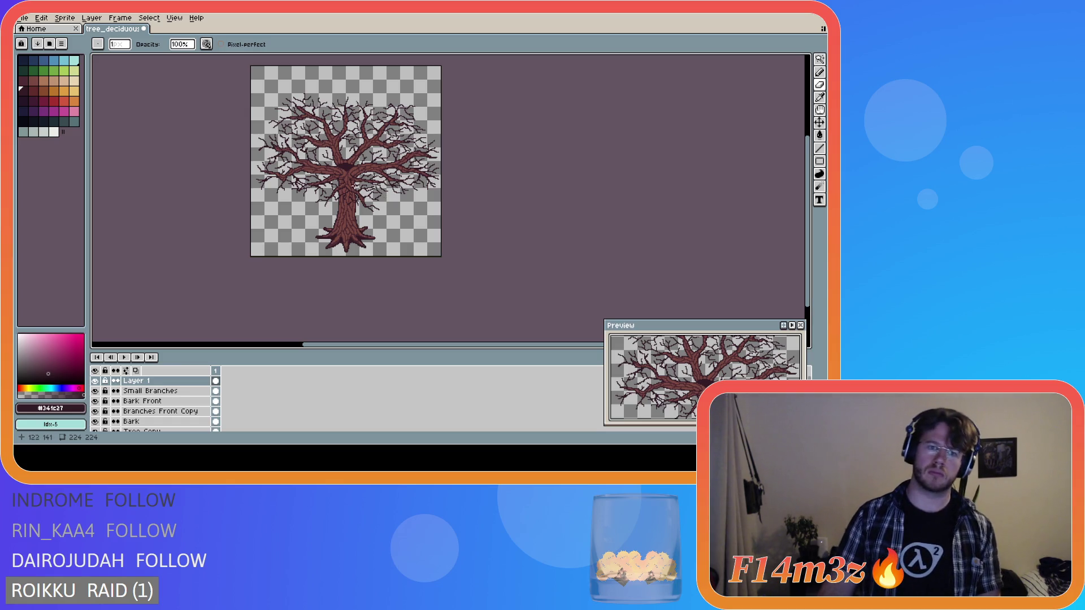
pyautogui.scroll(2, 318, 206)
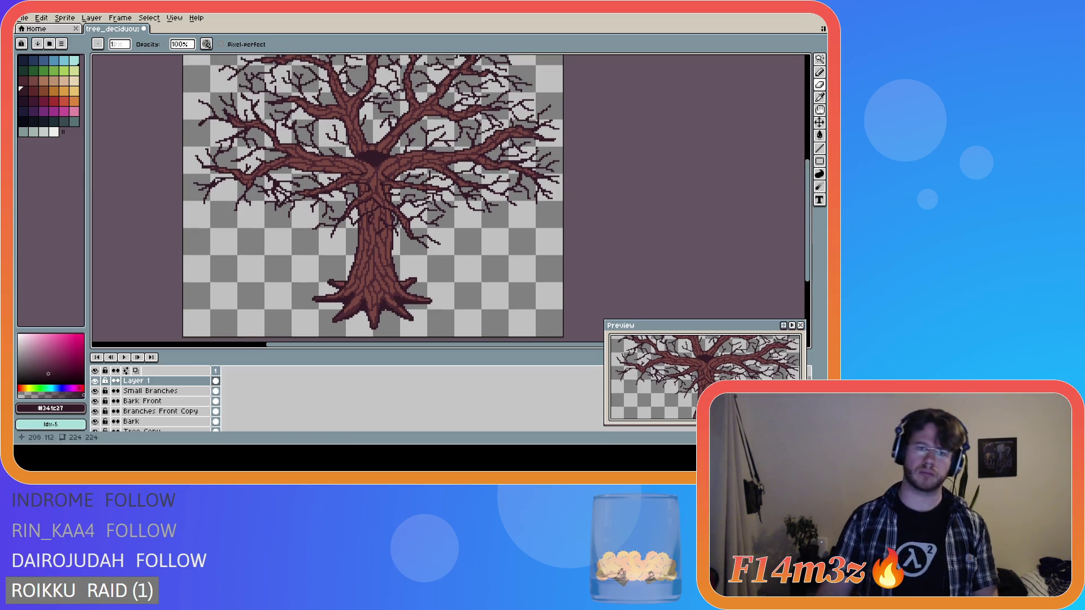
pyautogui.scroll(1, 360, 156)
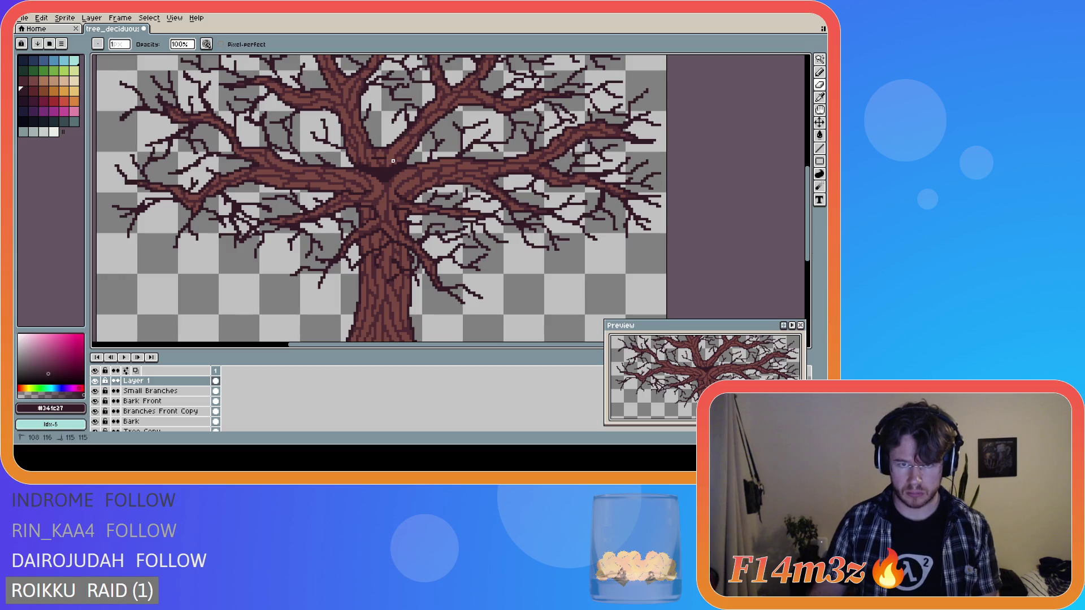
# - Touch up one pixel near the trunk crotch and check the tree at several zoom levels
pyautogui.scroll(-1, 619, 152)
pyautogui.scroll(-1, 619, 153)
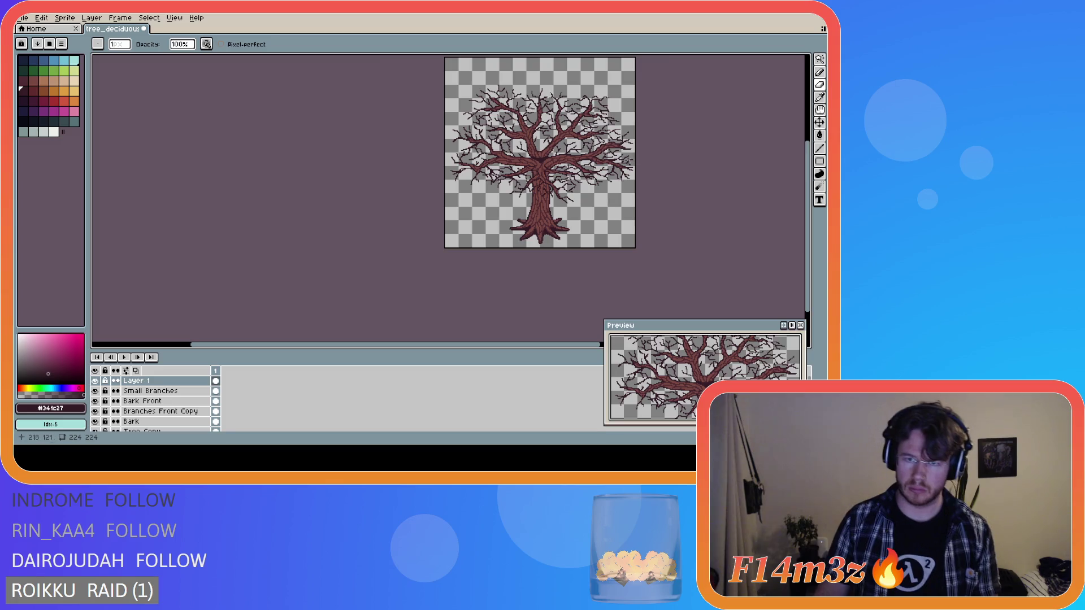
pyautogui.scroll(3, 568, 156)
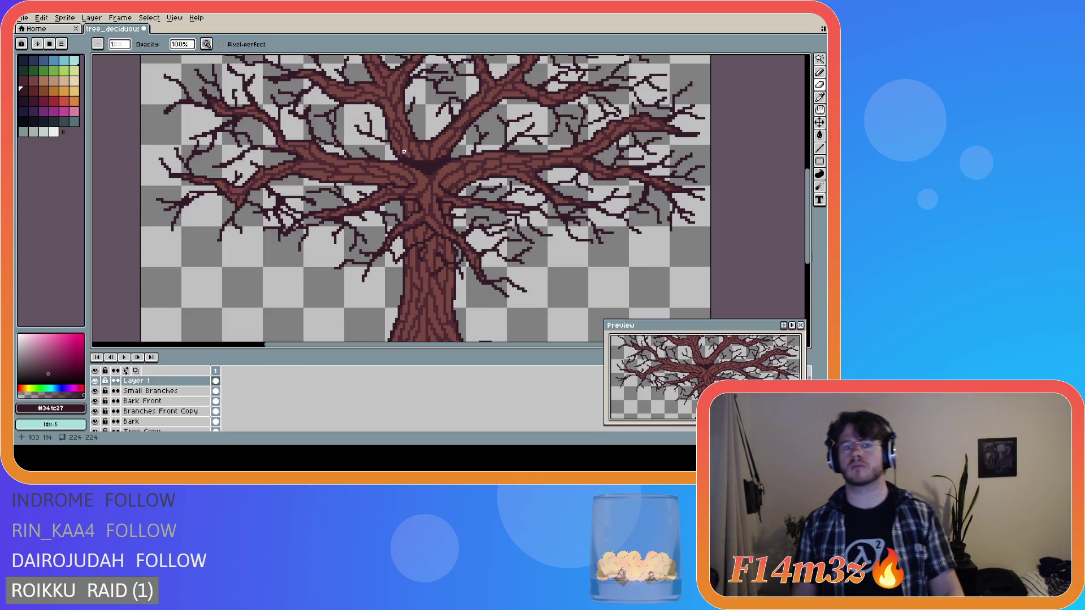
pyautogui.click(404, 154)
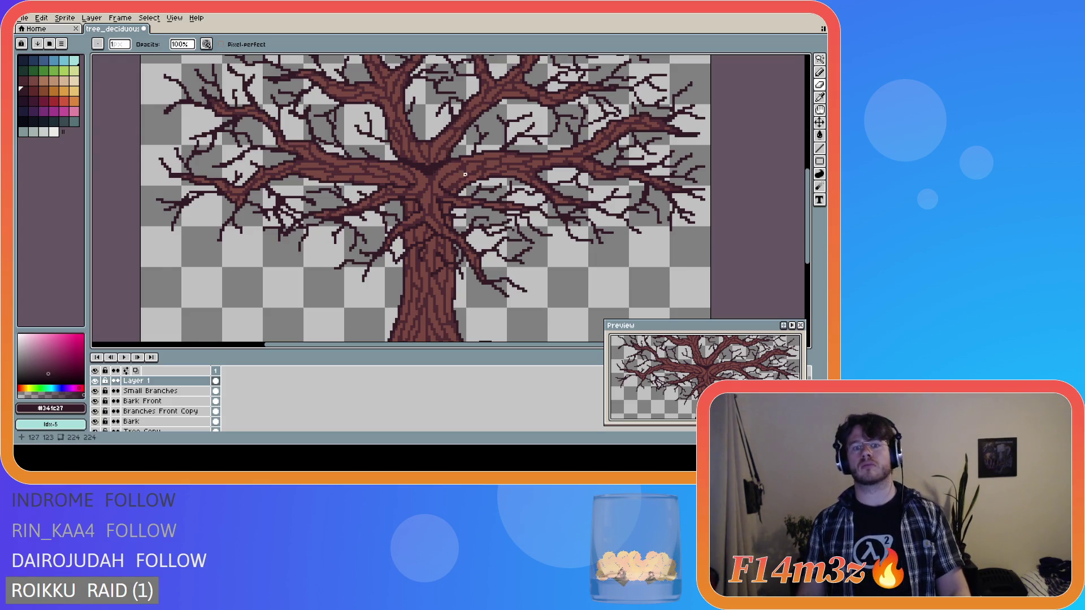
pyautogui.scroll(-3, 524, 173)
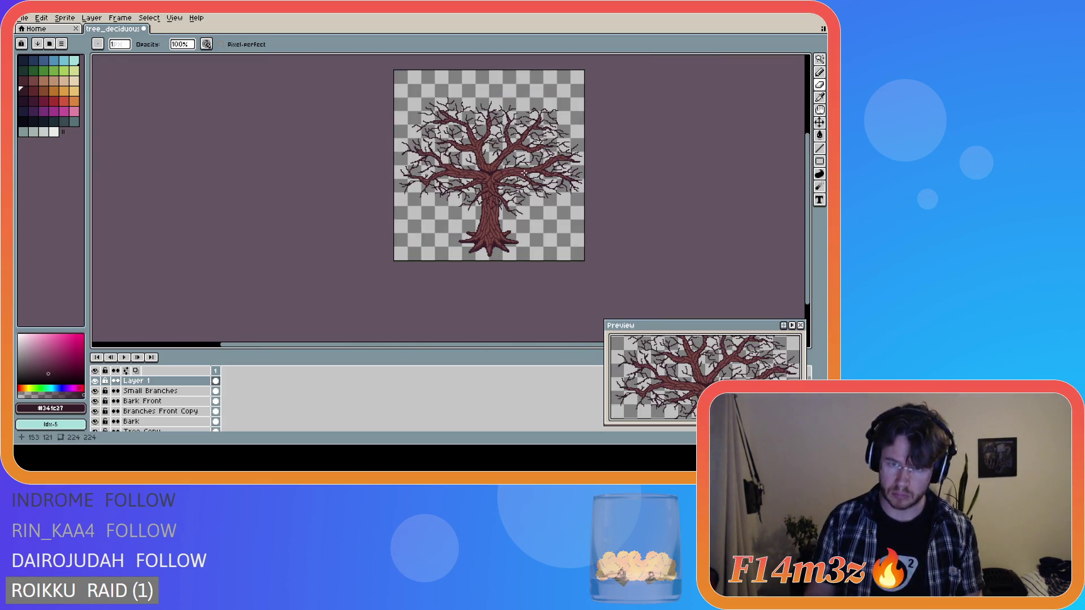
pyautogui.scroll(2, 524, 173)
pyautogui.scroll(1, 505, 182)
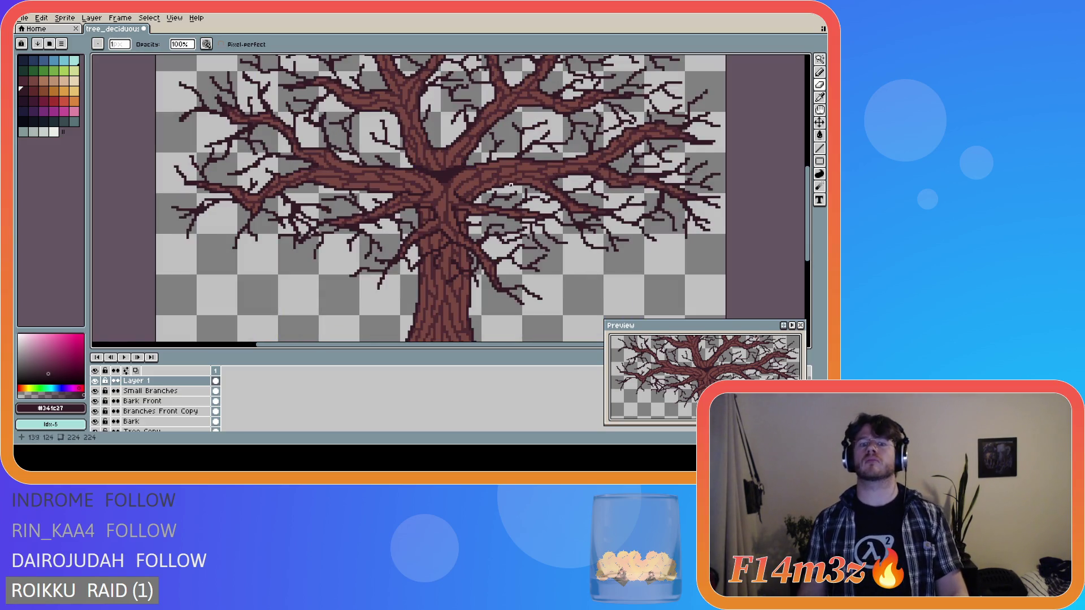
pyautogui.scroll(-3, 552, 200)
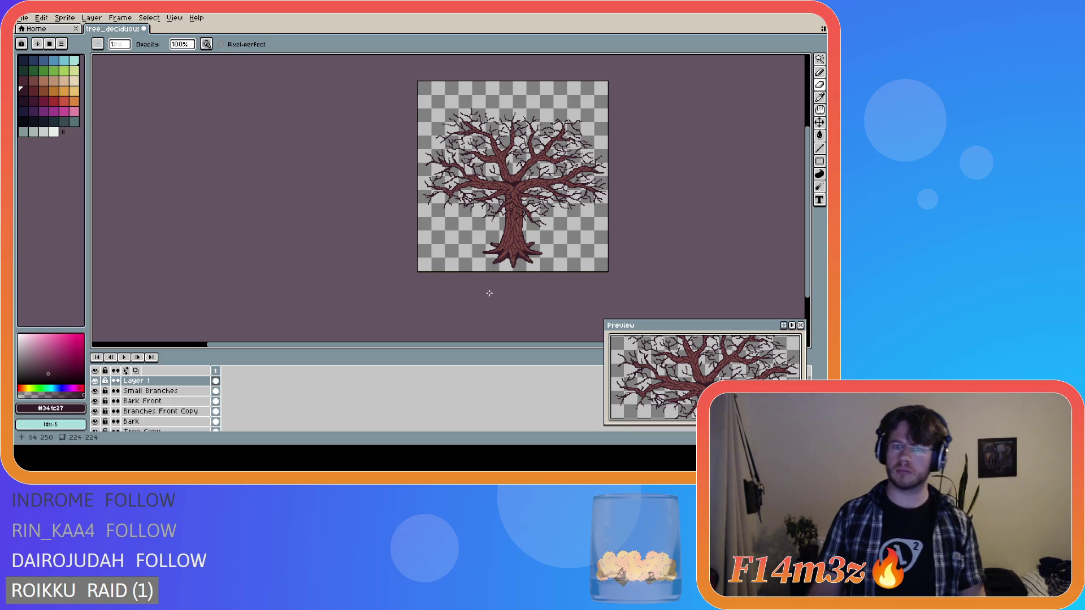
pyautogui.moveTo(507, 345); pyautogui.dragTo(561, 335)
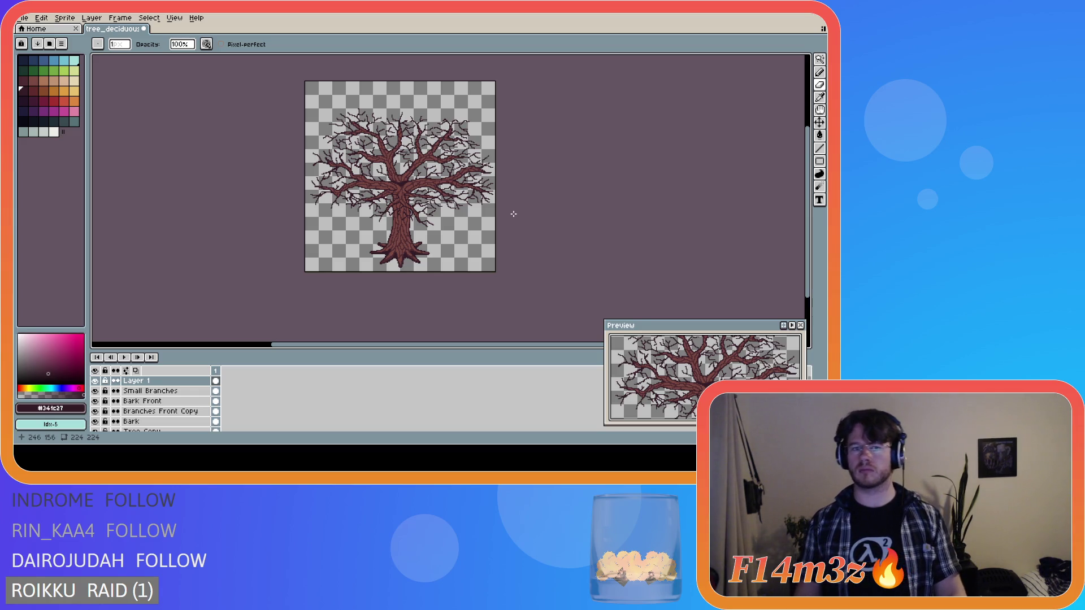
# - Save the sprite as tree_deciduous_medium_winter.ase
pyautogui.hotkey('ctrl', 's')
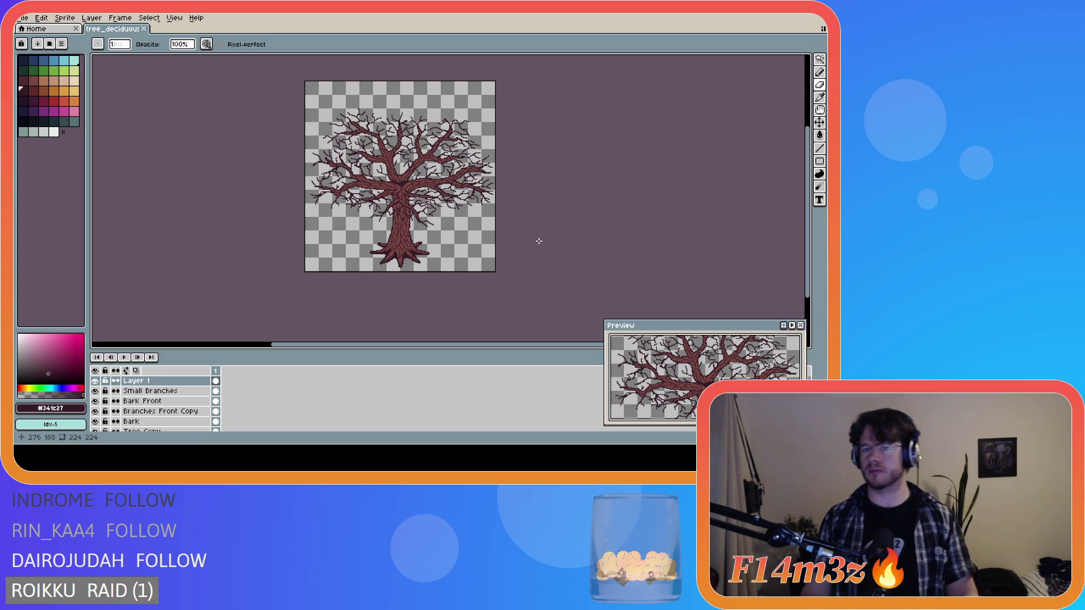
pyautogui.scroll(3, 466, 168)
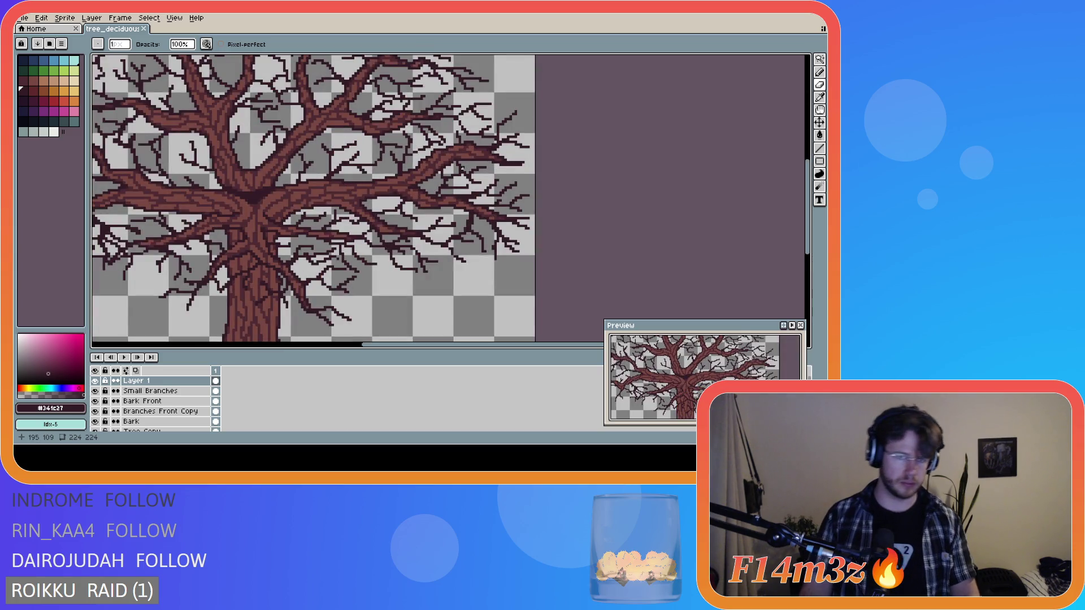
pyautogui.scroll(-2, 461, 166)
pyautogui.scroll(-2, 460, 166)
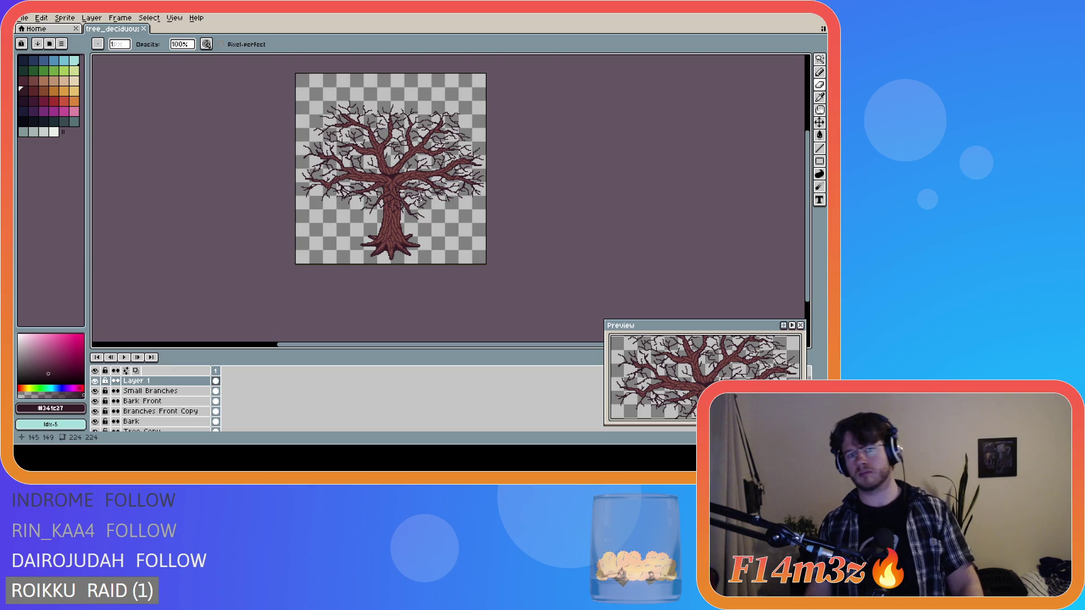
pyautogui.scroll(2, 419, 200)
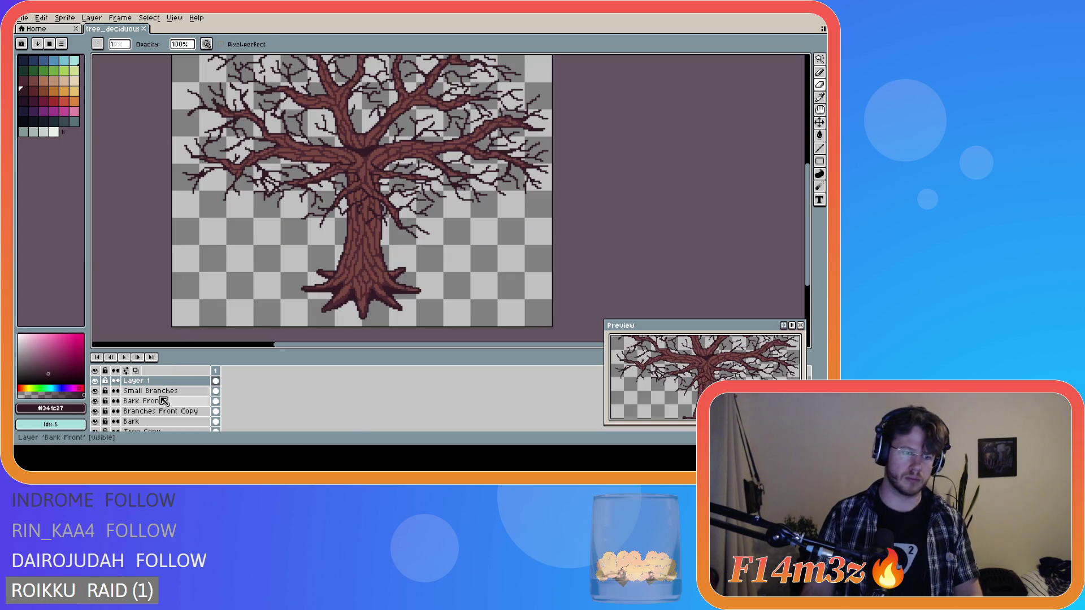
pyautogui.click(144, 421)
pyautogui.scroll(1, 302, 158)
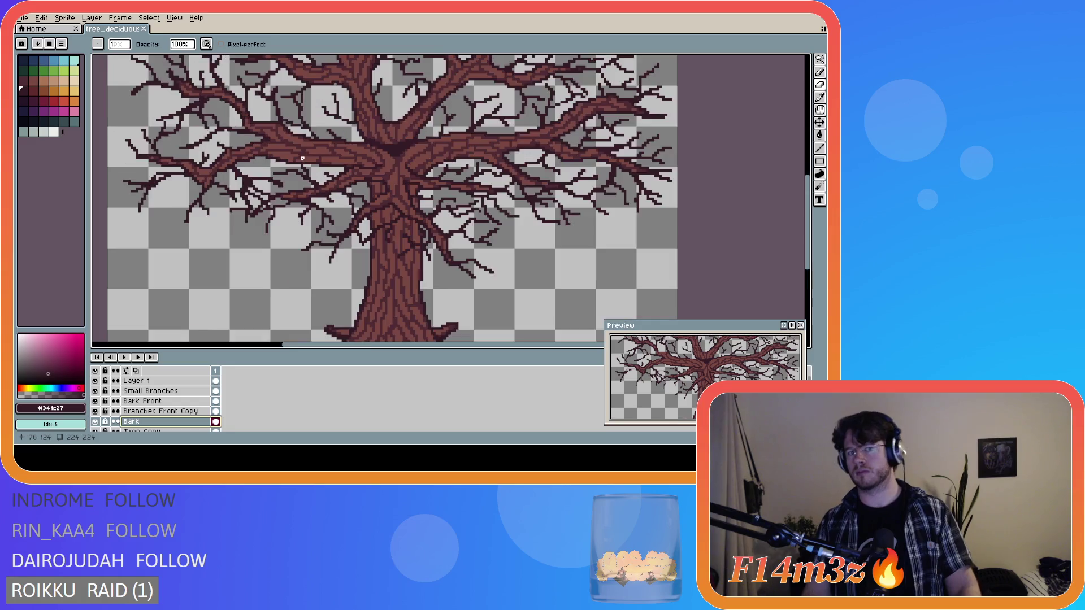
pyautogui.click(316, 136)
pyautogui.hotkey('ctrl', 's')
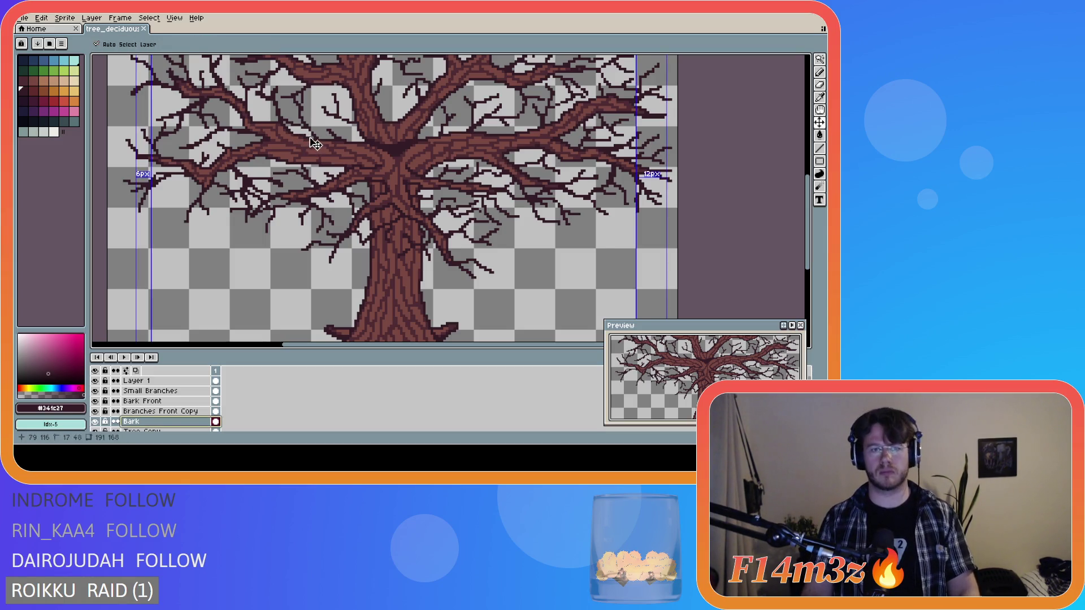
pyautogui.press('ctrl')
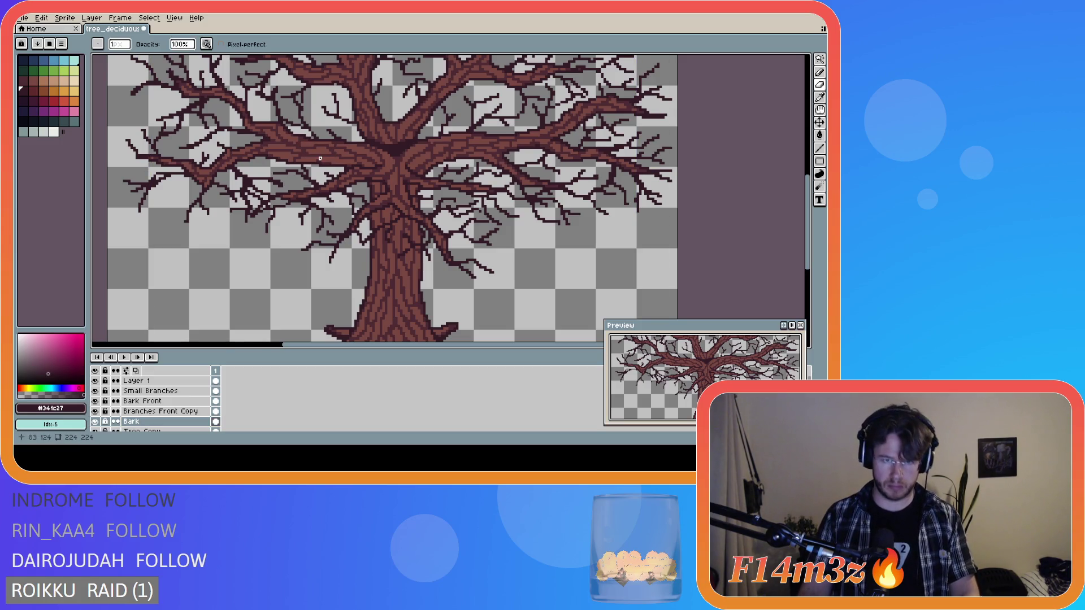
pyautogui.press('ctrl')
pyautogui.hotkey('ctrl', 's')
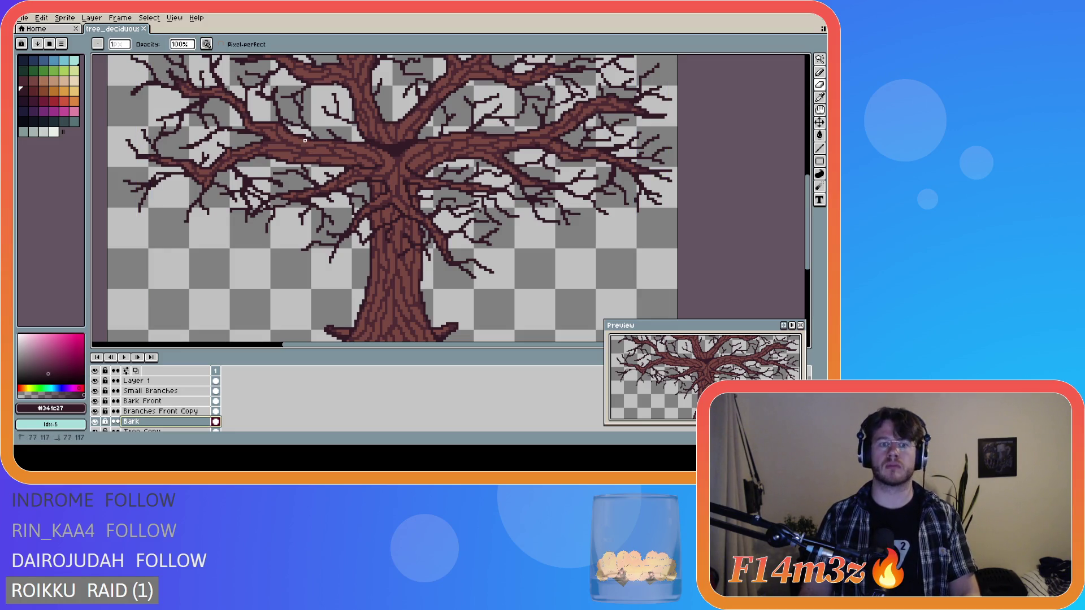
pyautogui.click(302, 150)
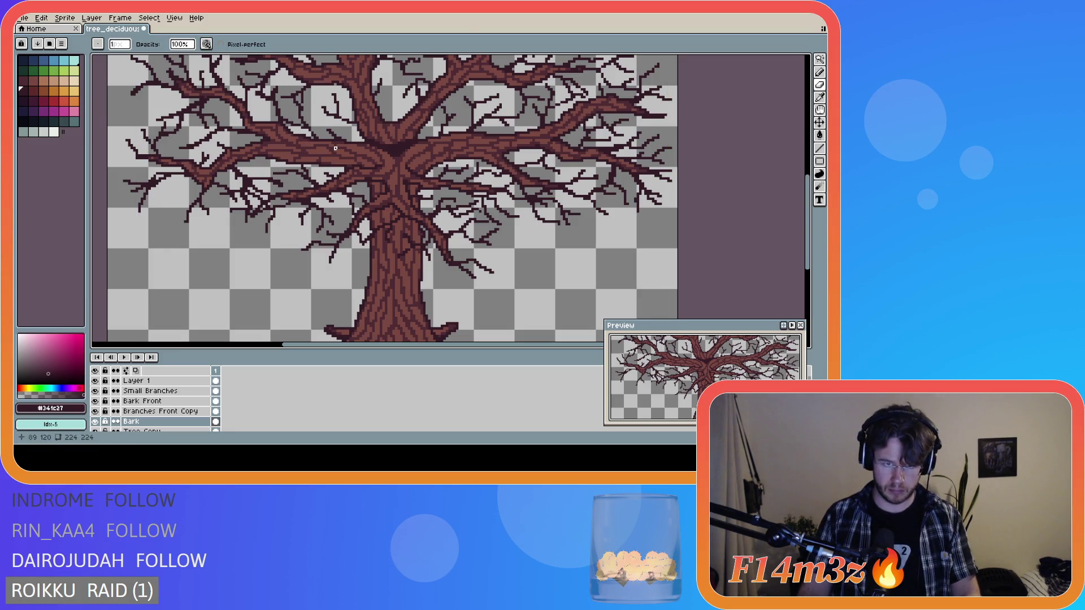
pyautogui.scroll(-1, 335, 148)
pyautogui.scroll(-1, 444, 209)
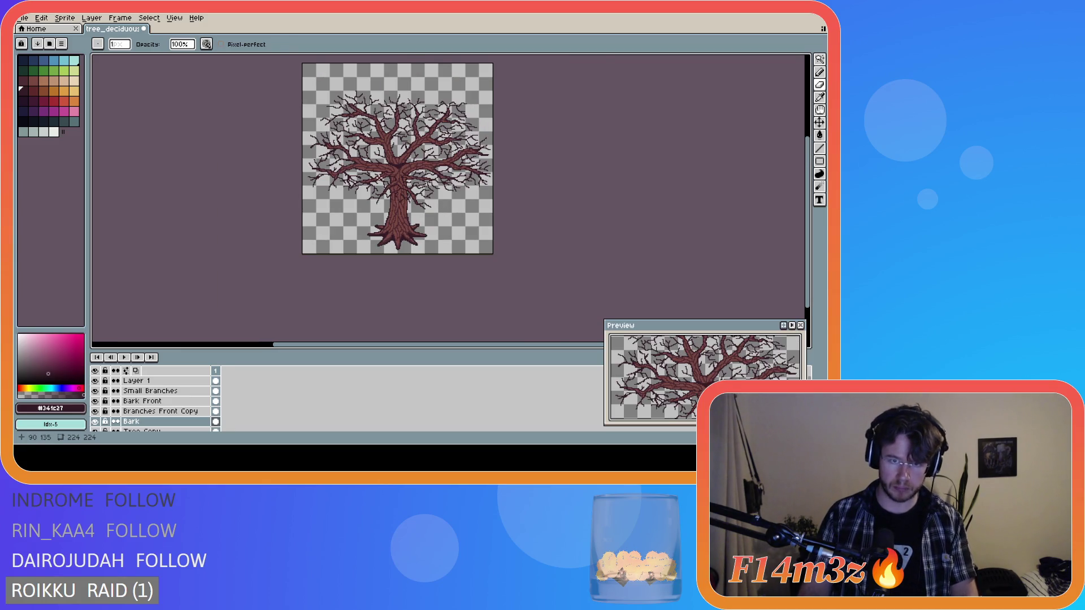
pyautogui.scroll(2, 379, 181)
pyautogui.moveTo(813, 198); pyautogui.dragTo(810, 187)
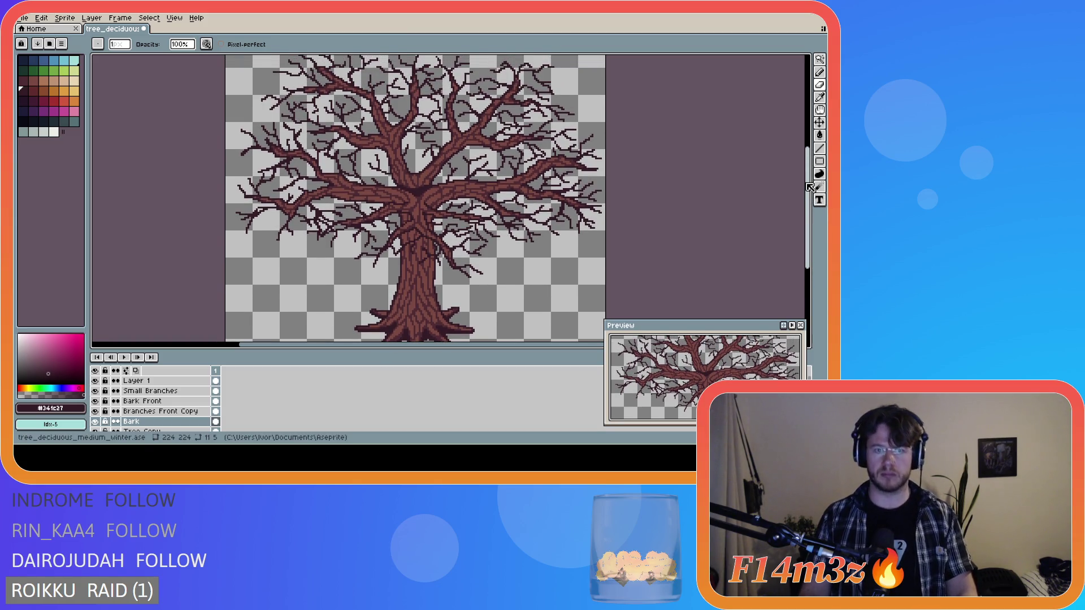
pyautogui.scroll(-2, 743, 211)
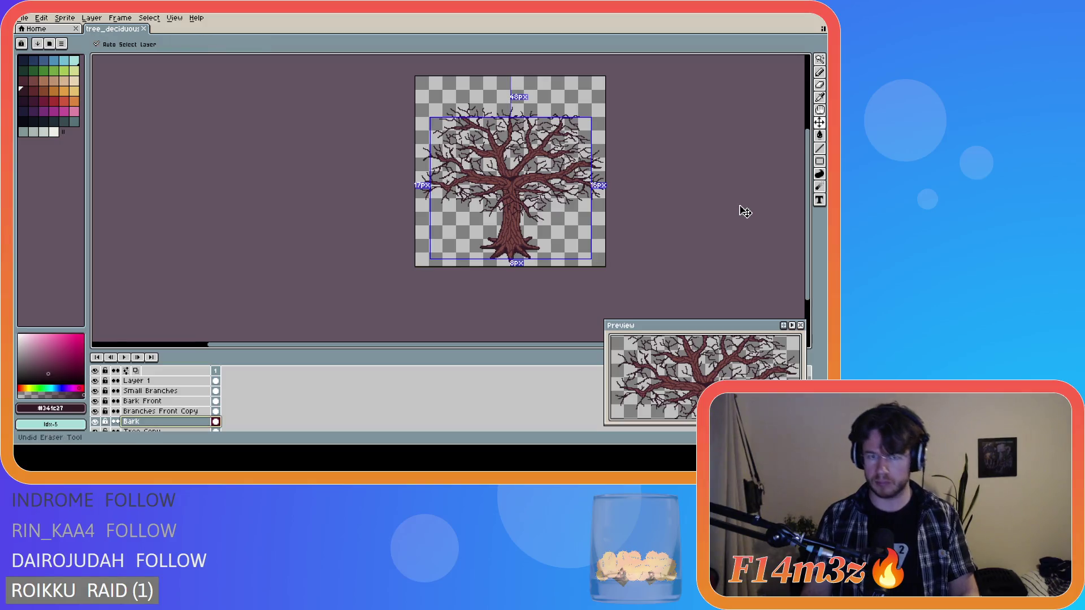
pyautogui.hotkey('ctrl', 'z')
pyautogui.hotkey('ctrl', 'y')
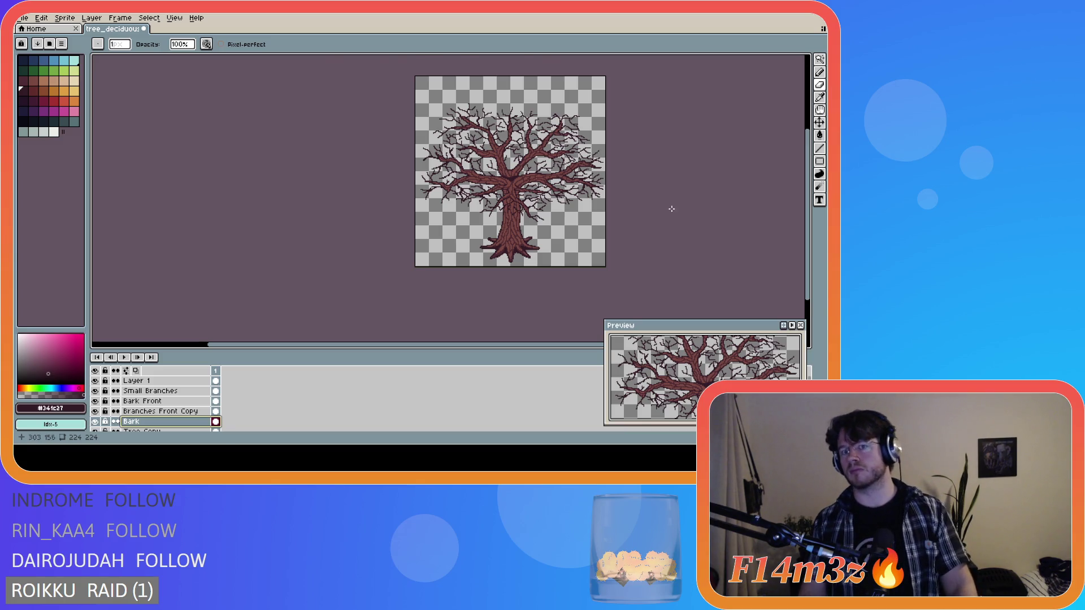
pyautogui.scroll(2, 597, 193)
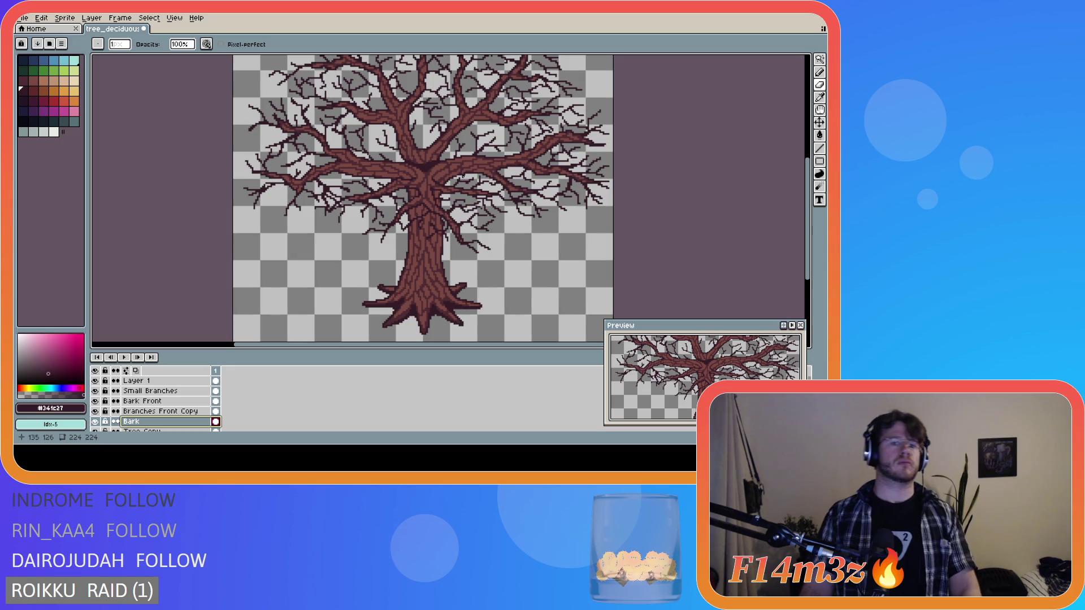
pyautogui.scroll(1, 419, 165)
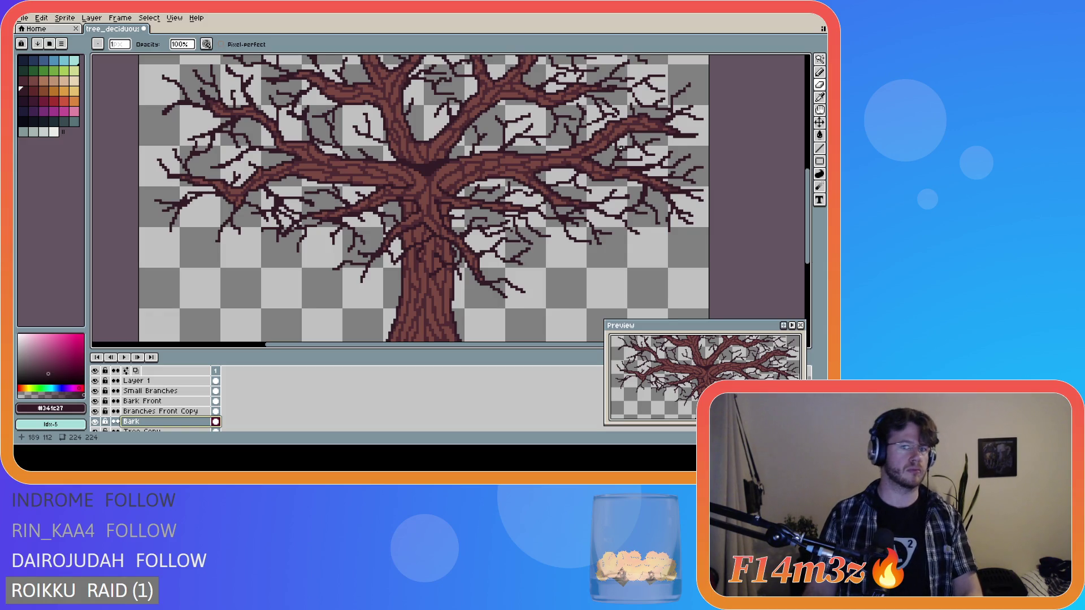
pyautogui.scroll(-1, 621, 148)
pyautogui.scroll(-2, 630, 155)
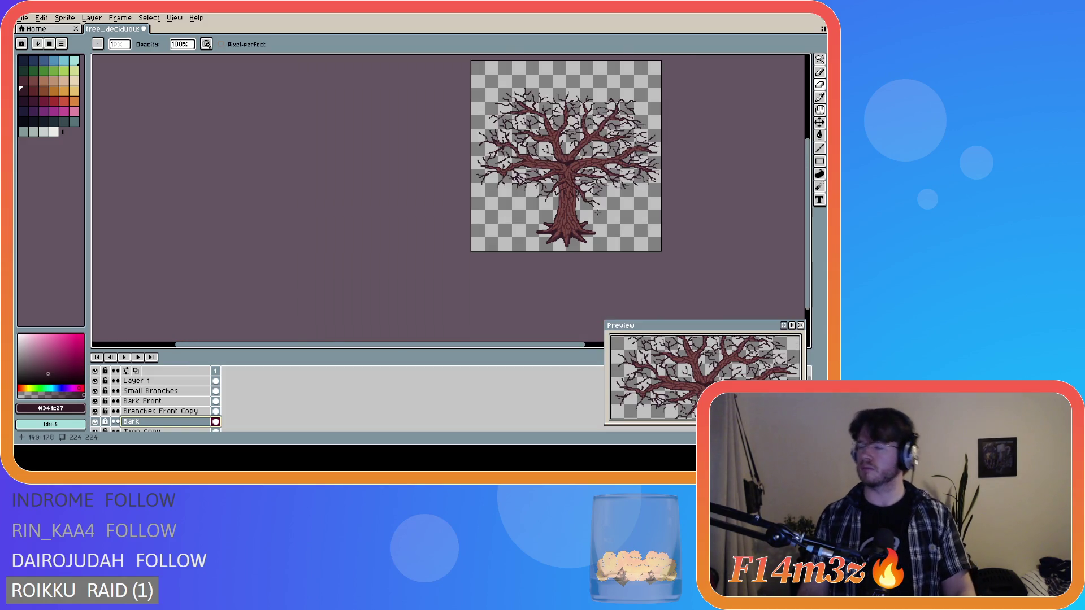
pyautogui.moveTo(380, 345); pyautogui.dragTo(499, 339)
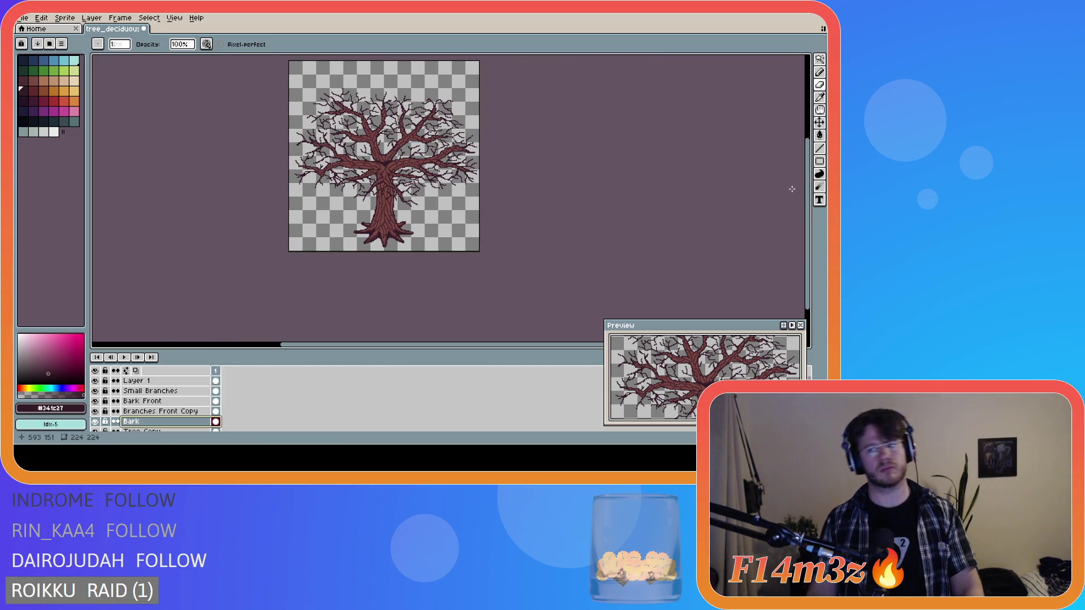
pyautogui.moveTo(808, 191); pyautogui.dragTo(809, 179)
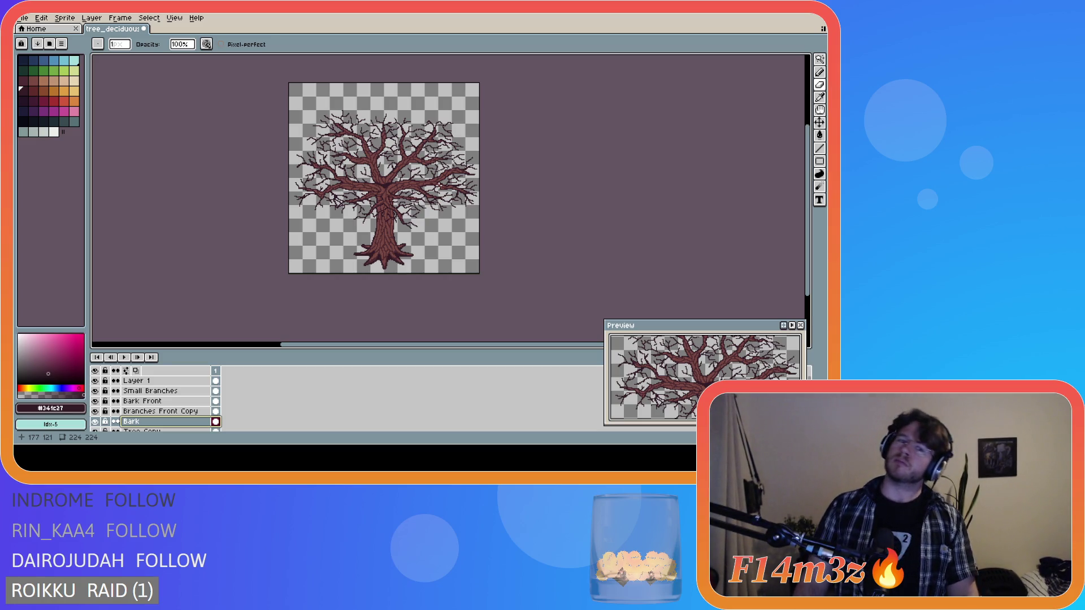
pyautogui.scroll(1, 384, 178)
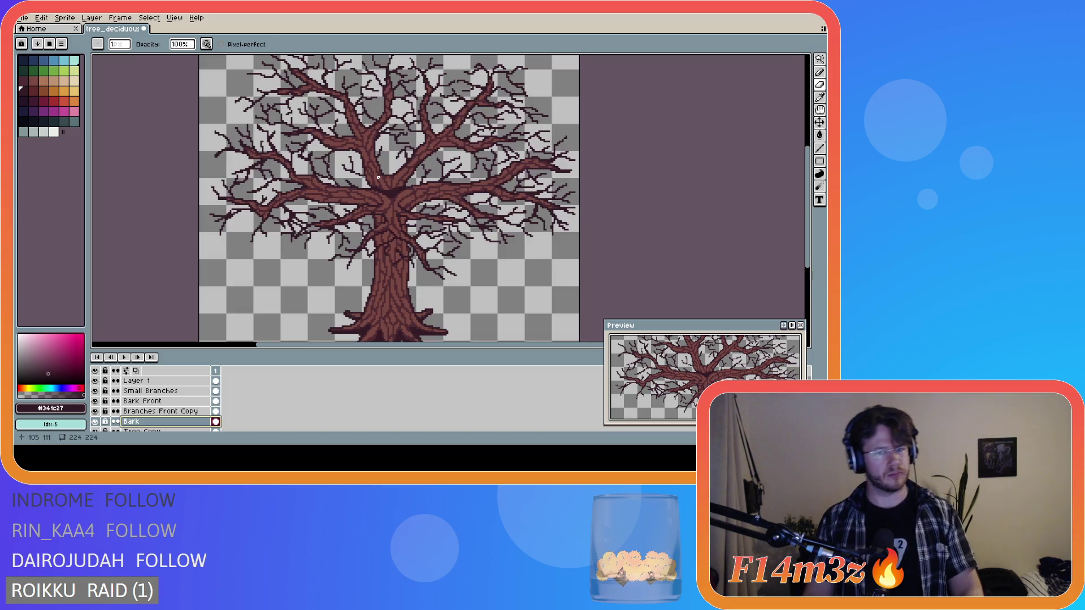
pyautogui.scroll(1, 389, 178)
pyautogui.scroll(1, 389, 179)
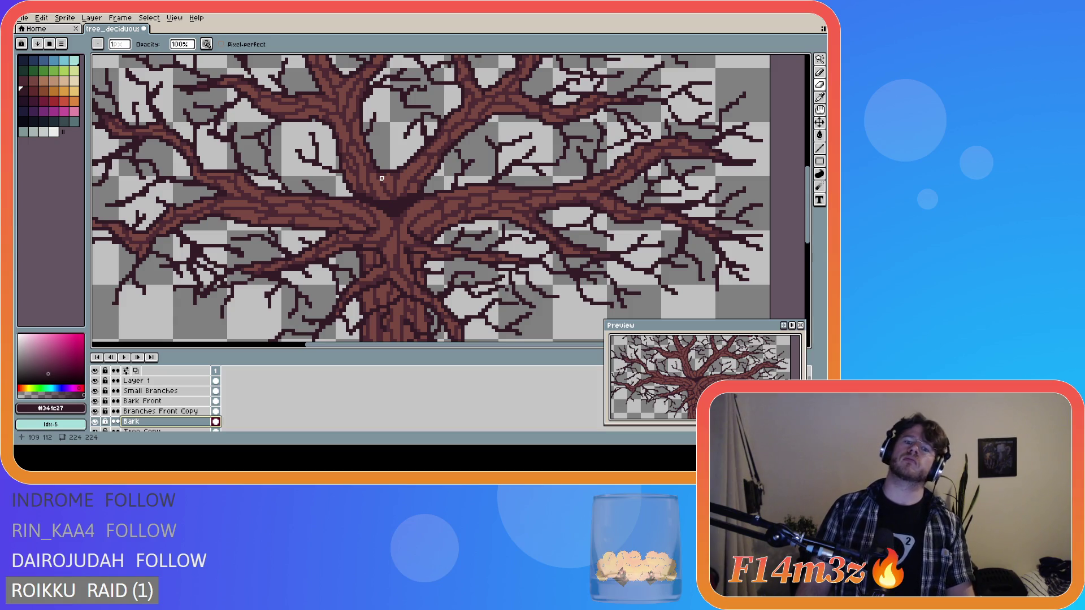
pyautogui.click(184, 382)
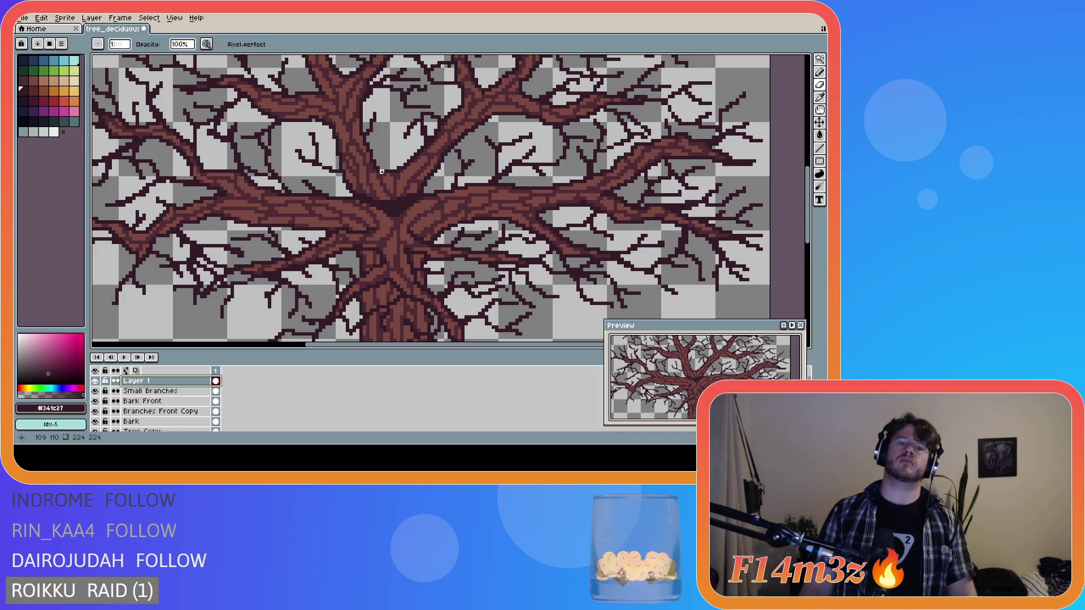
# - Add a touch-up pixel on the branch where it meets the trunk fork, using a Shift line
pyautogui.press('shift')
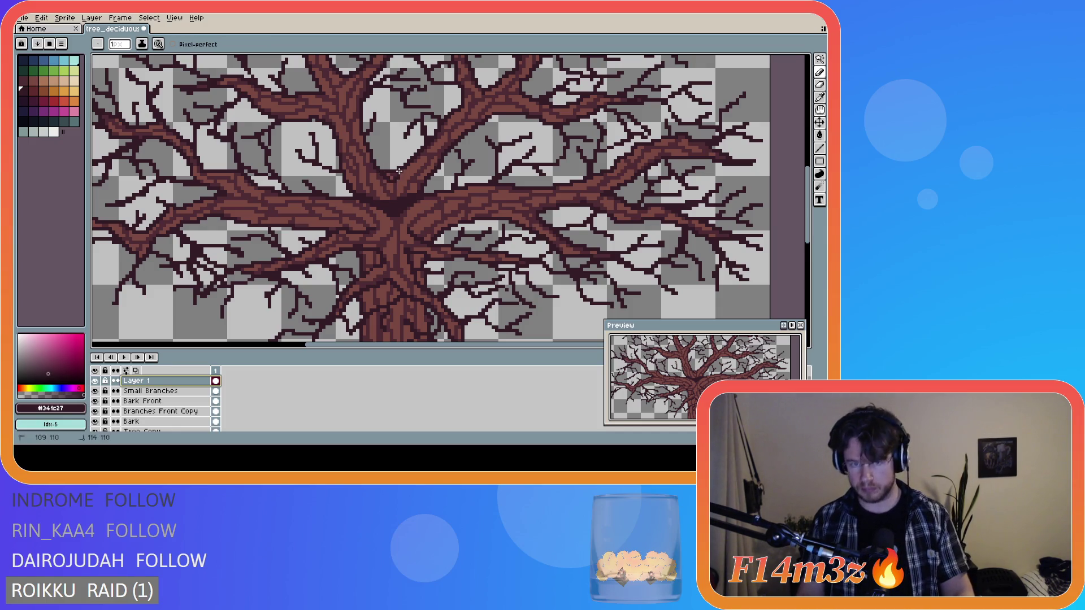
pyautogui.click(389, 174)
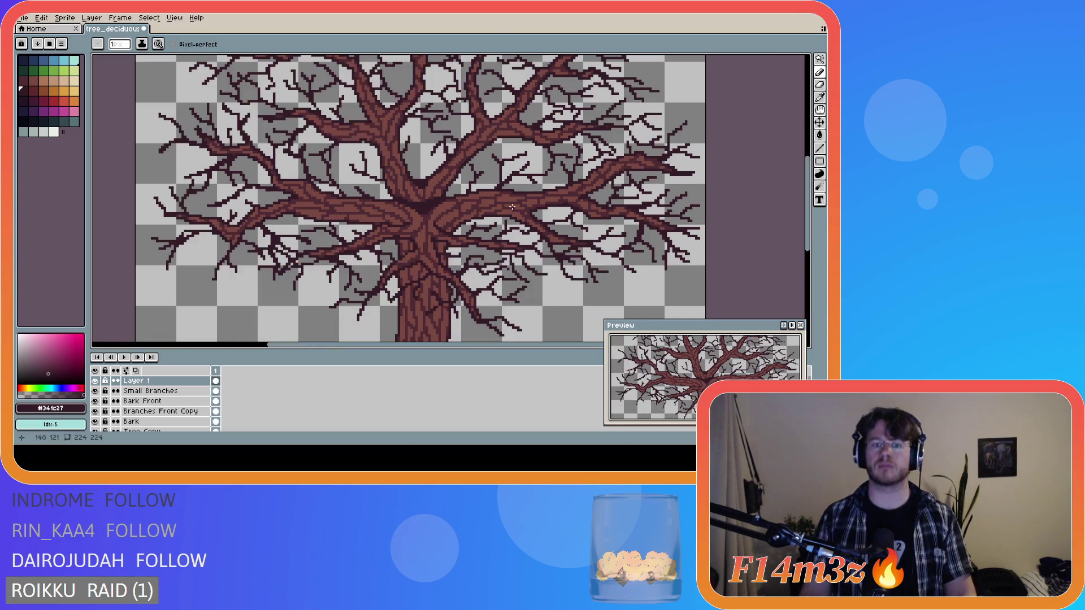
pyautogui.scroll(-2, 604, 232)
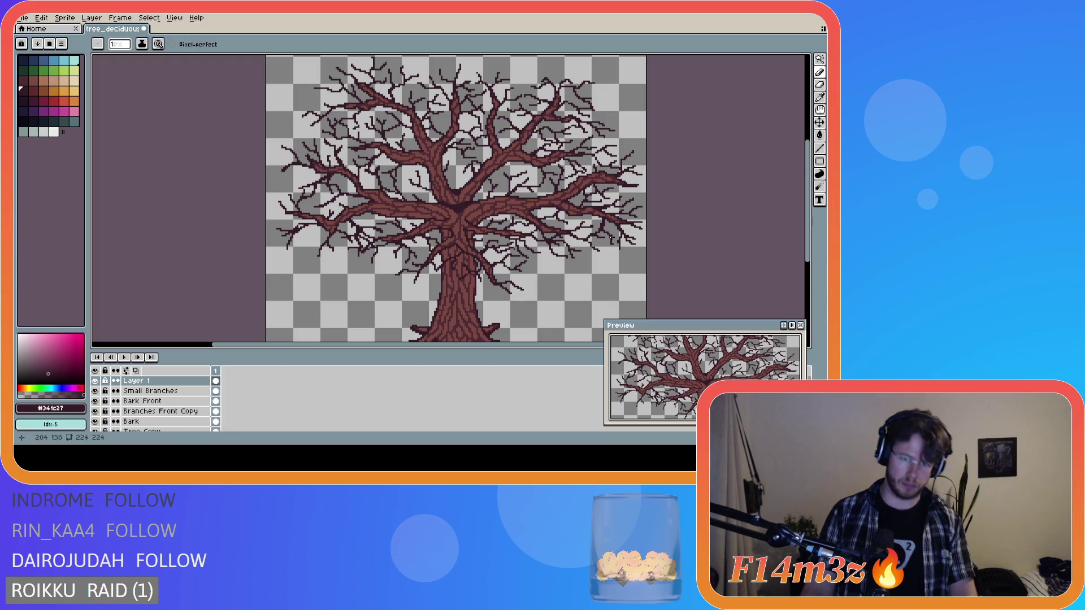
pyautogui.scroll(-1, 612, 238)
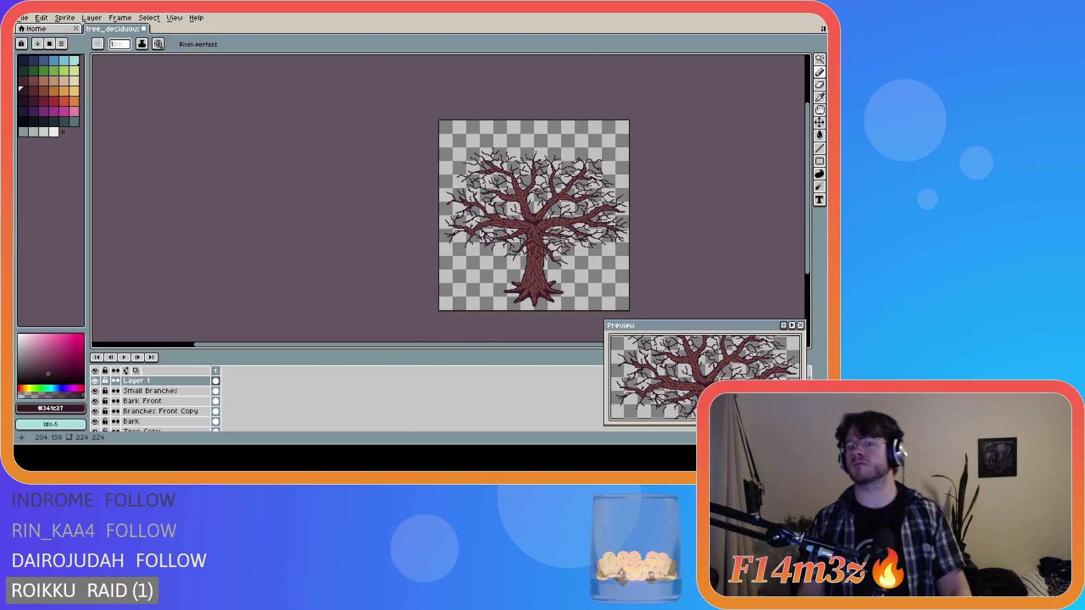
pyautogui.scroll(1, 611, 237)
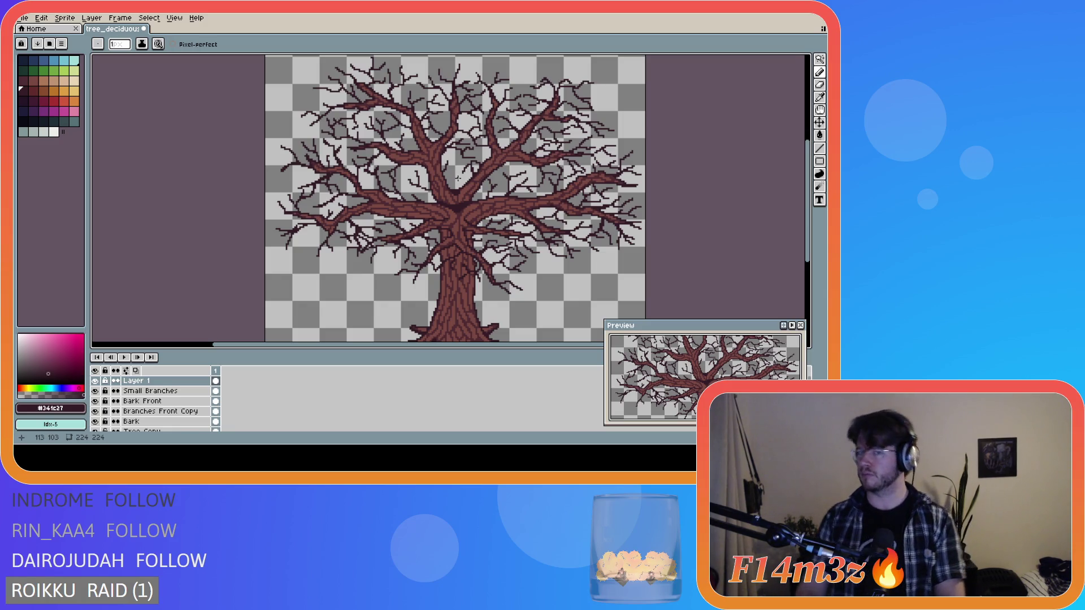
# - Zoom in and out across the finished winter tree to review the sprite
pyautogui.scroll(-2, 530, 198)
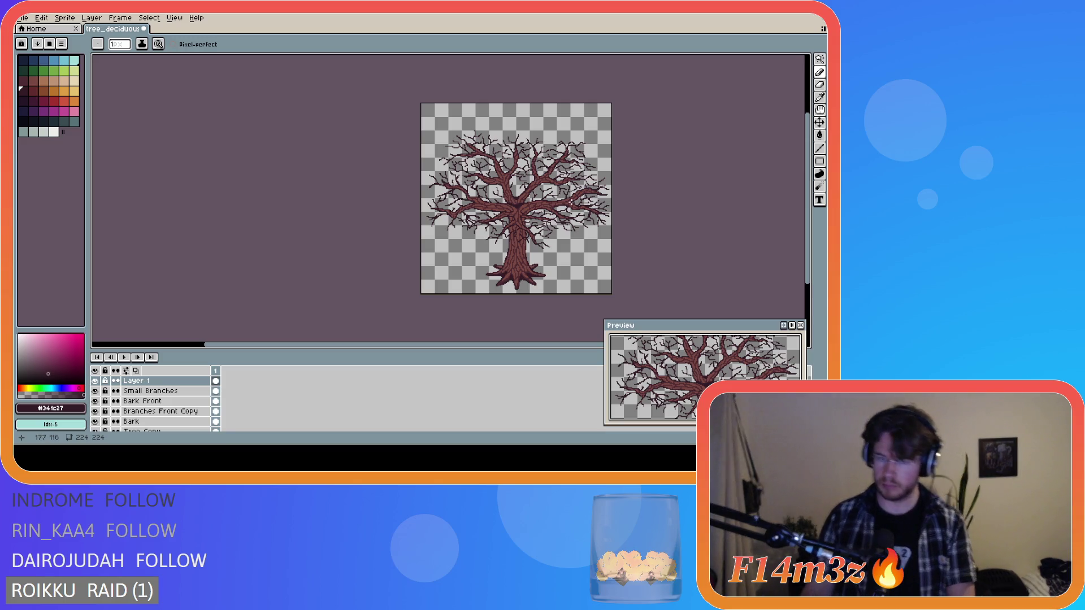
pyautogui.scroll(2, 538, 209)
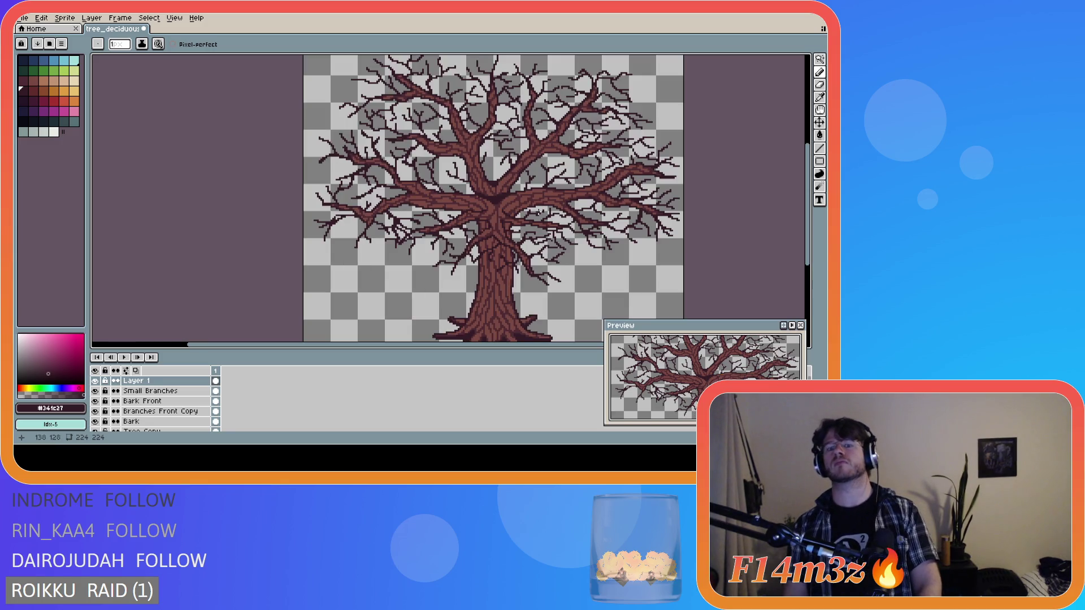
pyautogui.scroll(1, 539, 210)
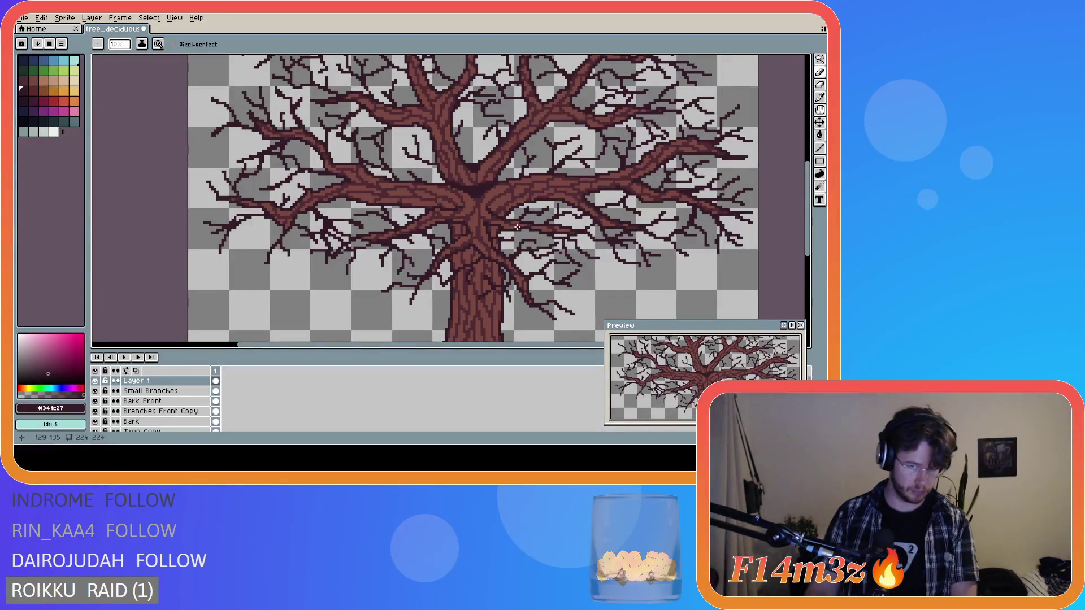
pyautogui.scroll(-1, 496, 233)
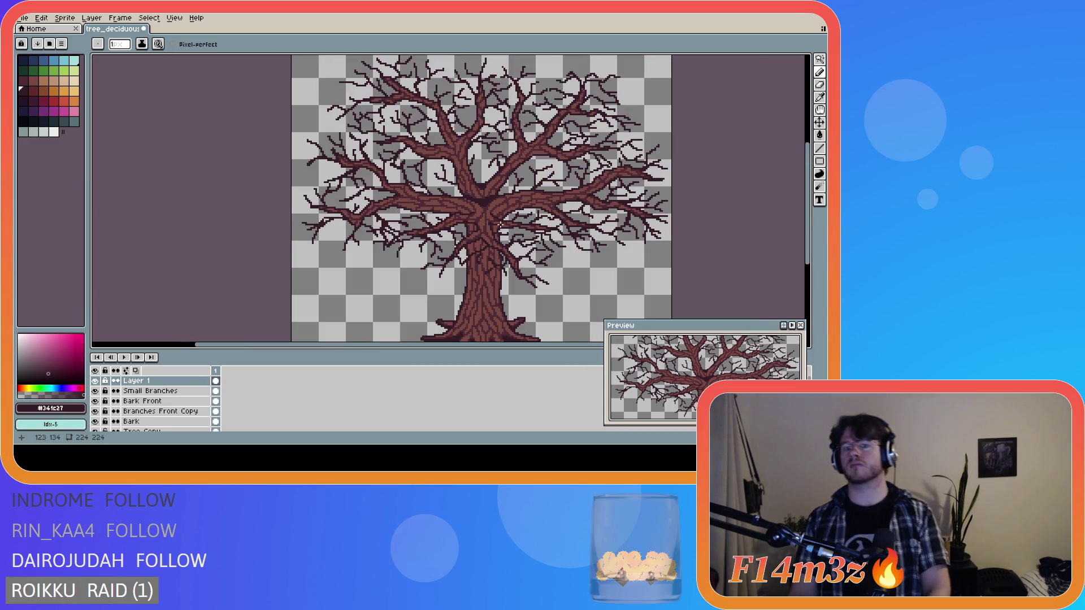
pyautogui.scroll(1, 510, 232)
pyautogui.scroll(2, 511, 232)
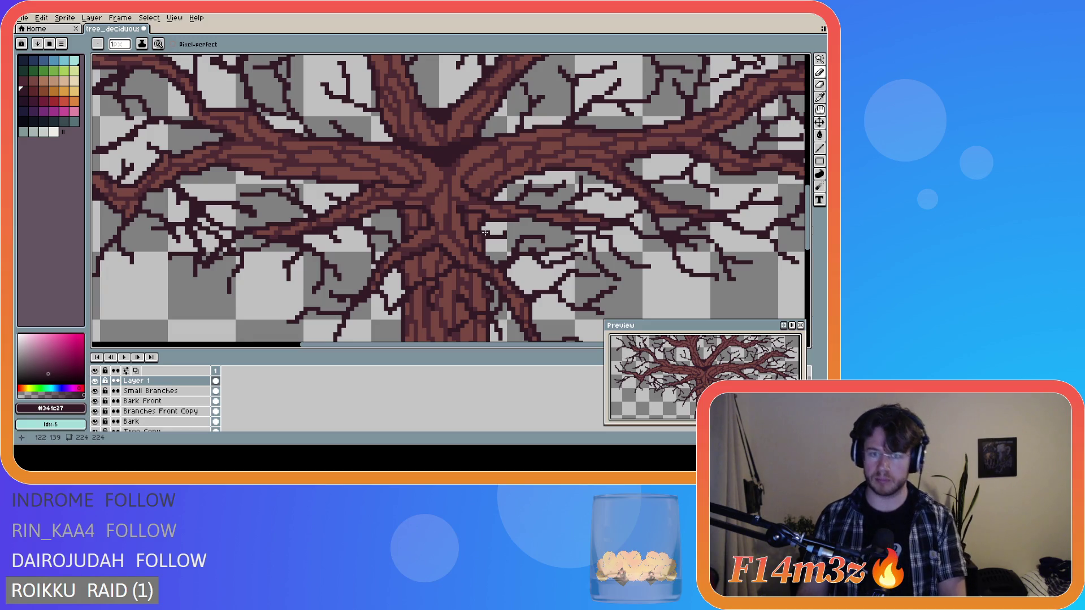
pyautogui.scroll(-1, 487, 233)
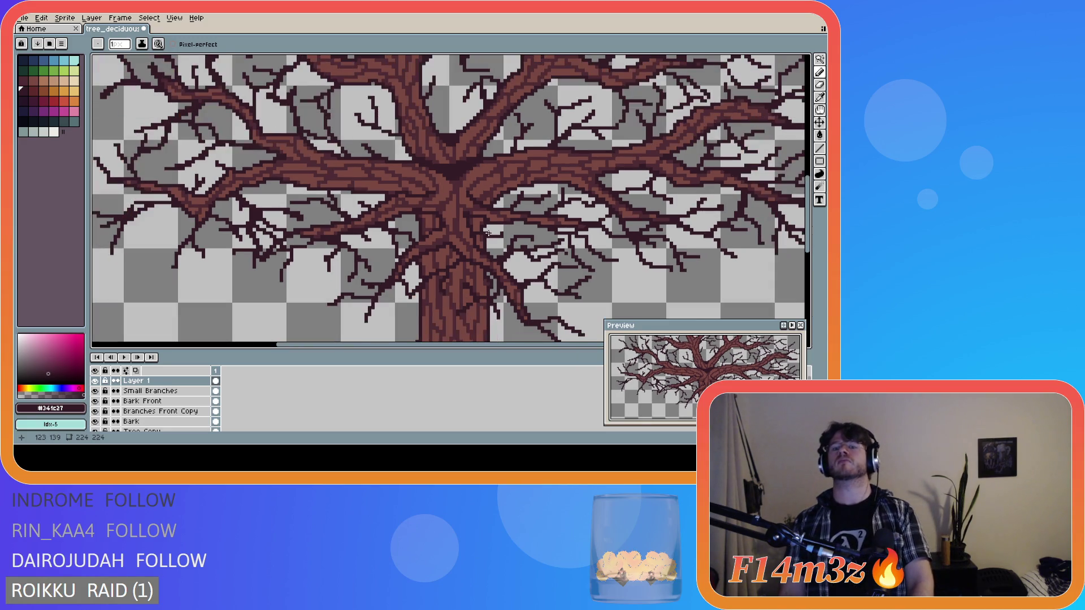
pyautogui.scroll(-1, 488, 234)
pyautogui.scroll(-1, 489, 234)
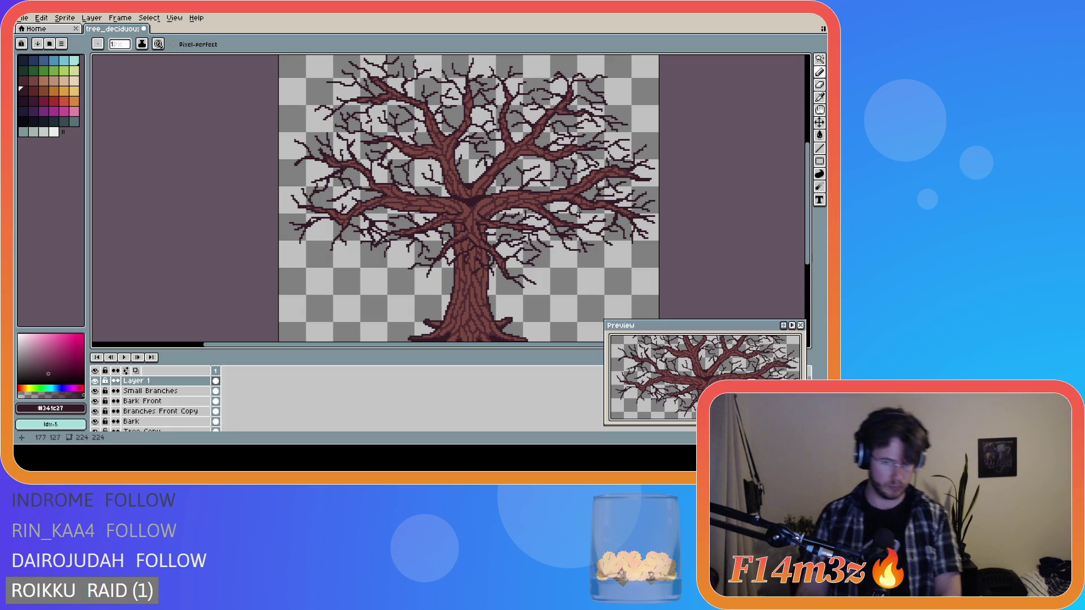
pyautogui.scroll(-1, 587, 200)
pyautogui.scroll(1, 593, 202)
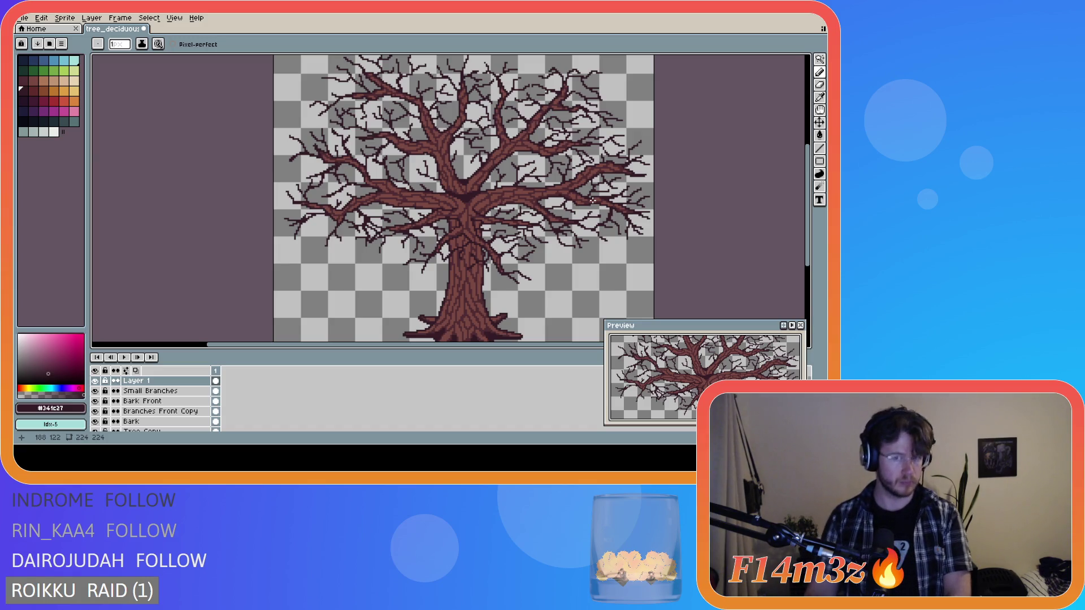
pyautogui.scroll(-1, 593, 200)
pyautogui.moveTo(427, 348); pyautogui.dragTo(489, 342)
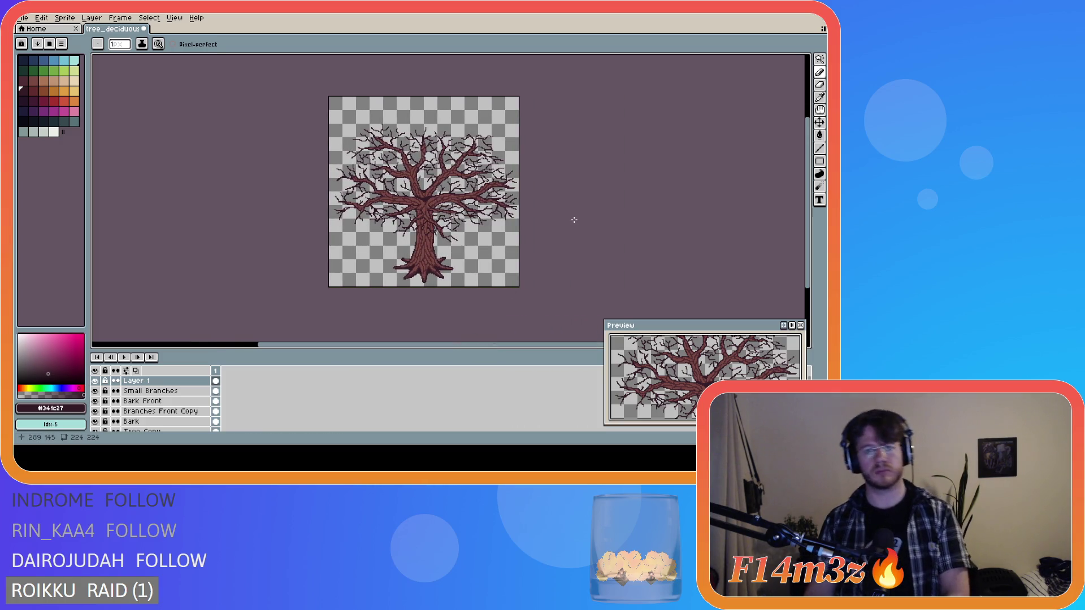
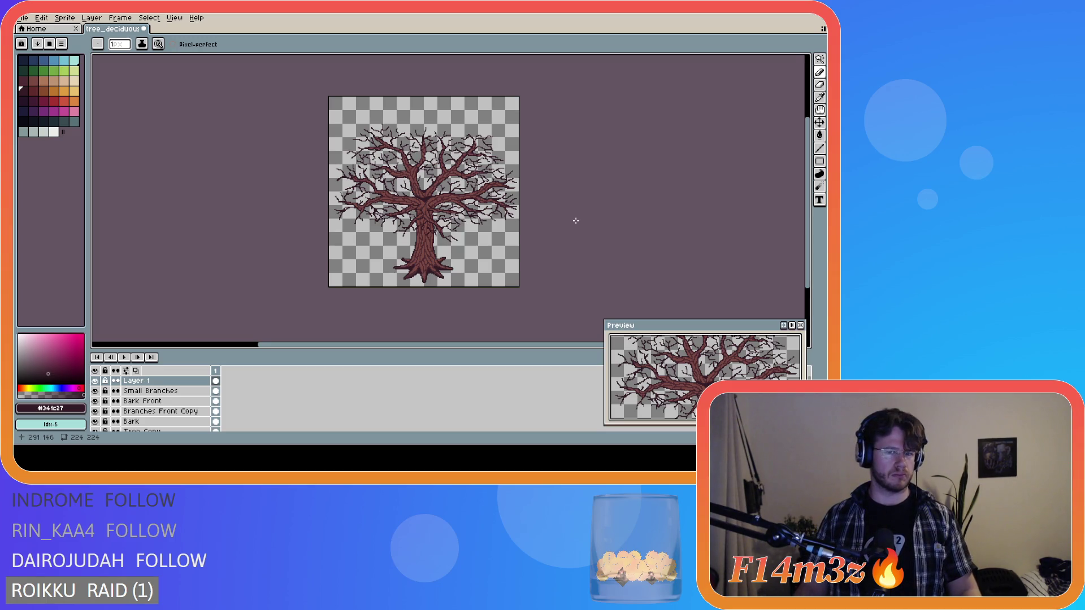
# - Rename Layer 1 to 'Shade'
pyautogui.scroll(3, 426, 203)
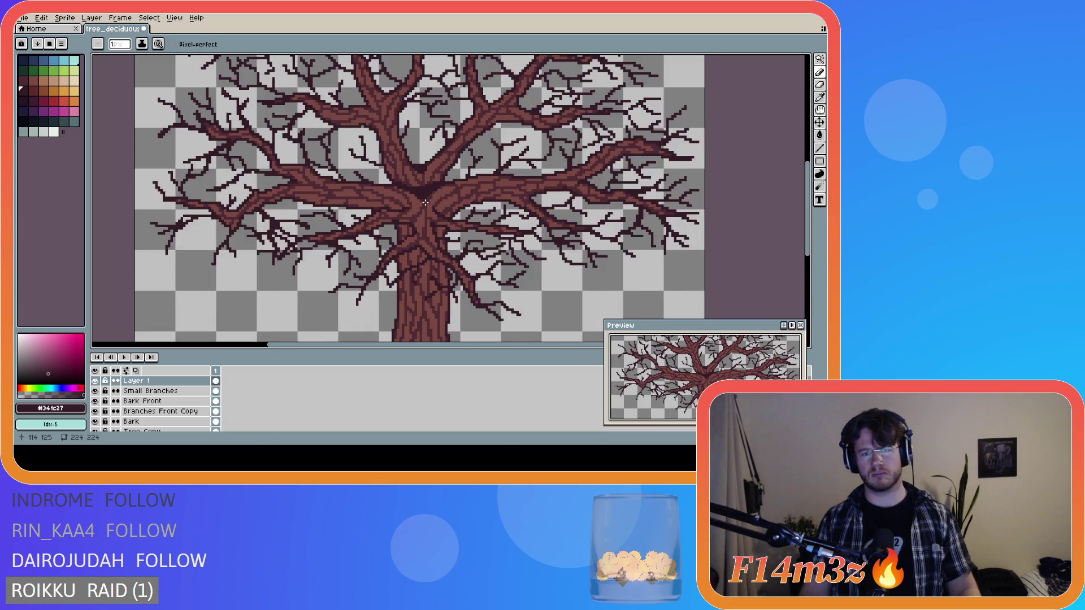
pyautogui.scroll(-4, 425, 202)
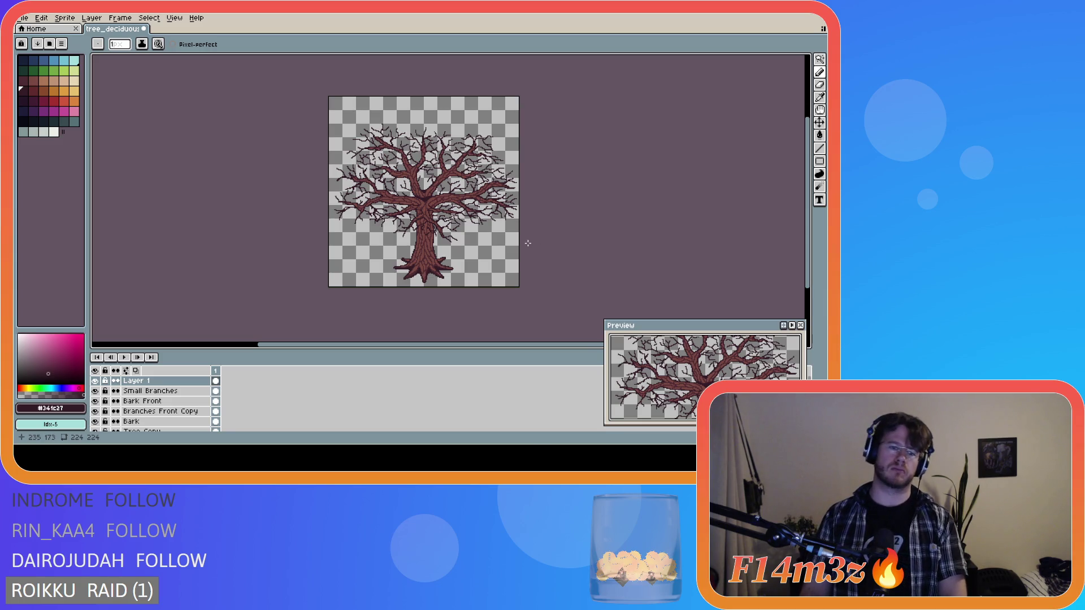
pyautogui.doubleClick(135, 381)
pyautogui.write('Shade')
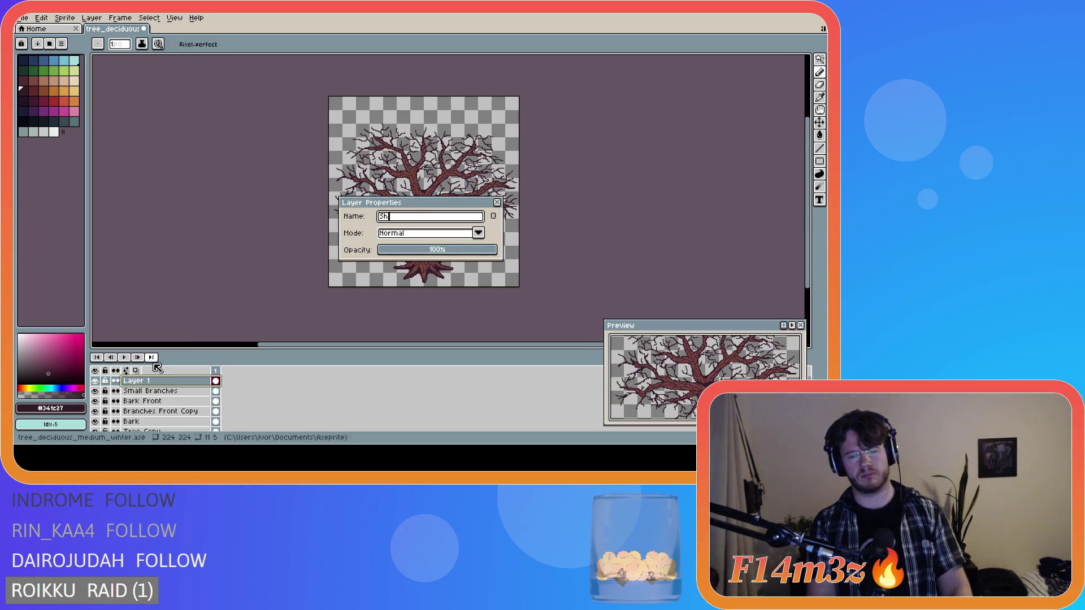
pyautogui.press('Return')
# - Add a new empty layer above Shade and choose the teal-grey swatch
pyautogui.moveTo(163, 381); pyautogui.dragTo(171, 390)
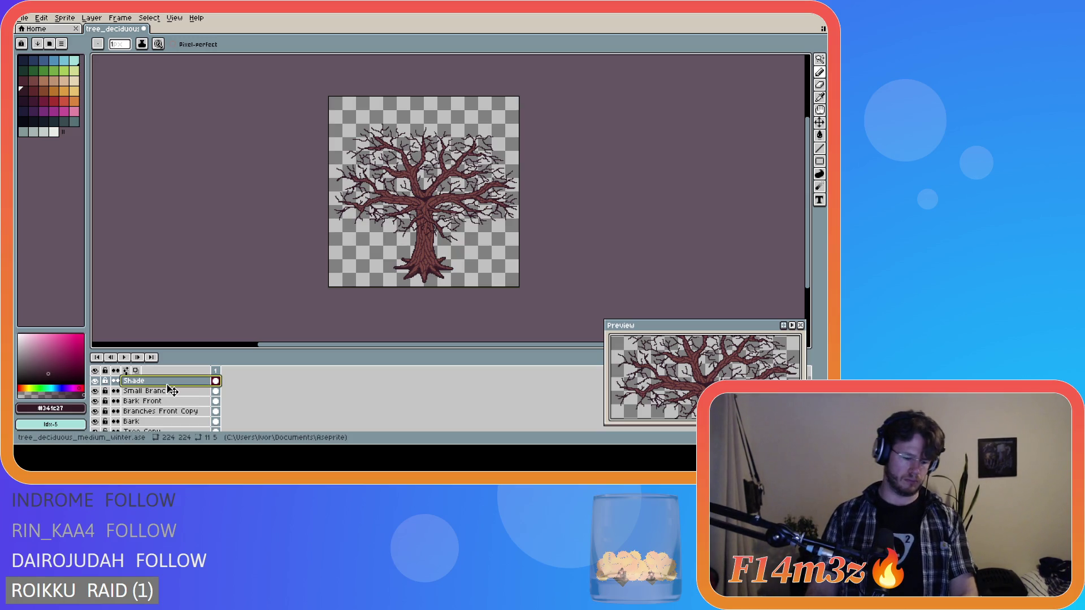
pyautogui.hotkey('shift', 'n')
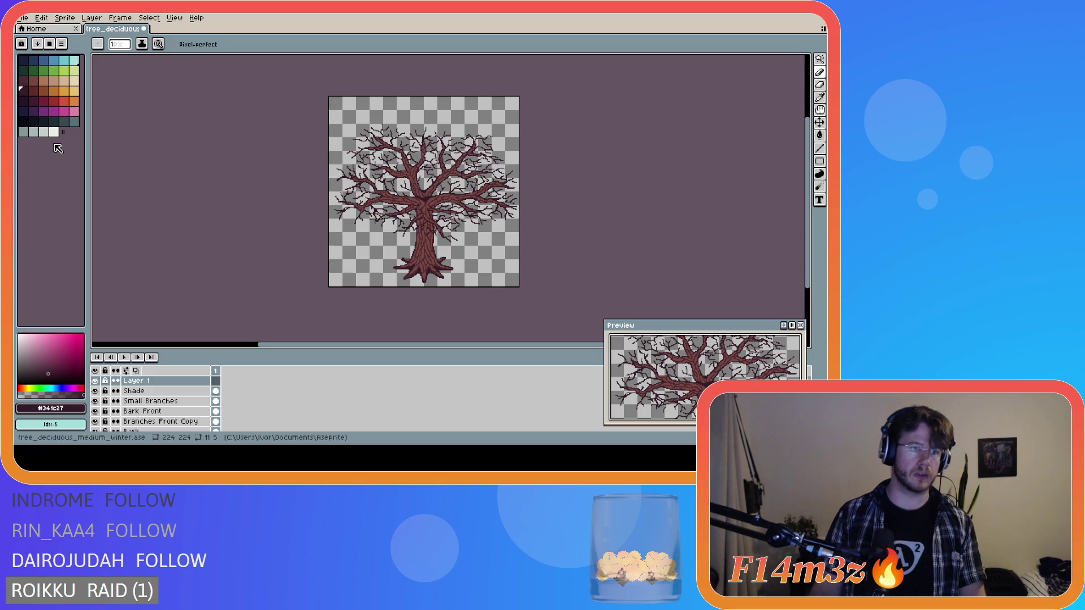
pyautogui.click(24, 136)
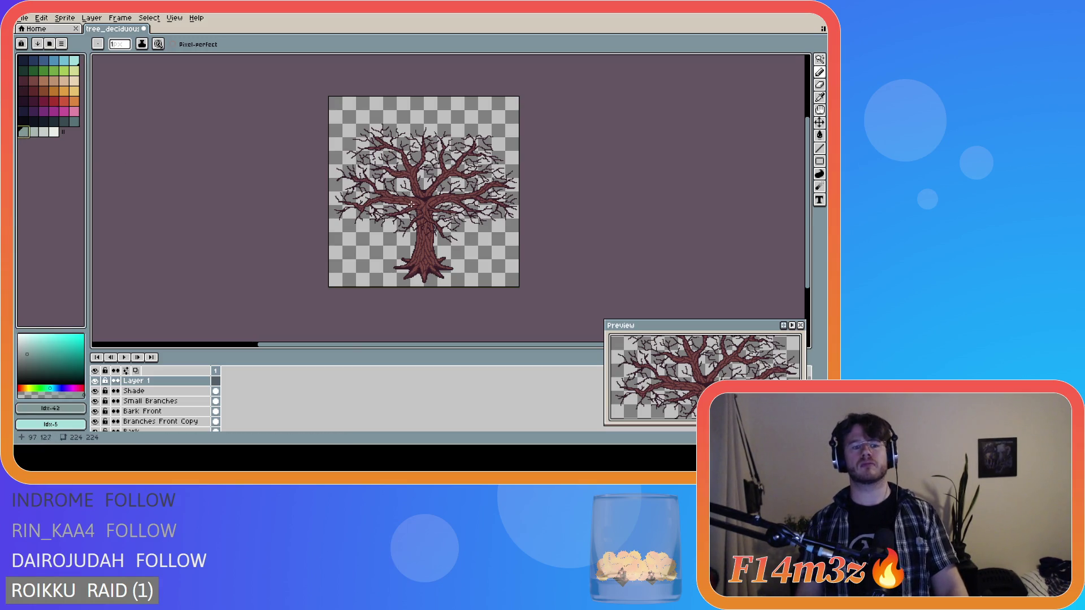
# - Try short teal strokes on the left main branch, then undo them
pyautogui.scroll(2, 411, 203)
pyautogui.scroll(1, 410, 209)
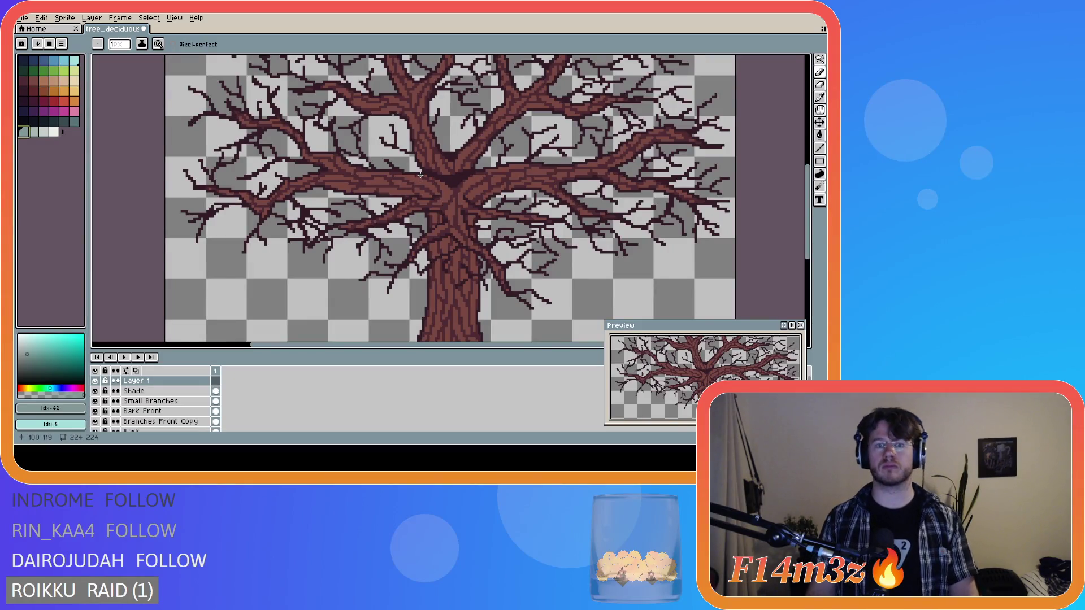
pyautogui.moveTo(421, 174); pyautogui.dragTo(361, 179)
pyautogui.hotkey('ctrl', 'z')
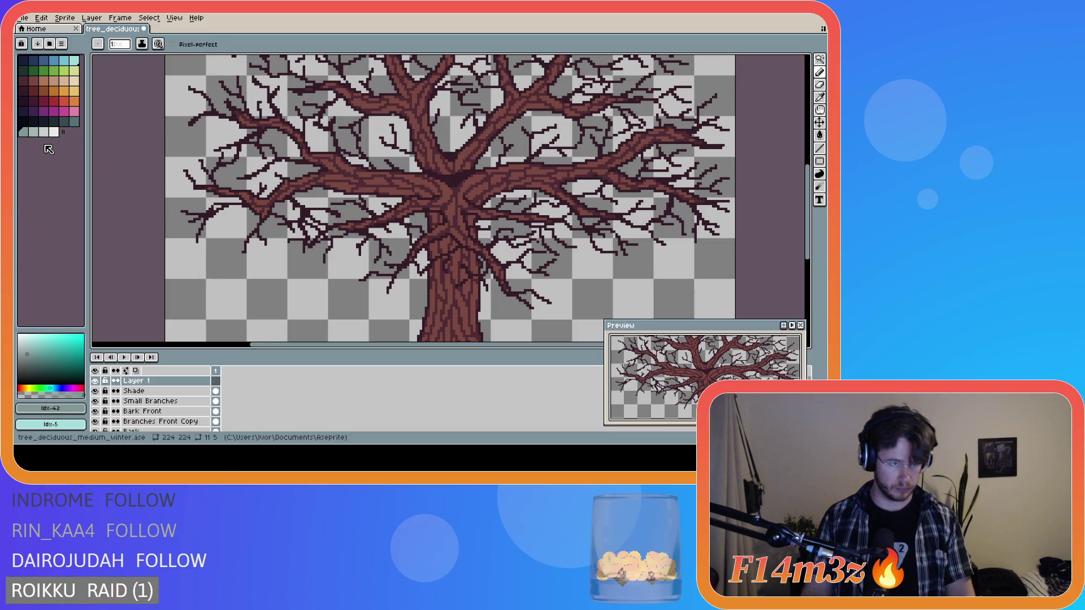
pyautogui.click(65, 60)
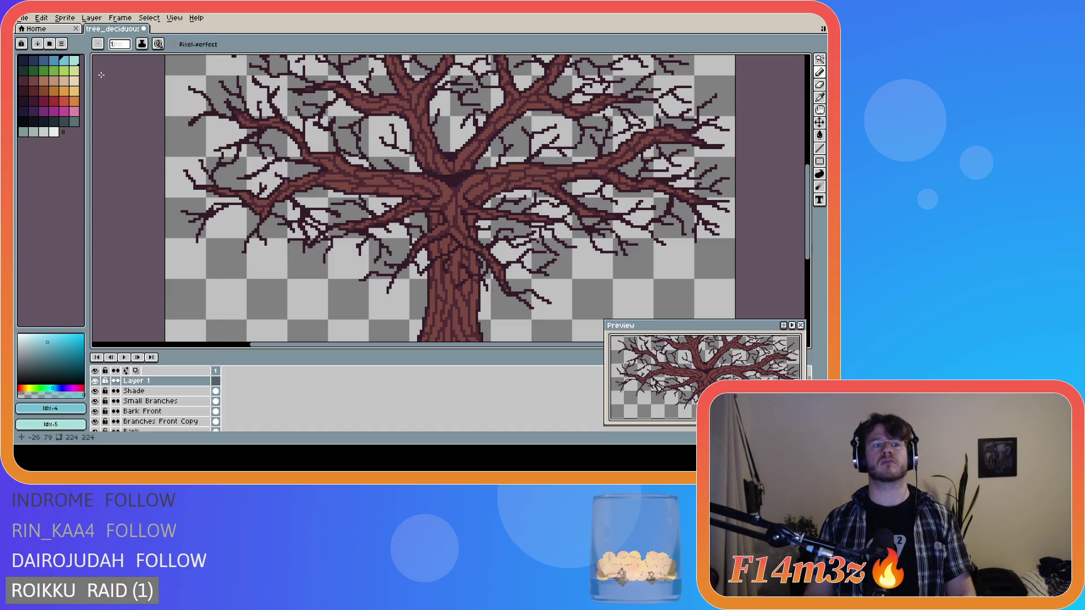
pyautogui.click(74, 59)
pyautogui.moveTo(419, 177); pyautogui.dragTo(407, 178)
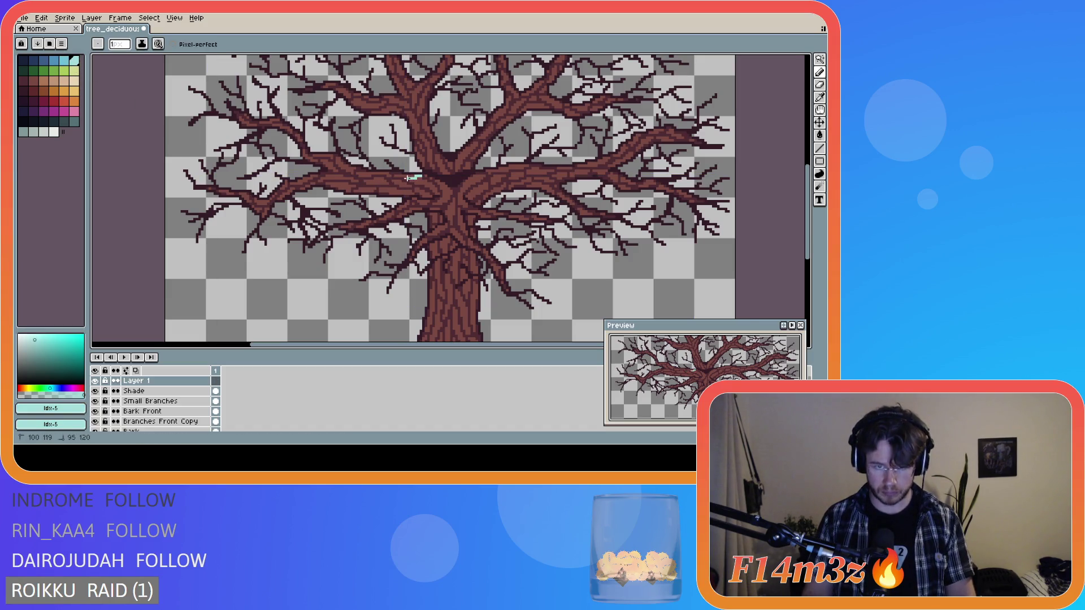
pyautogui.press('[')
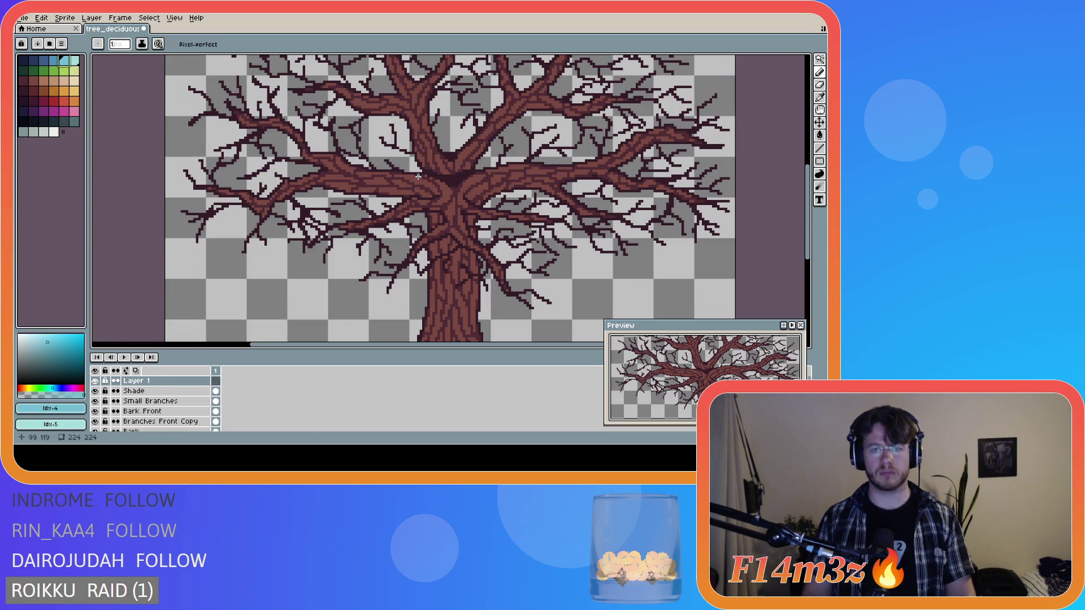
pyautogui.moveTo(420, 175)
pyautogui.mouseDown()
pyautogui.moveTo(353, 173)
pyautogui.moveTo(420, 172)
pyautogui.mouseUp()
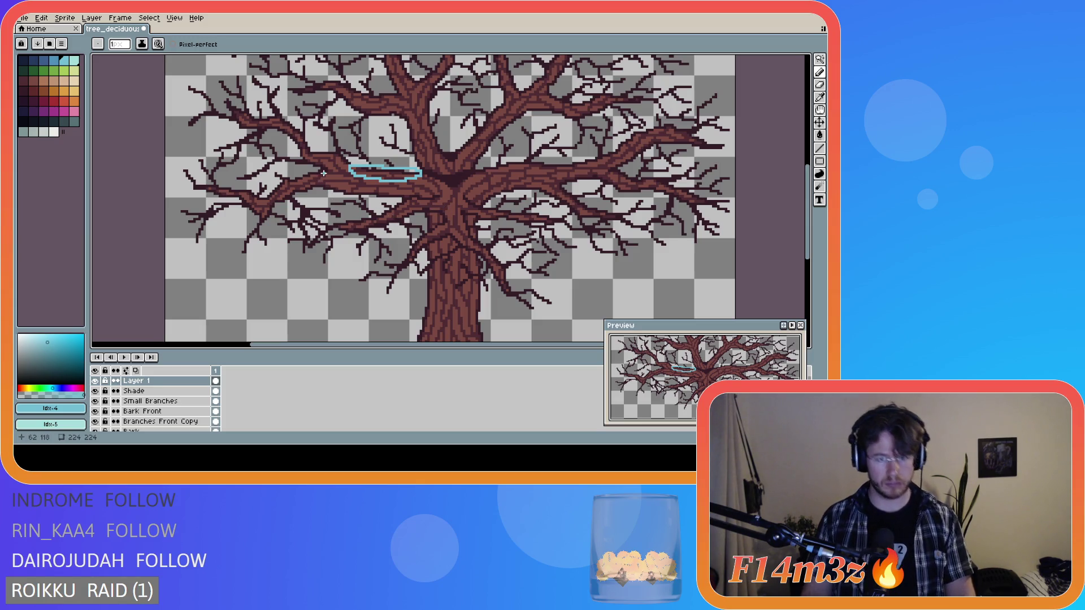
pyautogui.hotkey('ctrl', 'z')
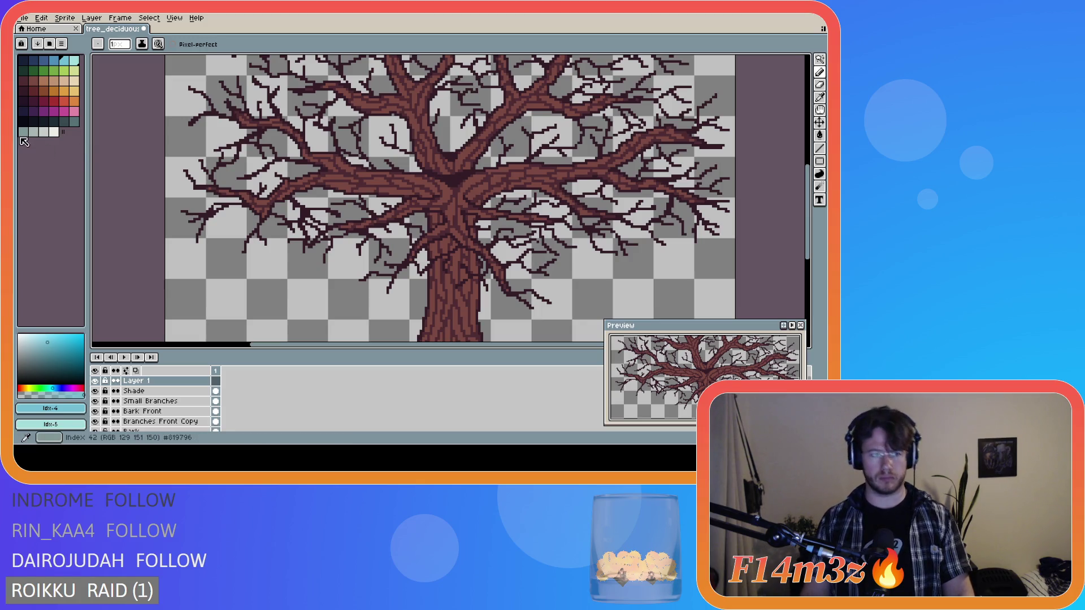
# - Draw straight grey-teal outline lines along the top of the left main branch
pyautogui.click(23, 135)
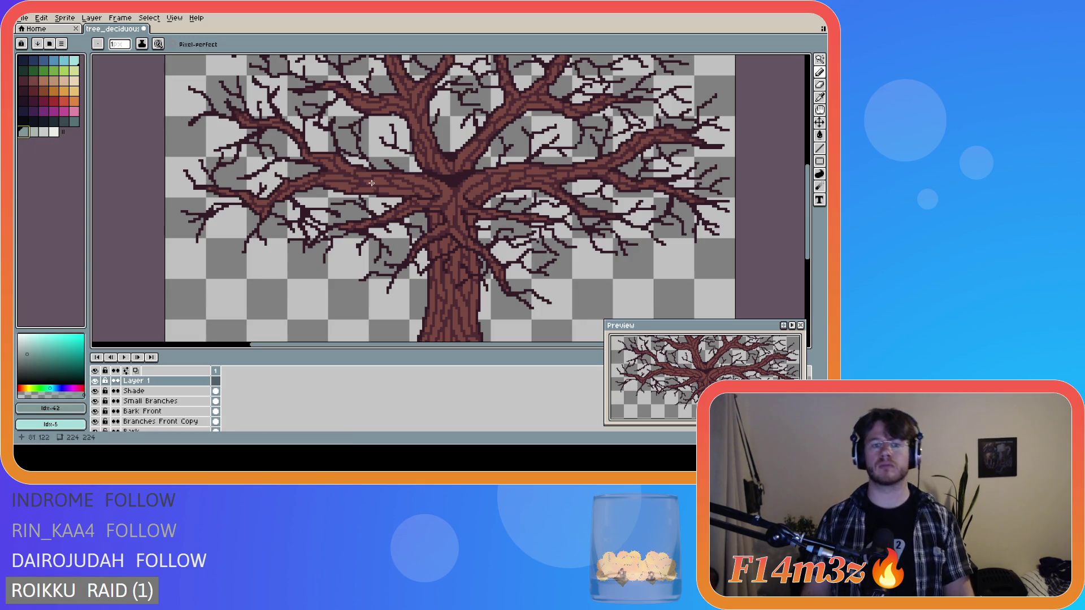
pyautogui.moveTo(421, 174)
pyautogui.mouseDown()
pyautogui.moveTo(359, 175)
pyautogui.moveTo(407, 177)
pyautogui.moveTo(334, 157)
pyautogui.mouseUp()
pyautogui.press('Escape')
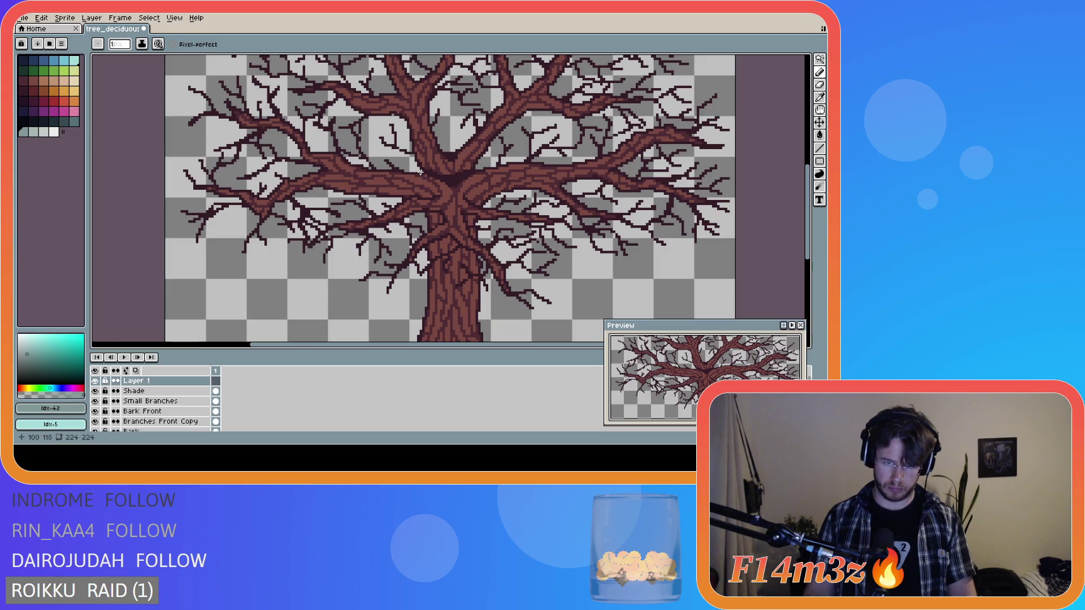
pyautogui.moveTo(423, 174)
pyautogui.mouseDown()
pyautogui.moveTo(375, 178)
pyautogui.moveTo(325, 158)
pyautogui.mouseUp()
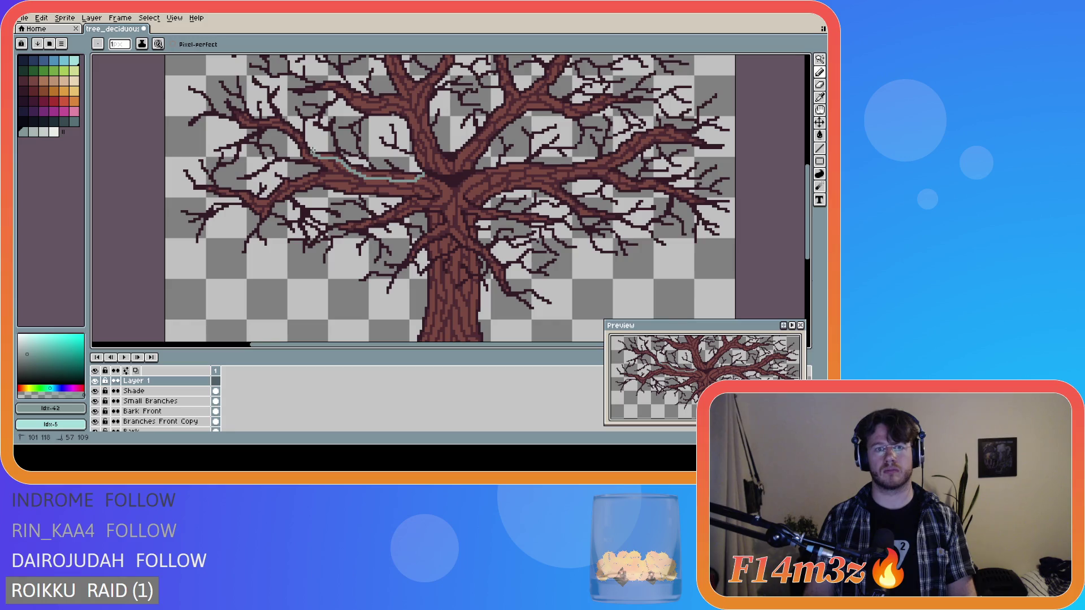
pyautogui.moveTo(320, 148); pyautogui.dragTo(421, 172)
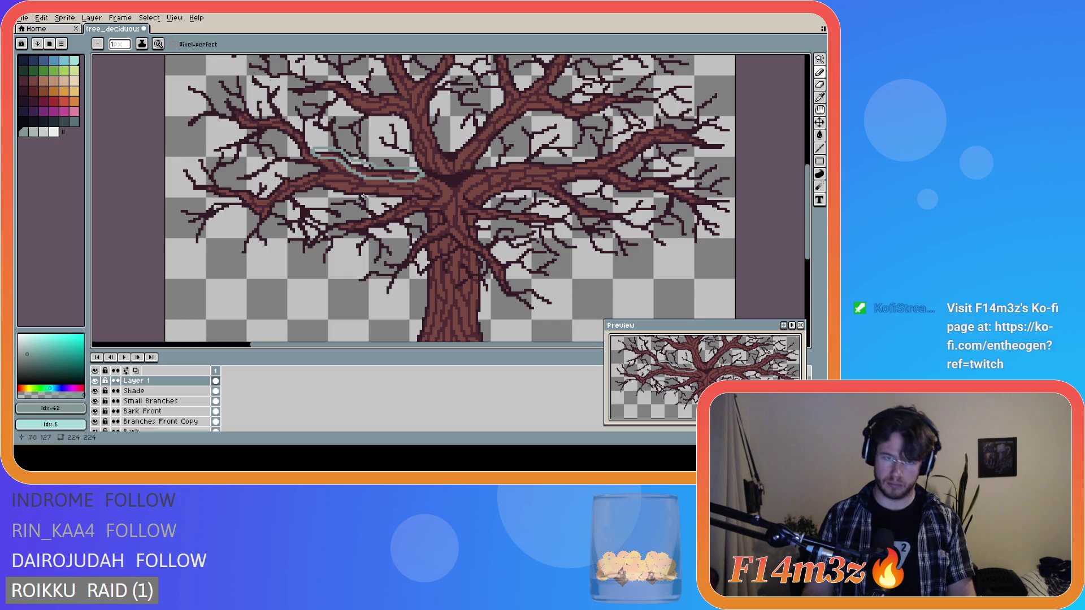
pyautogui.click(53, 132)
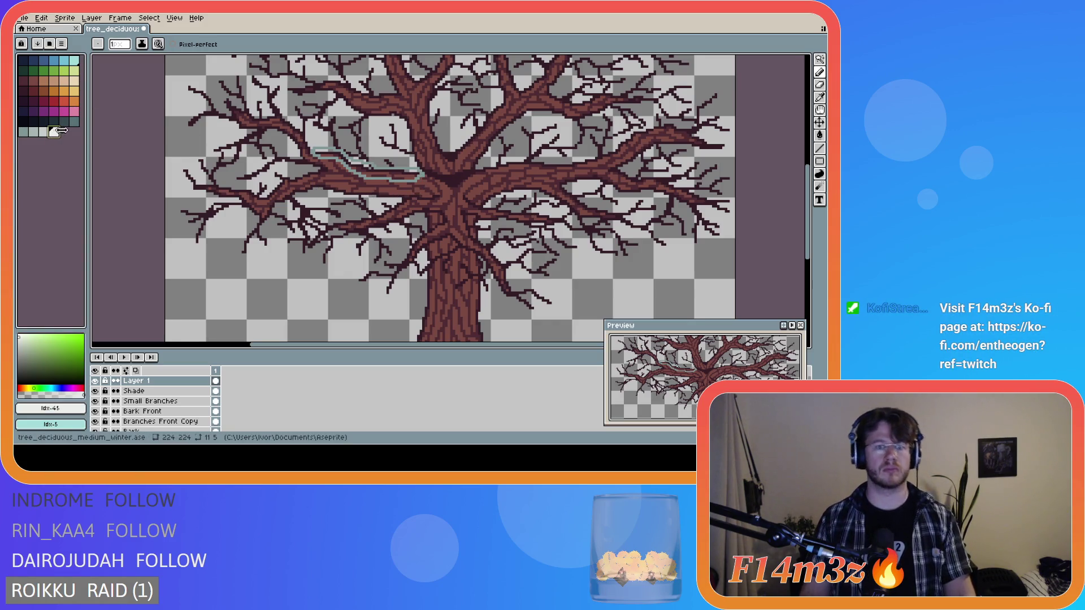
# - Fill the outlined branch patch with white, then try pale and darker grey fills
pyautogui.press('g')
pyautogui.click(390, 173)
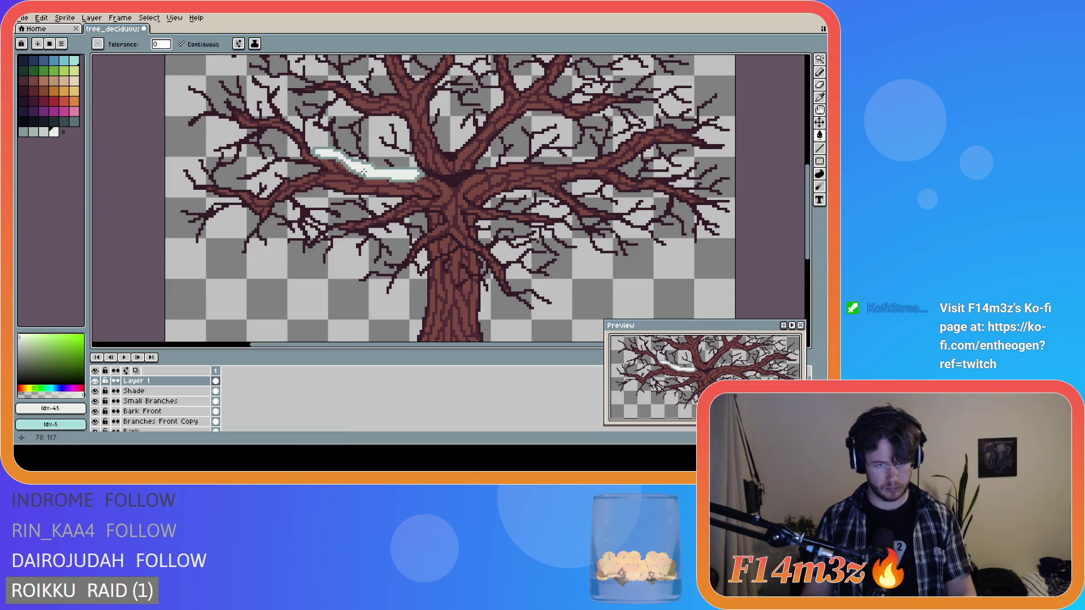
pyautogui.click(44, 132)
pyautogui.click(381, 173)
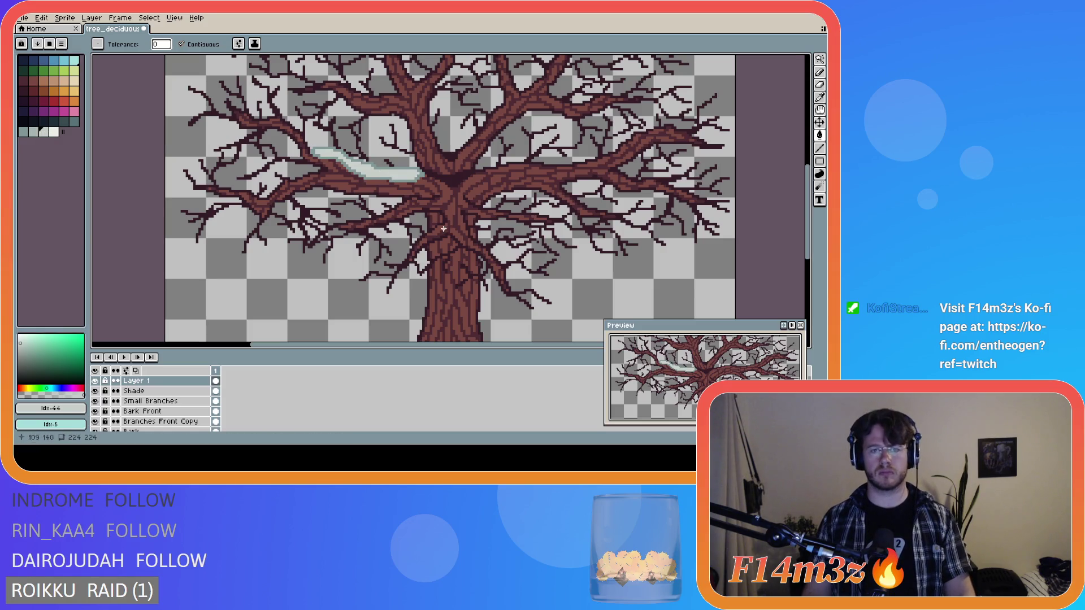
pyautogui.hotkey('ctrl', 'z')
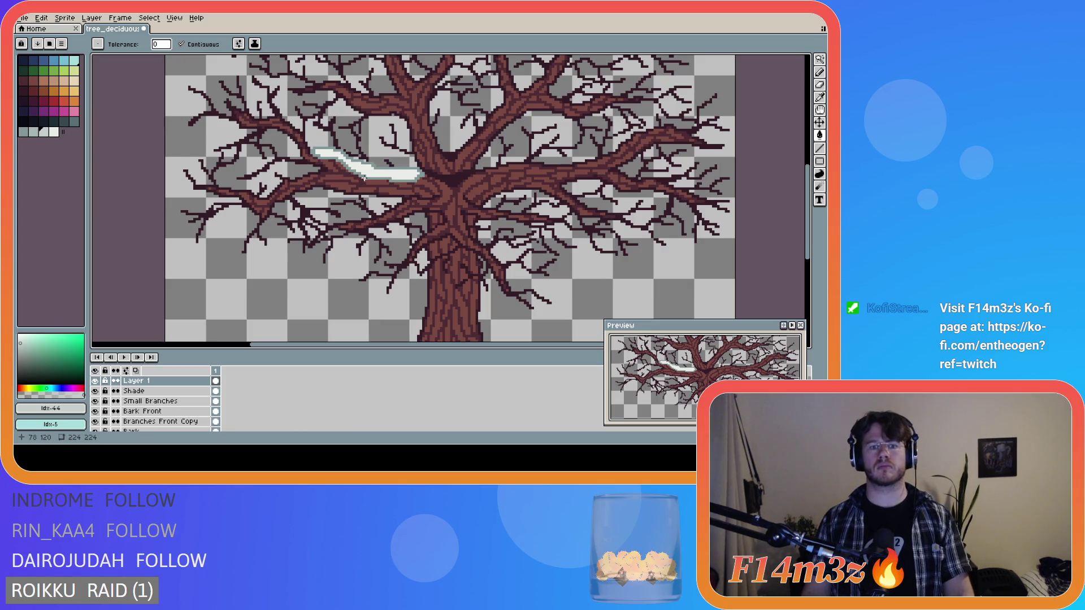
pyautogui.click(370, 176)
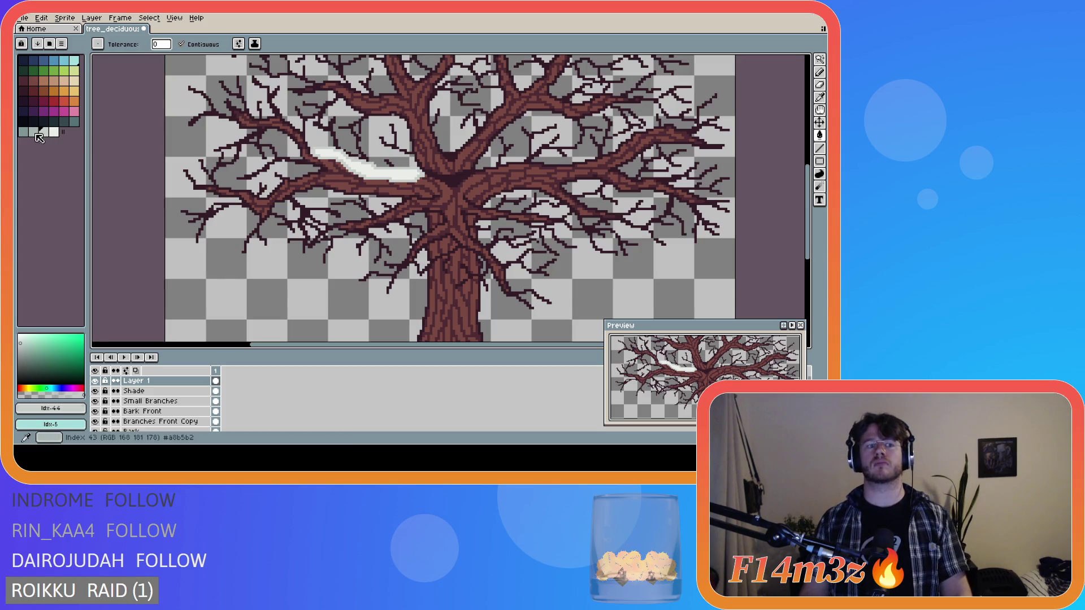
pyautogui.press('[')
pyautogui.click(368, 179)
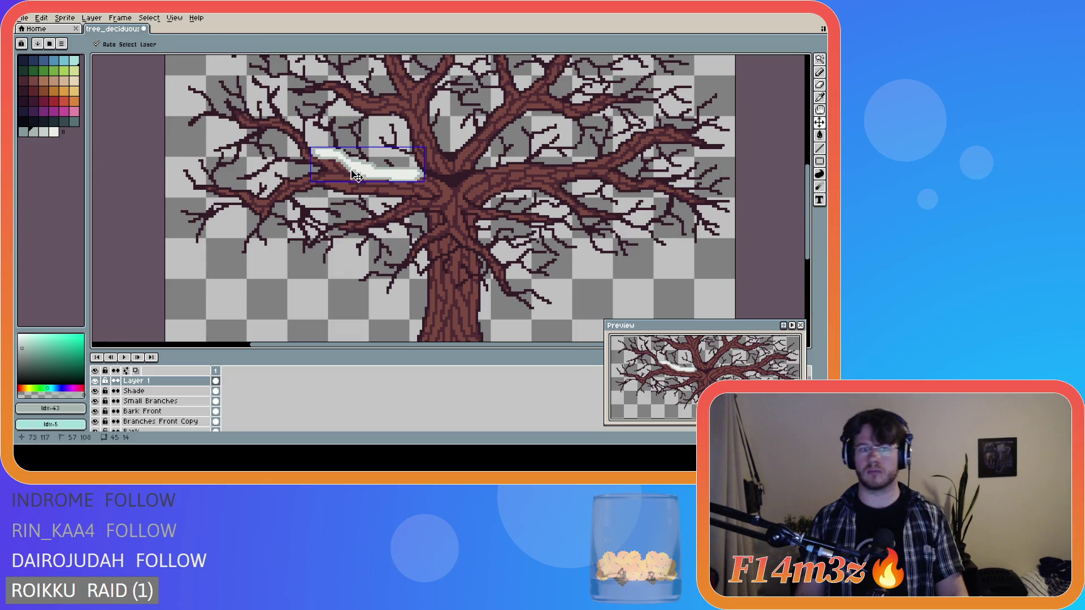
# - Extend the light grey snow toward the trunk, then undo back to the bare branch
pyautogui.click(44, 132)
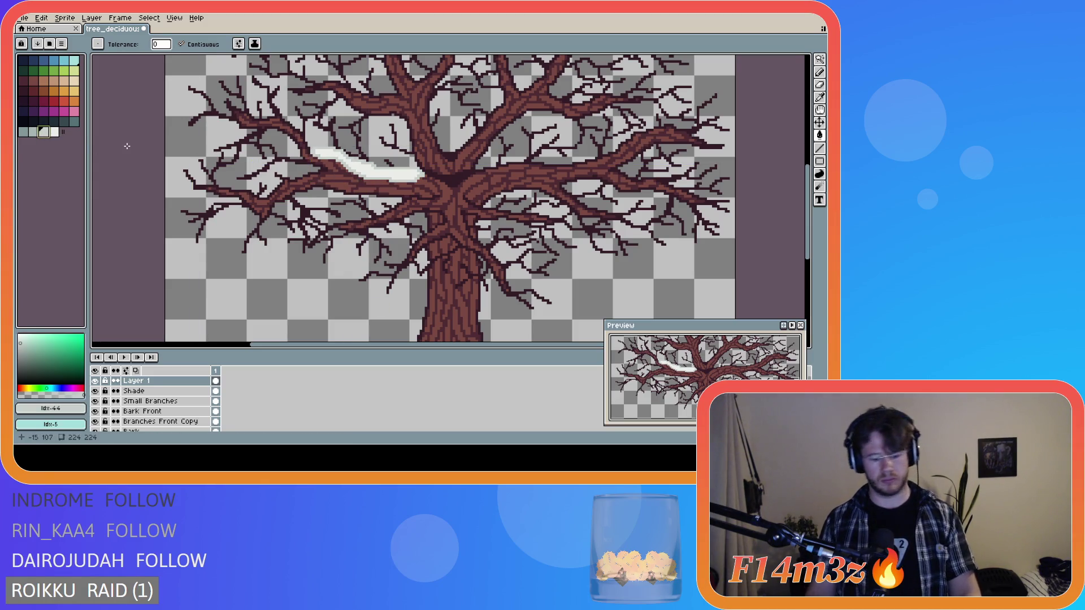
pyautogui.press('b')
pyautogui.moveTo(402, 180); pyautogui.dragTo(430, 175)
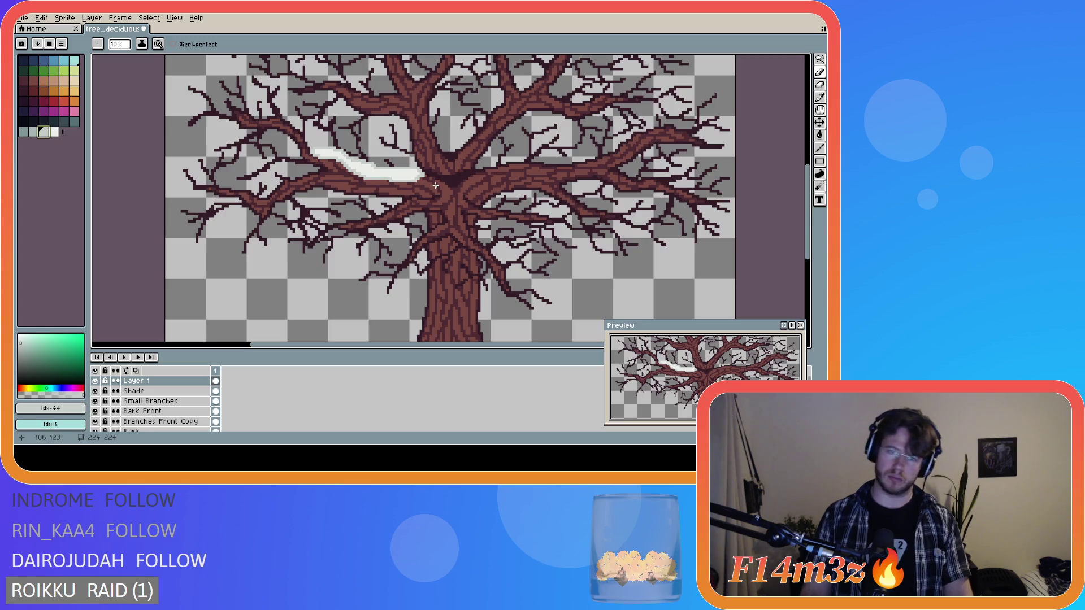
pyautogui.hotkey('ctrl', 'z')
pyautogui.hotkey('ctrl', 'z')
pyautogui.hotkey('ctrl', 'z')
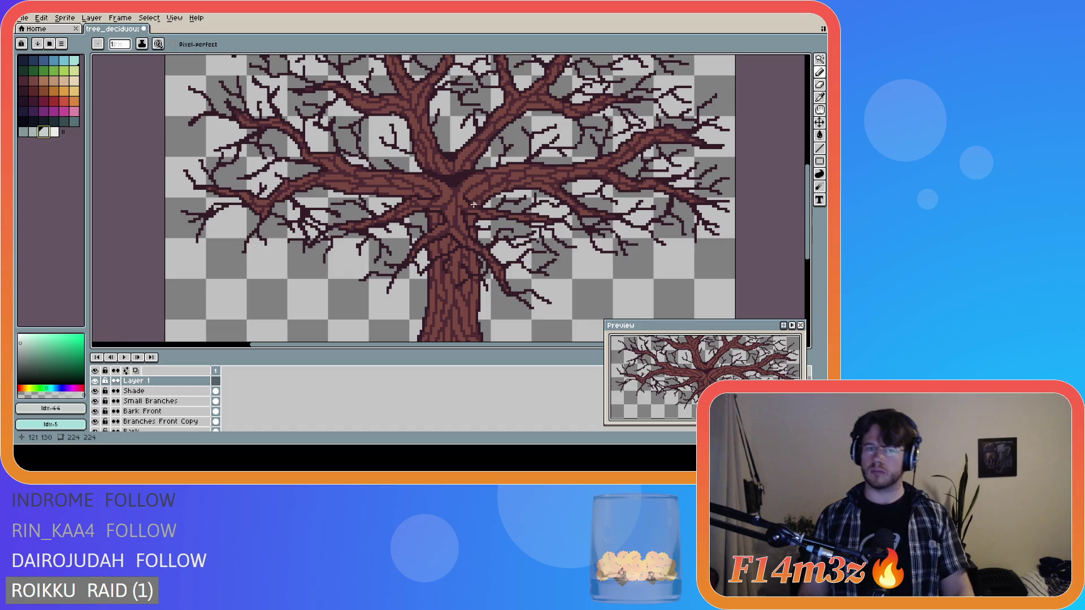
# - Outline a snow shape along the upper-left main branch
pyautogui.scroll(-1, 708, 193)
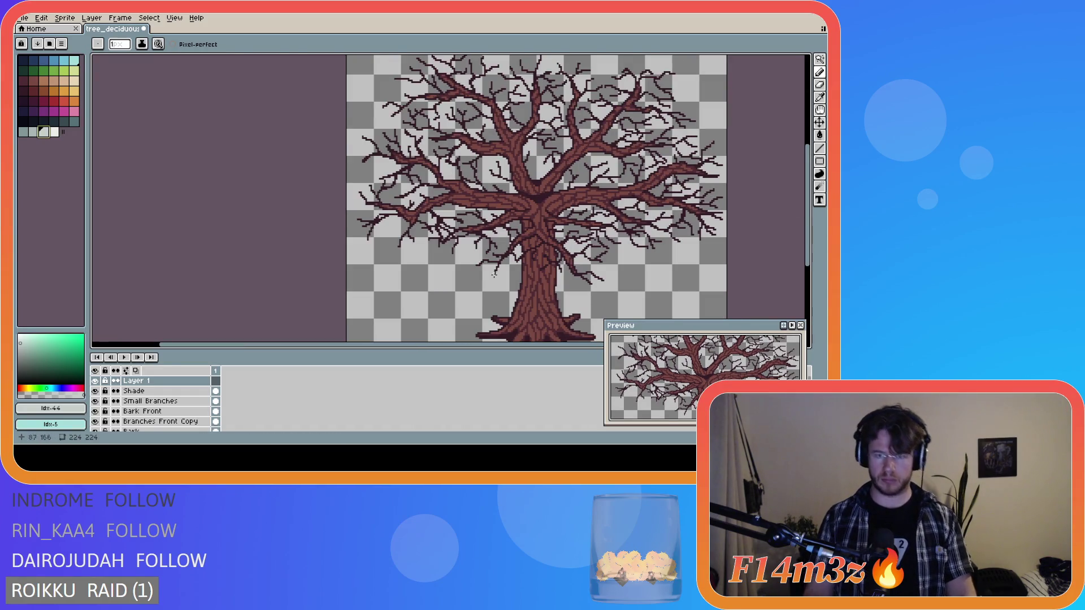
pyautogui.moveTo(452, 348); pyautogui.dragTo(530, 349)
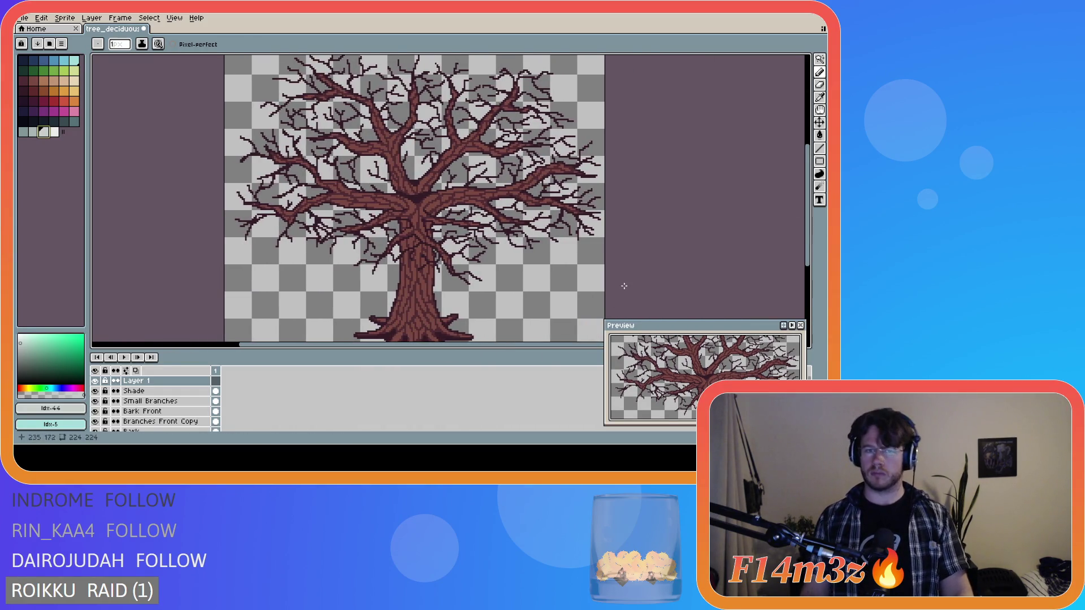
pyautogui.scroll(2, 483, 202)
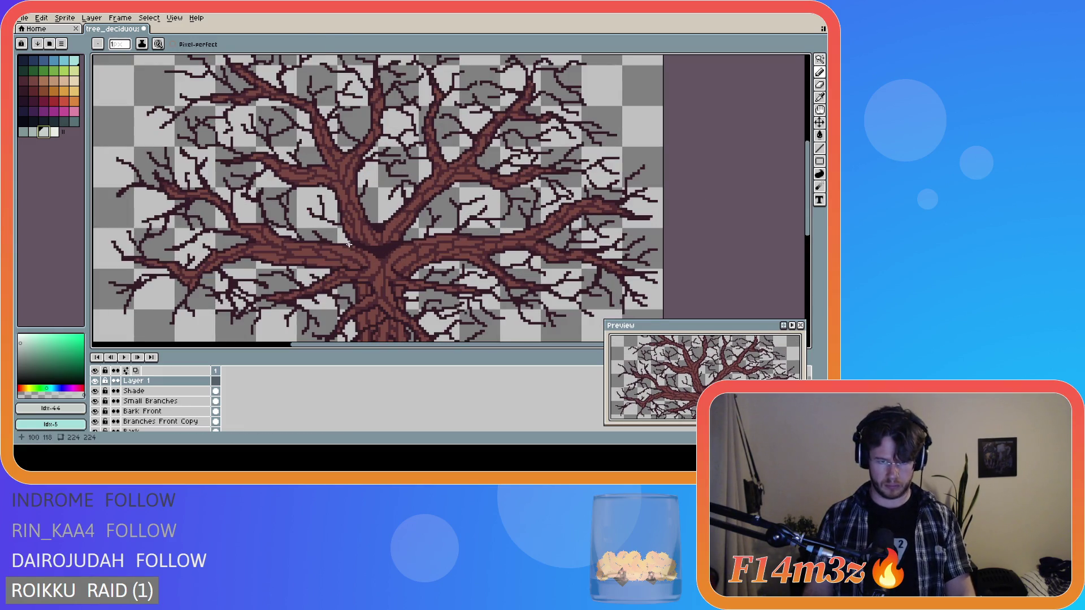
pyautogui.moveTo(348, 245)
pyautogui.mouseDown()
pyautogui.moveTo(320, 261)
pyautogui.moveTo(289, 258)
pyautogui.moveTo(233, 228)
pyautogui.moveTo(209, 194)
pyautogui.mouseUp()
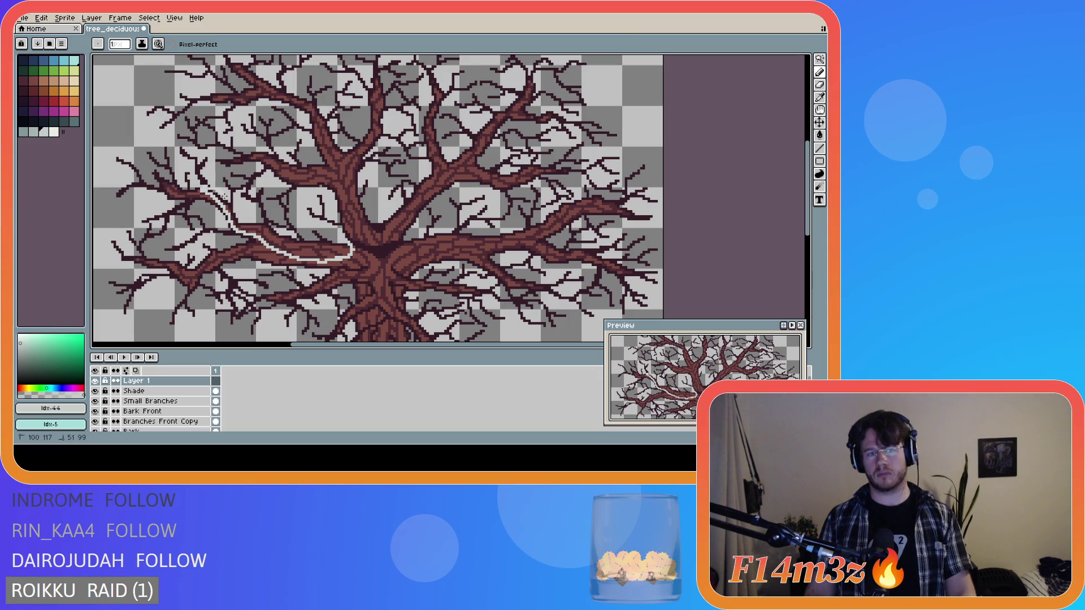
pyautogui.moveTo(250, 218); pyautogui.dragTo(345, 242)
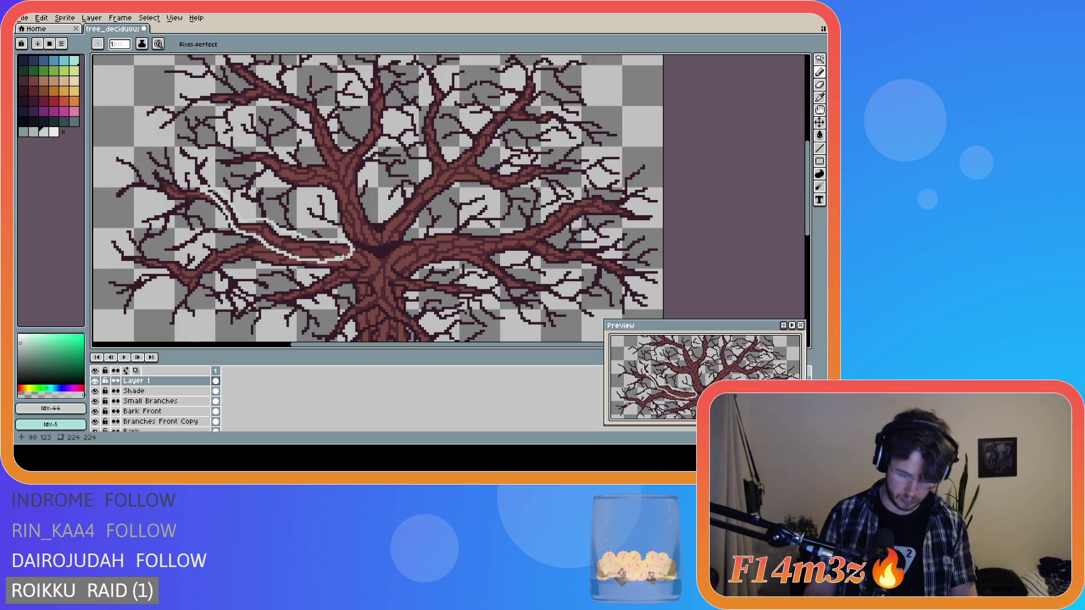
# - Fill the outlined snow area with near-white and sample the slightly darker edge colour
pyautogui.press('g')
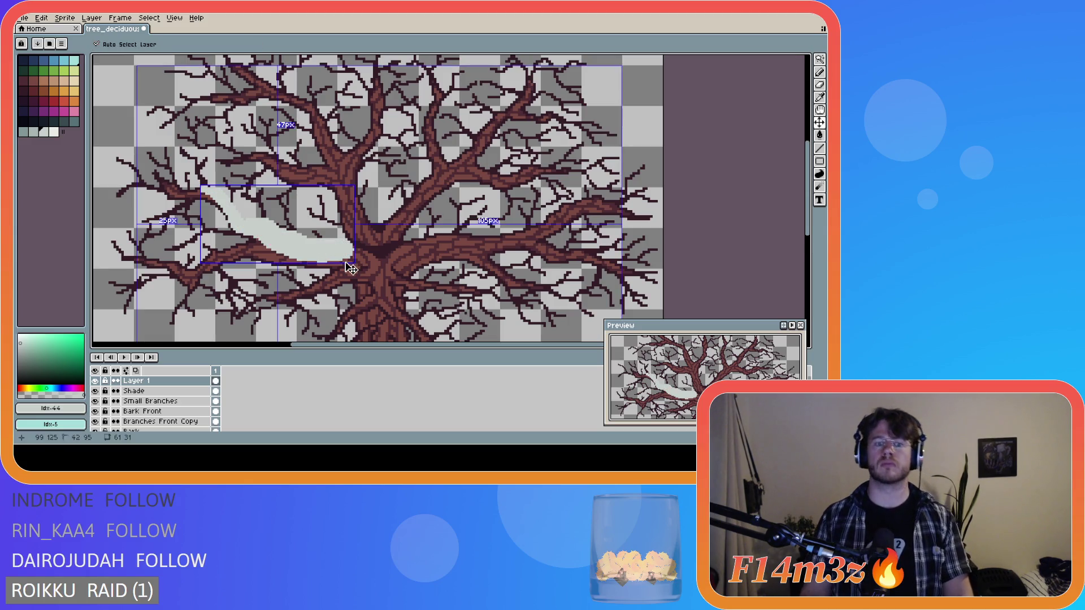
pyautogui.click(53, 132)
pyautogui.click(317, 244)
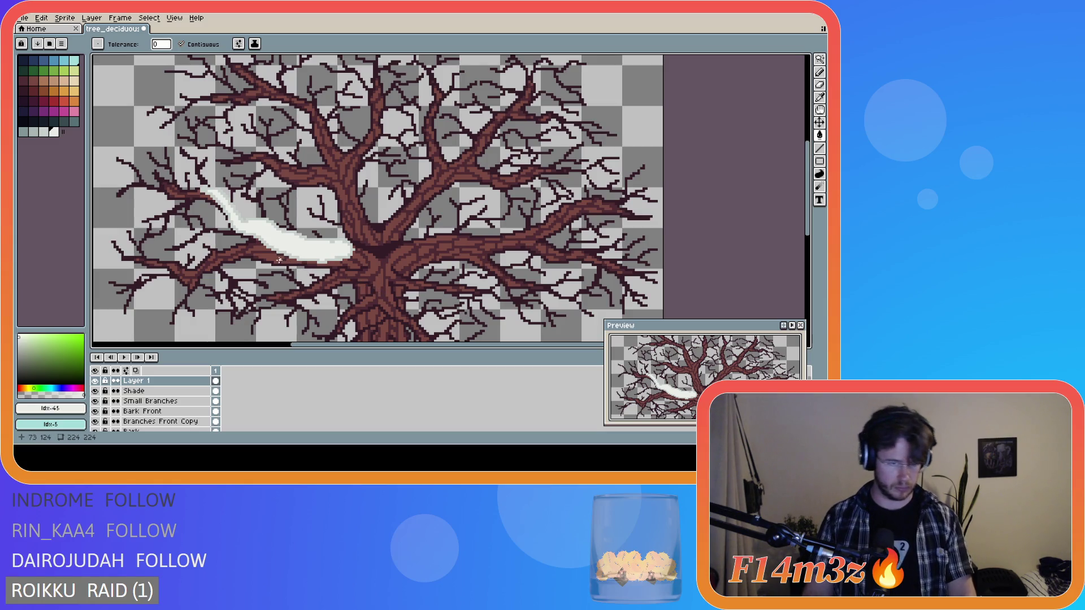
pyautogui.keyDown('alt'); pyautogui.click(236, 233); pyautogui.keyUp('alt')
pyautogui.press('b')
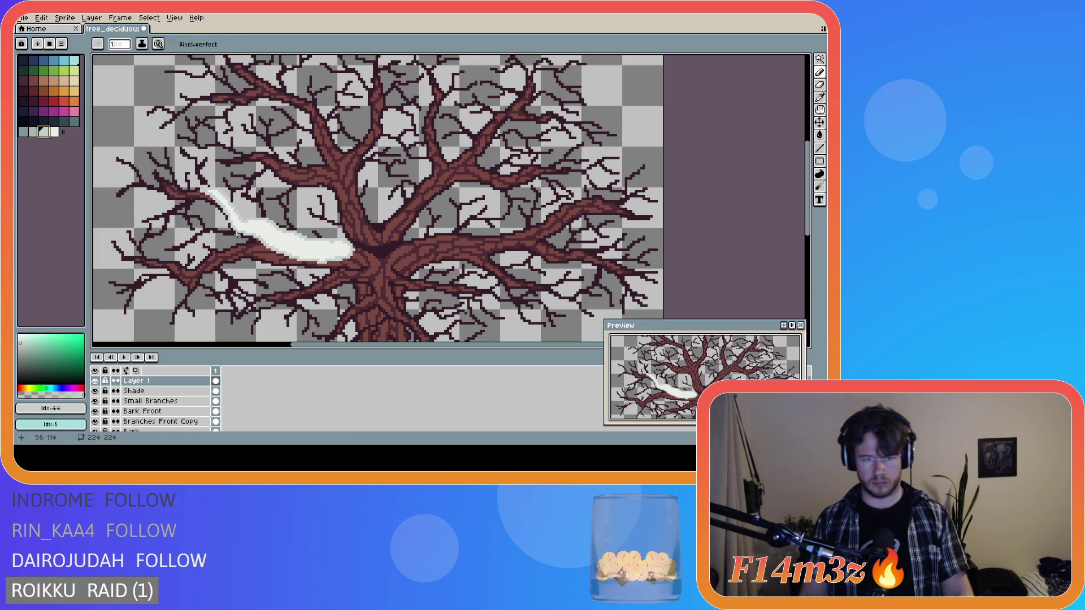
# - Extend the snow outline further left along the branch and fill the gap beneath with white
pyautogui.moveTo(251, 239); pyautogui.dragTo(173, 273)
pyautogui.hotkey('ctrl', 'z')
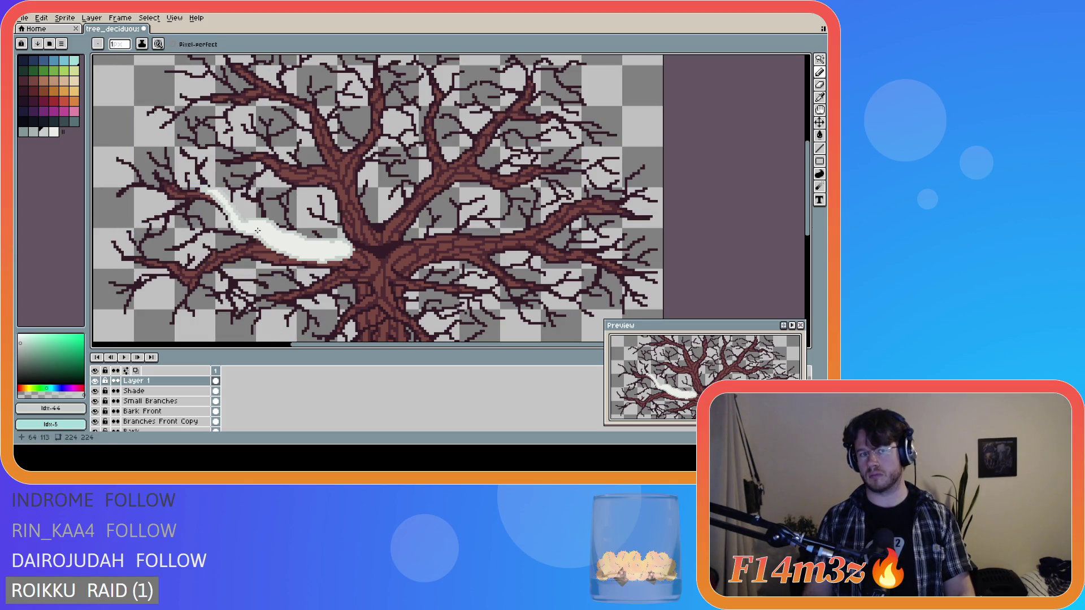
pyautogui.moveTo(256, 237)
pyautogui.mouseDown()
pyautogui.moveTo(205, 248)
pyautogui.moveTo(182, 275)
pyautogui.moveTo(249, 250)
pyautogui.moveTo(279, 254)
pyautogui.mouseUp()
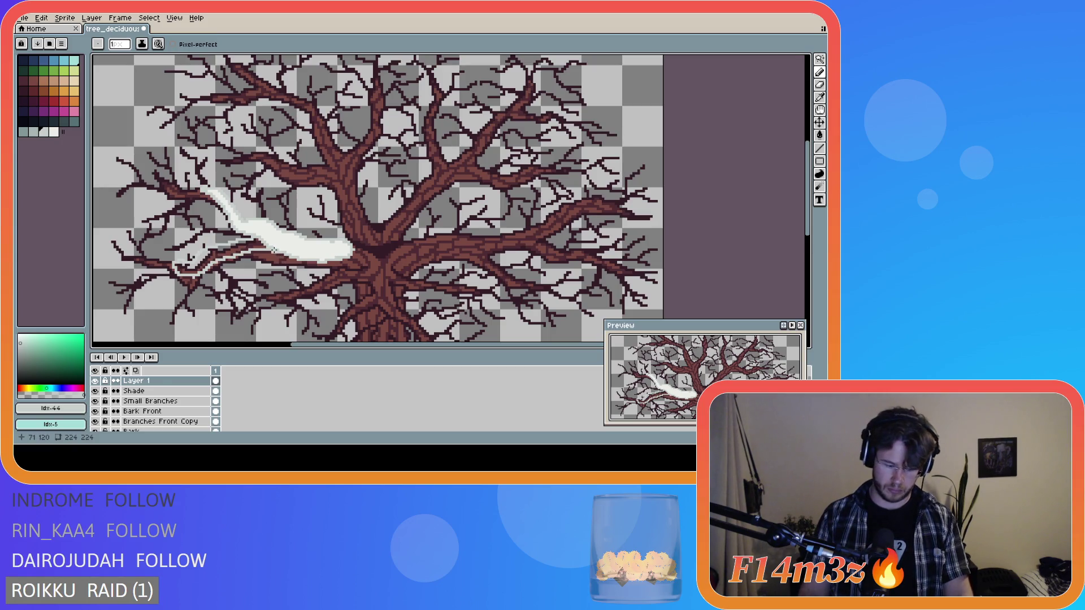
pyautogui.press('g')
pyautogui.keyDown('alt'); pyautogui.click(263, 236); pyautogui.keyUp('alt')
pyautogui.click(265, 251)
# - Touch up pixels along the upper and lower edges of the snow
pyautogui.scroll(1, 274, 257)
pyautogui.press('b')
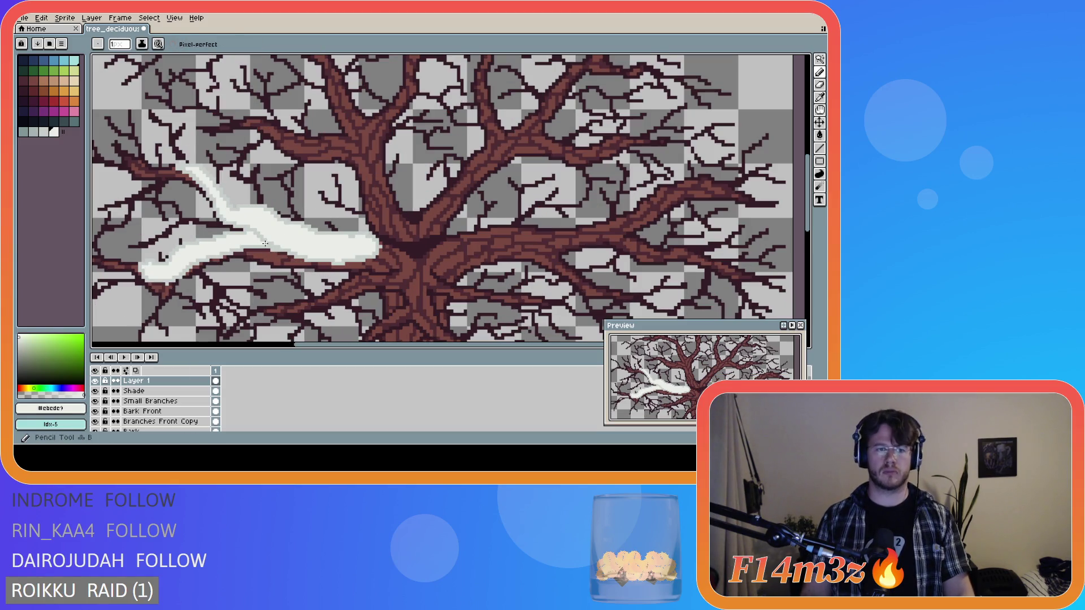
pyautogui.press('e')
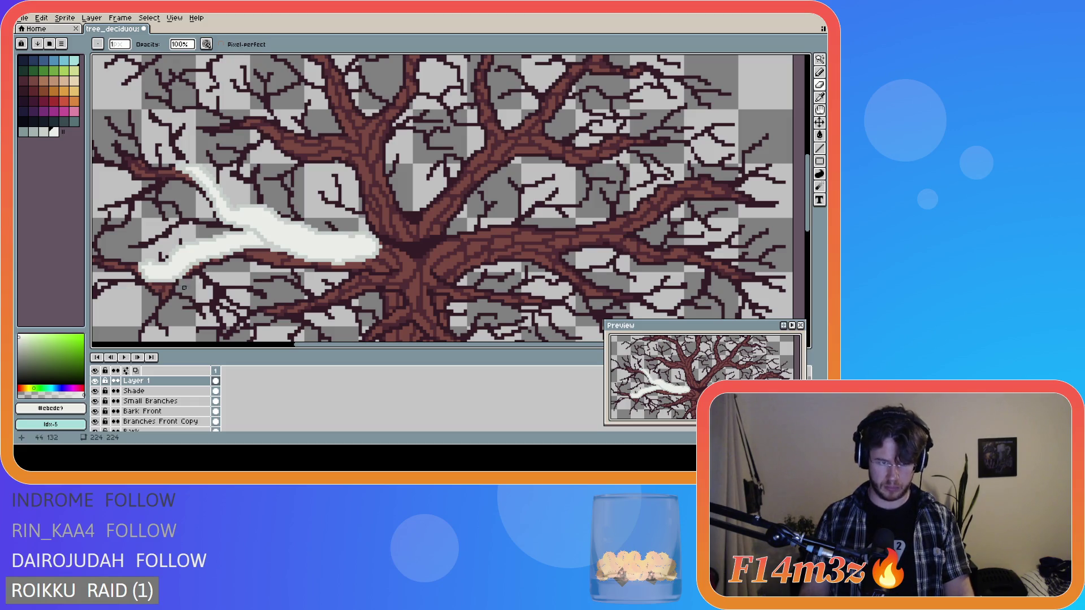
pyautogui.press('b')
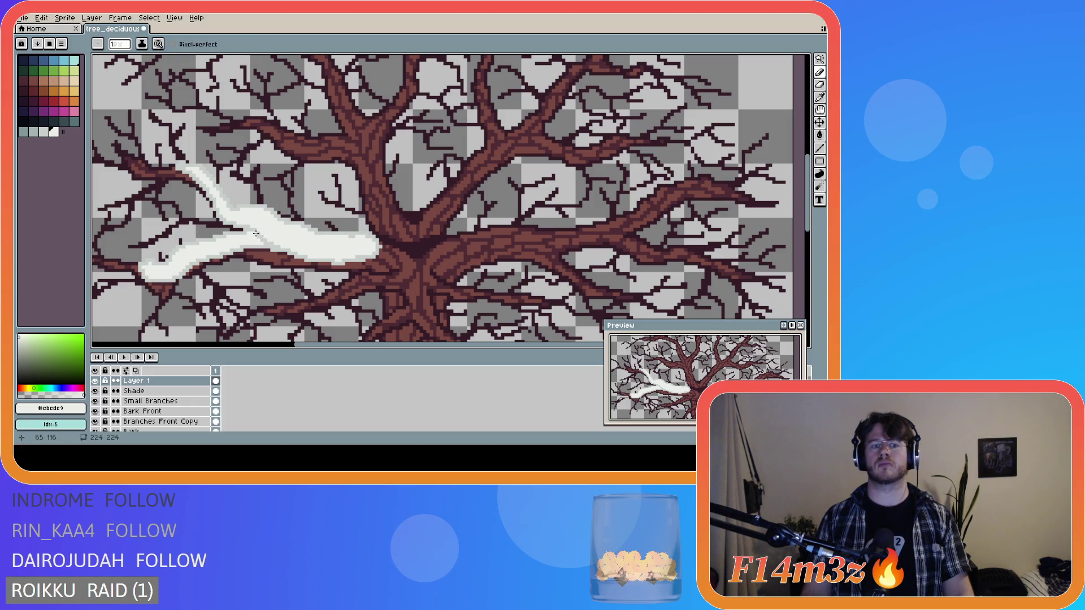
pyautogui.moveTo(253, 230); pyautogui.dragTo(272, 242)
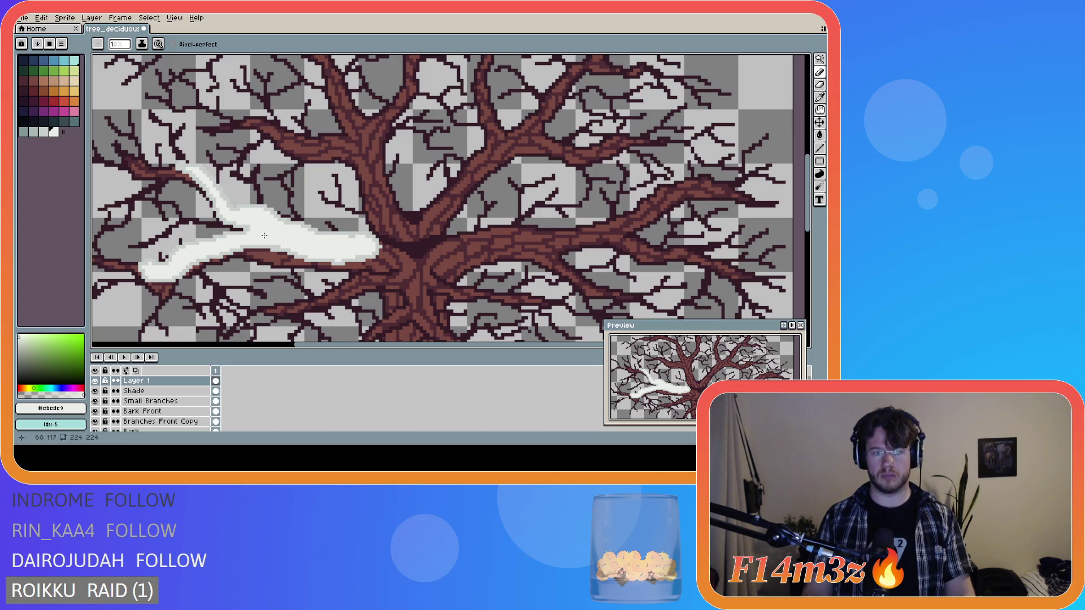
pyautogui.scroll(-3, 336, 239)
pyautogui.scroll(1, 314, 275)
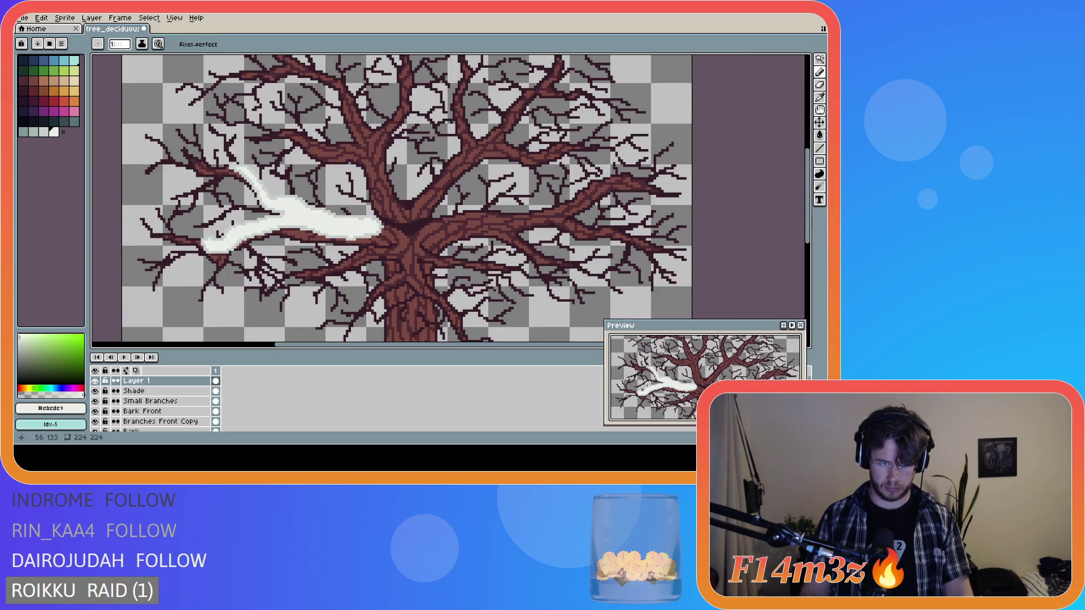
pyautogui.scroll(1, 249, 262)
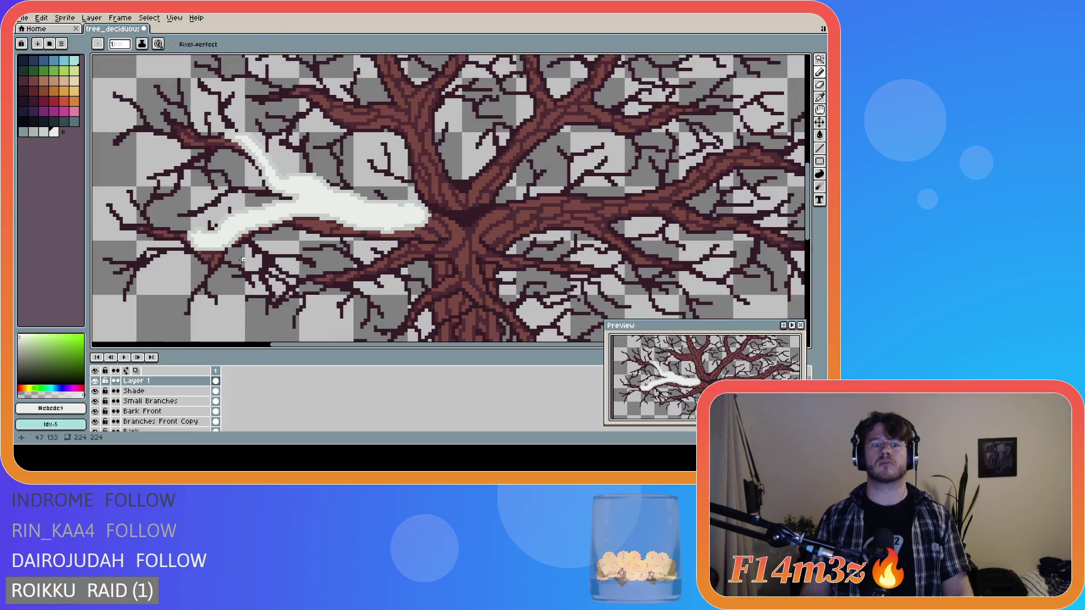
pyautogui.moveTo(236, 243); pyautogui.dragTo(224, 248)
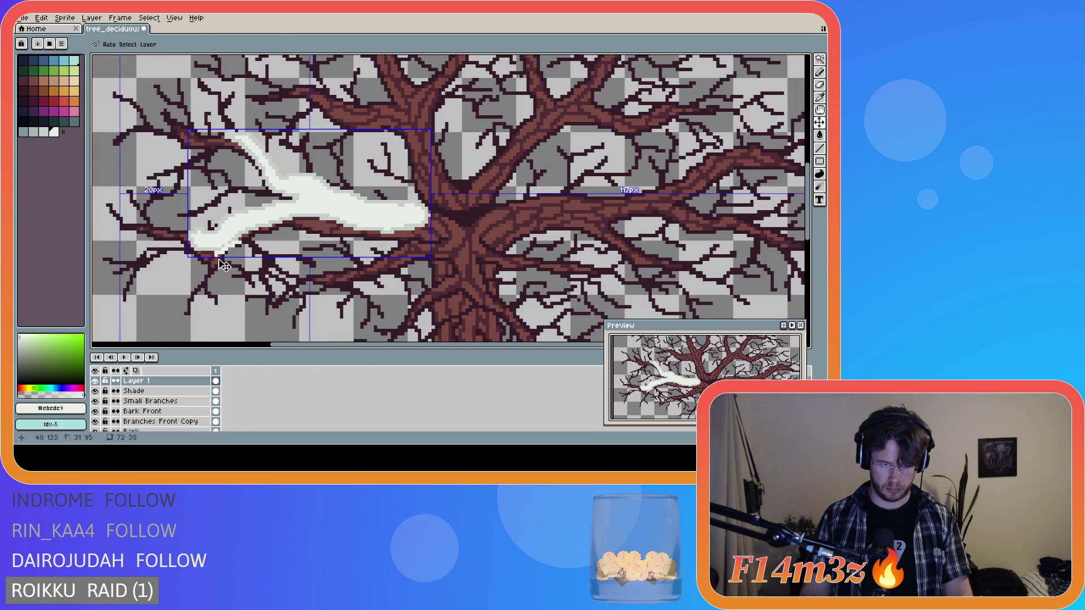
pyautogui.press('shift')
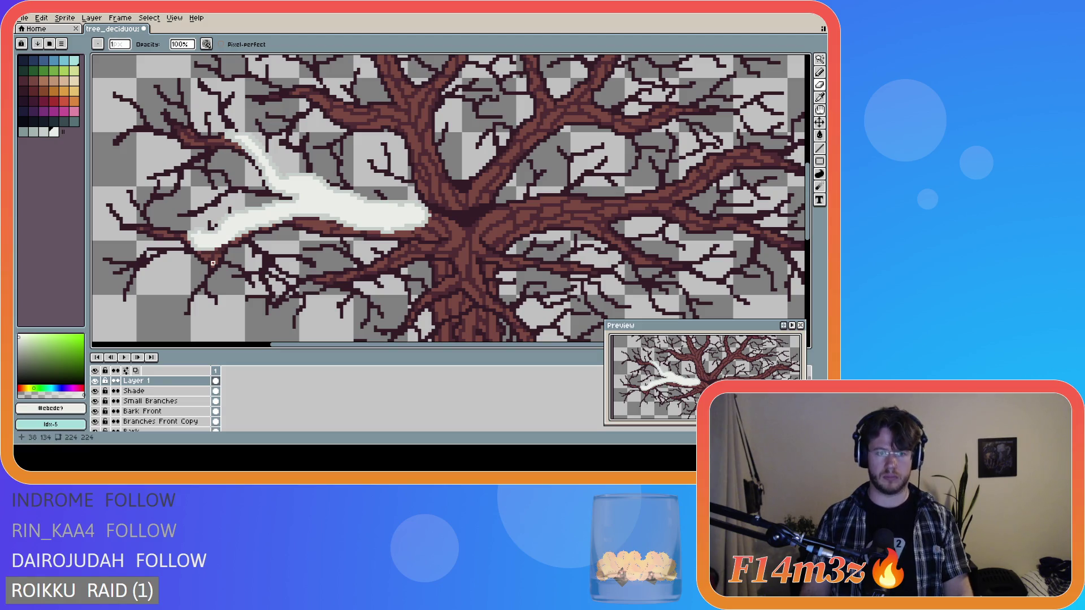
pyautogui.scroll(-3, 359, 264)
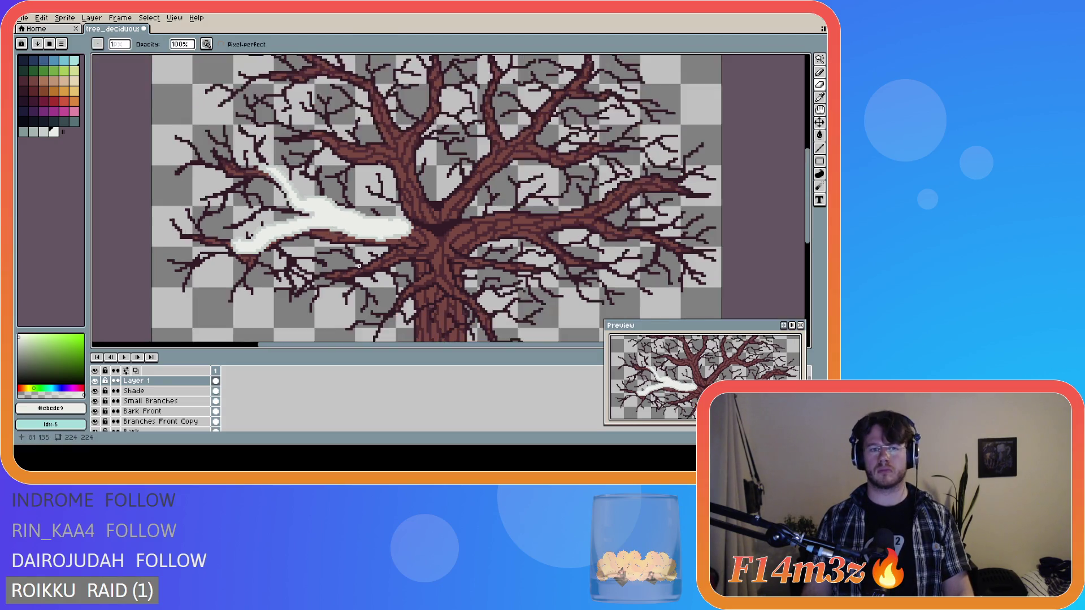
pyautogui.scroll(2, 418, 266)
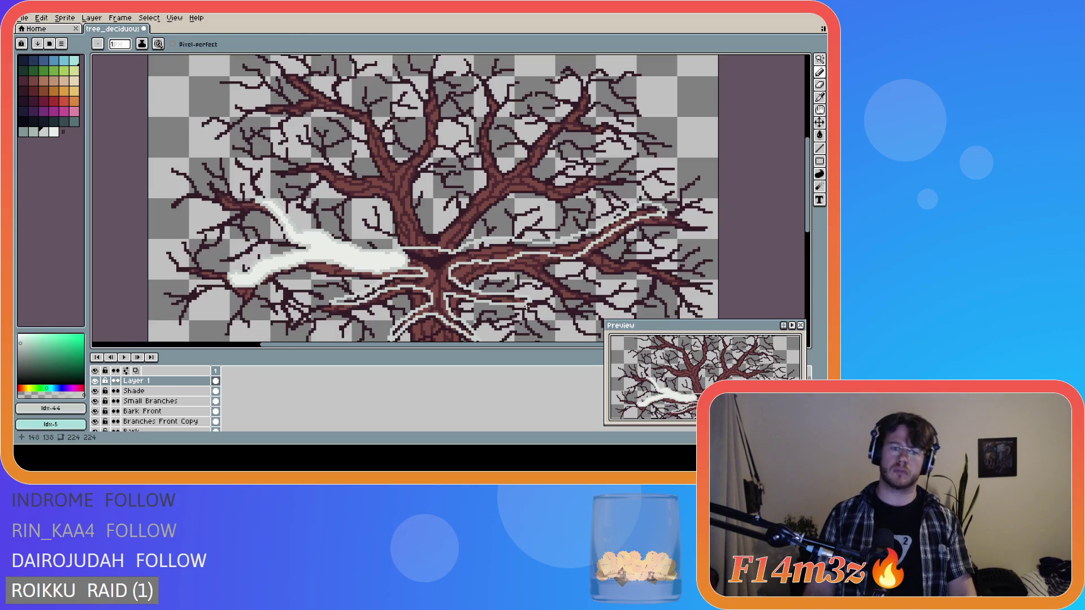
pyautogui.moveTo(806, 232); pyautogui.dragTo(814, 245)
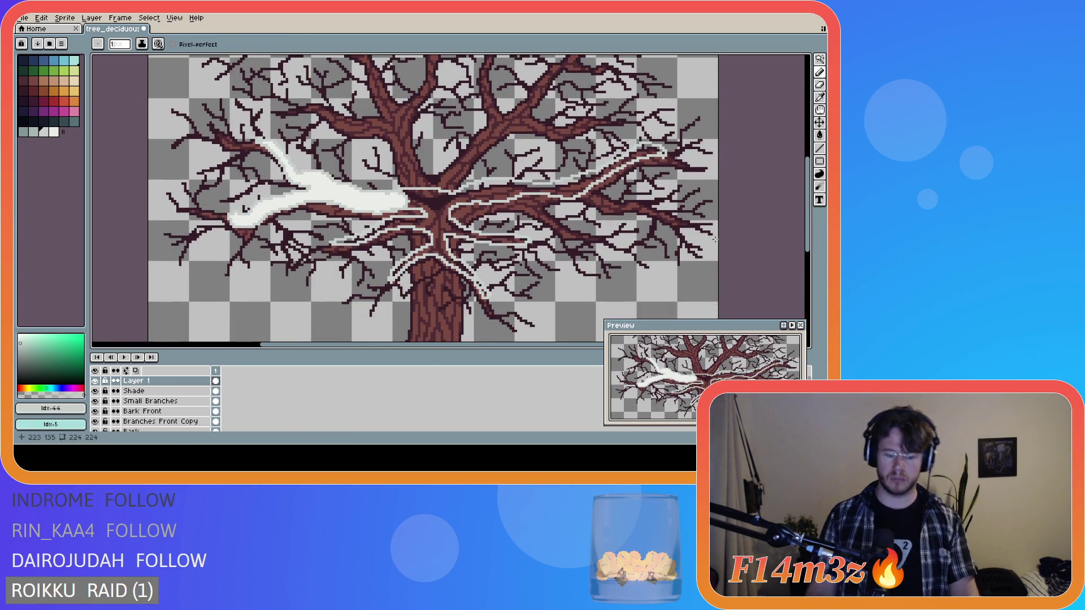
pyautogui.press('g')
pyautogui.click(57, 134)
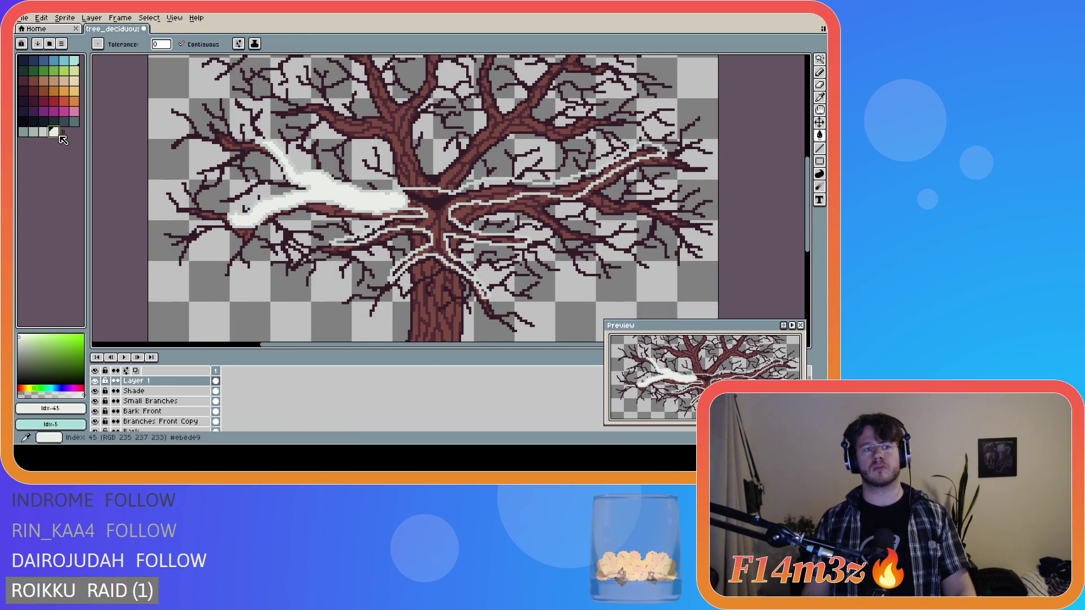
pyautogui.click(439, 230)
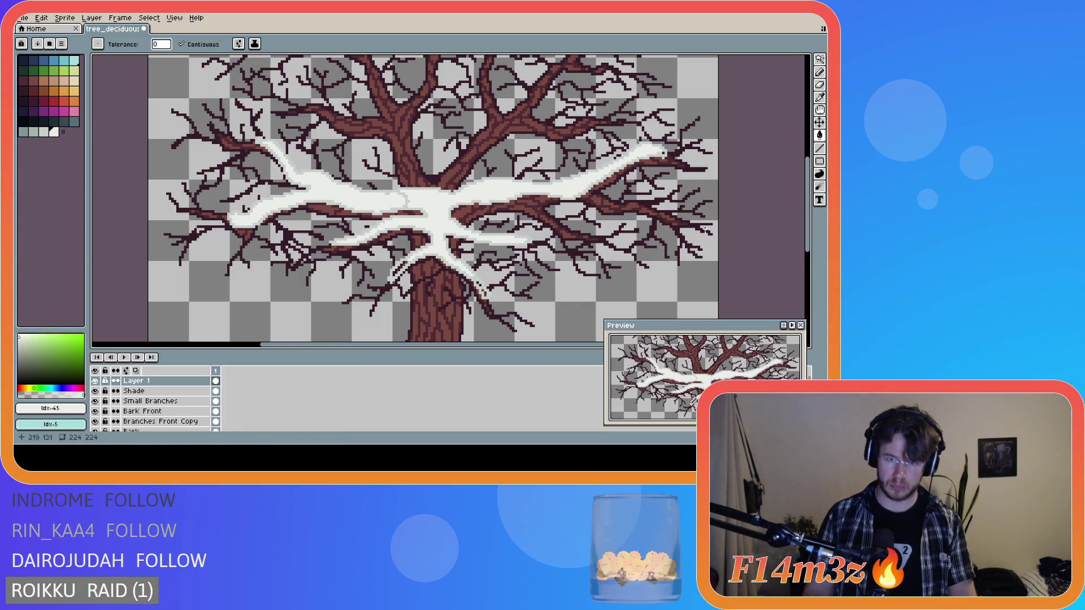
pyautogui.scroll(1, 419, 271)
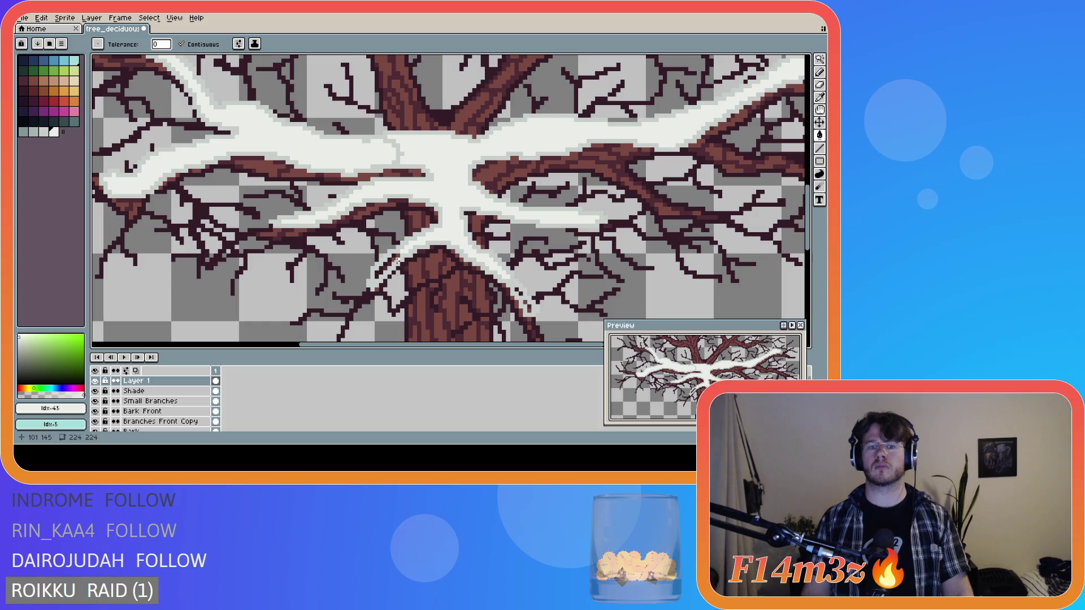
pyautogui.click(530, 308)
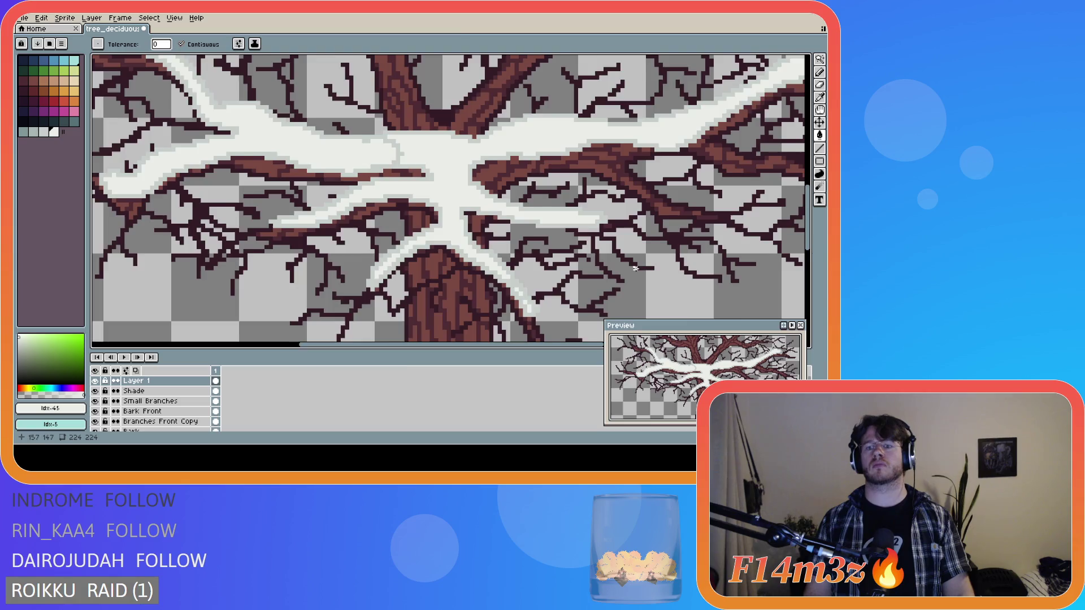
pyautogui.scroll(-1, 636, 268)
pyautogui.scroll(1, 753, 148)
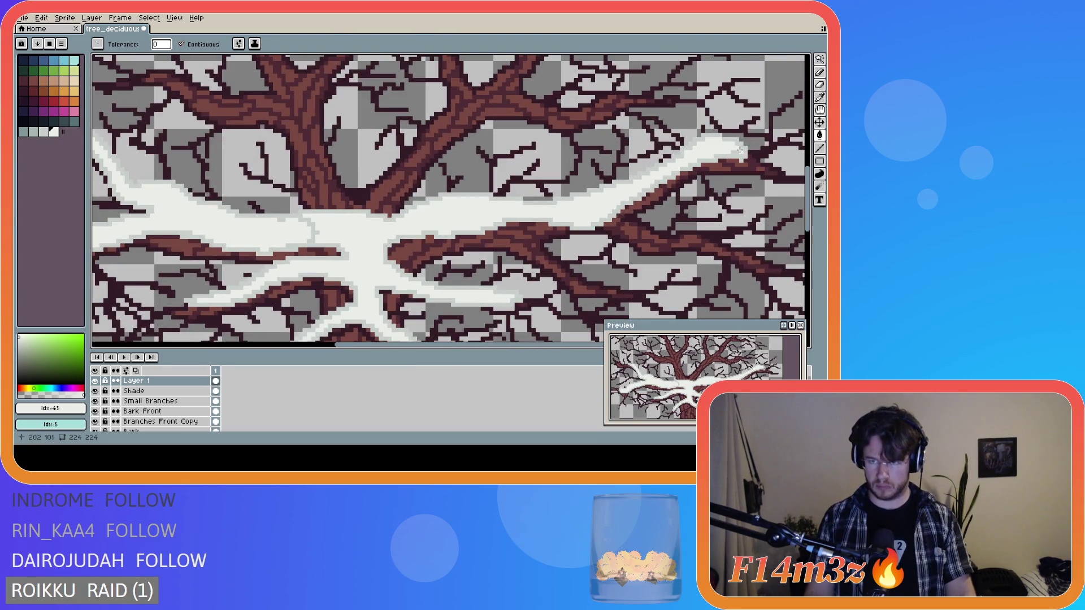
pyautogui.scroll(-1, 562, 186)
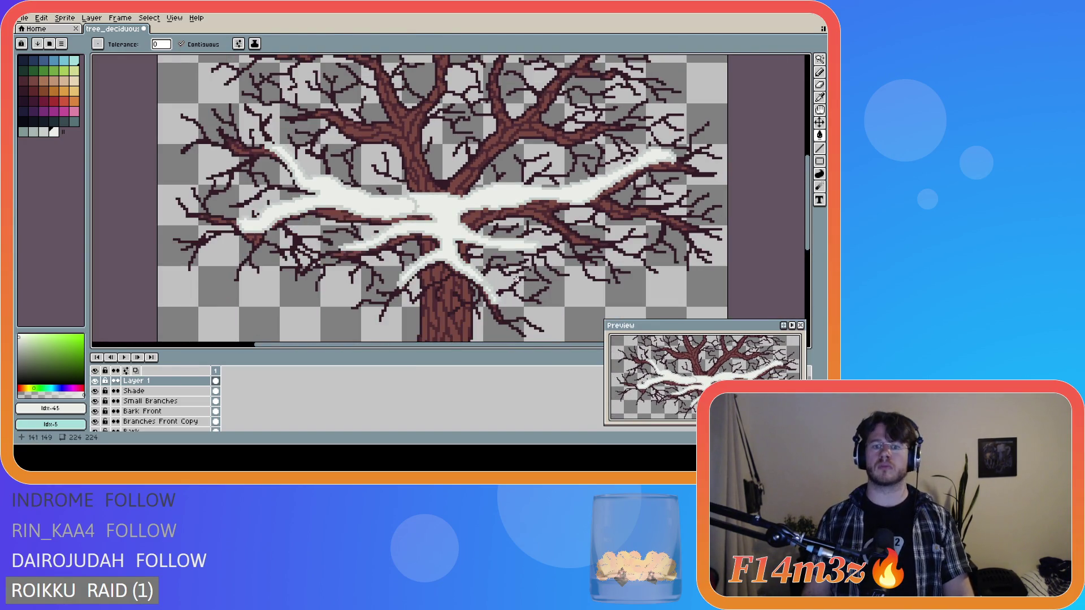
pyautogui.scroll(-1, 527, 262)
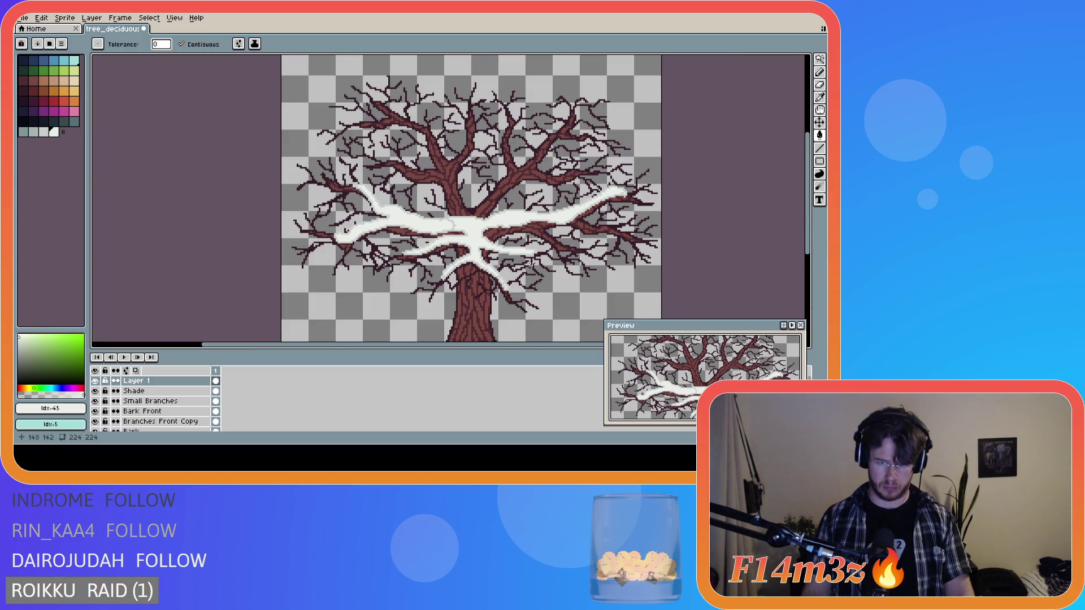
pyautogui.scroll(1, 531, 262)
pyautogui.scroll(2, 437, 210)
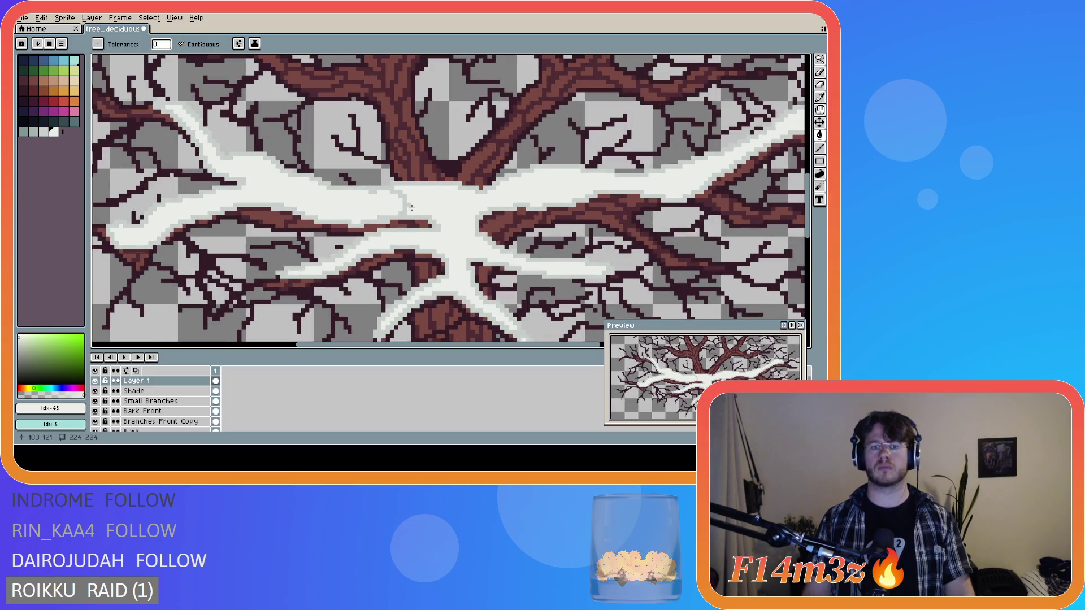
pyautogui.press('e')
pyautogui.press('b')
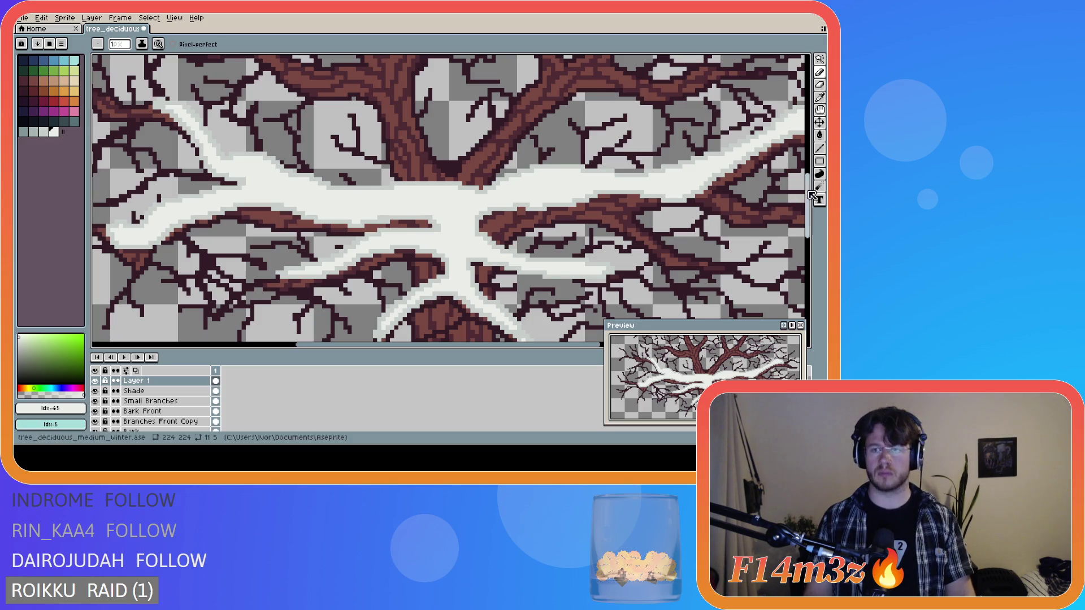
pyautogui.moveTo(812, 198)
pyautogui.mouseDown()
pyautogui.moveTo(812, 230)
pyautogui.moveTo(809, 198)
pyautogui.mouseUp()
pyautogui.scroll(1, 658, 302)
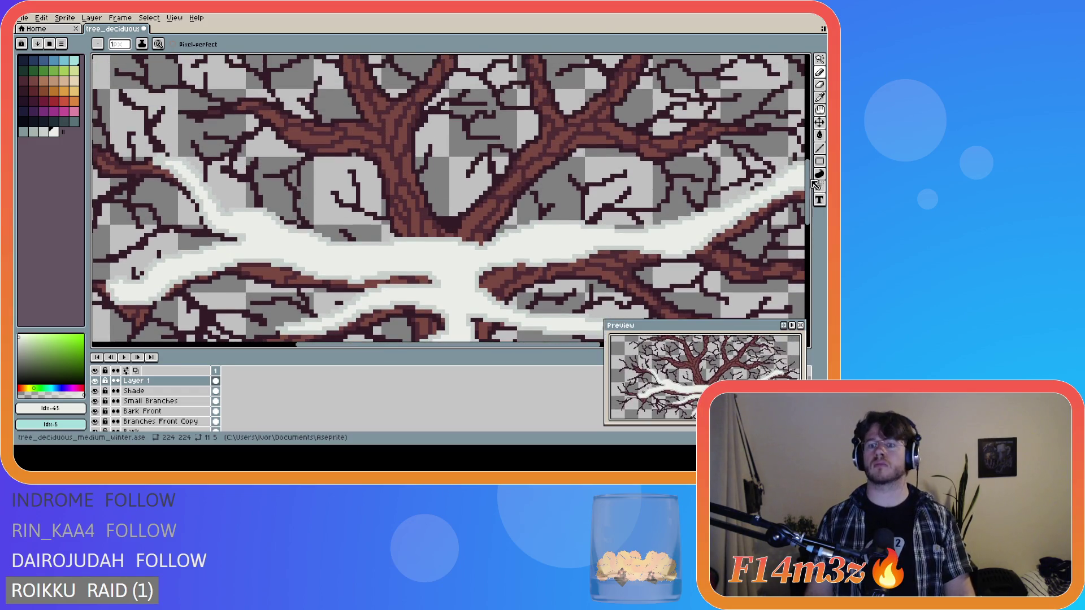
pyautogui.scroll(1, 658, 302)
pyautogui.press('e')
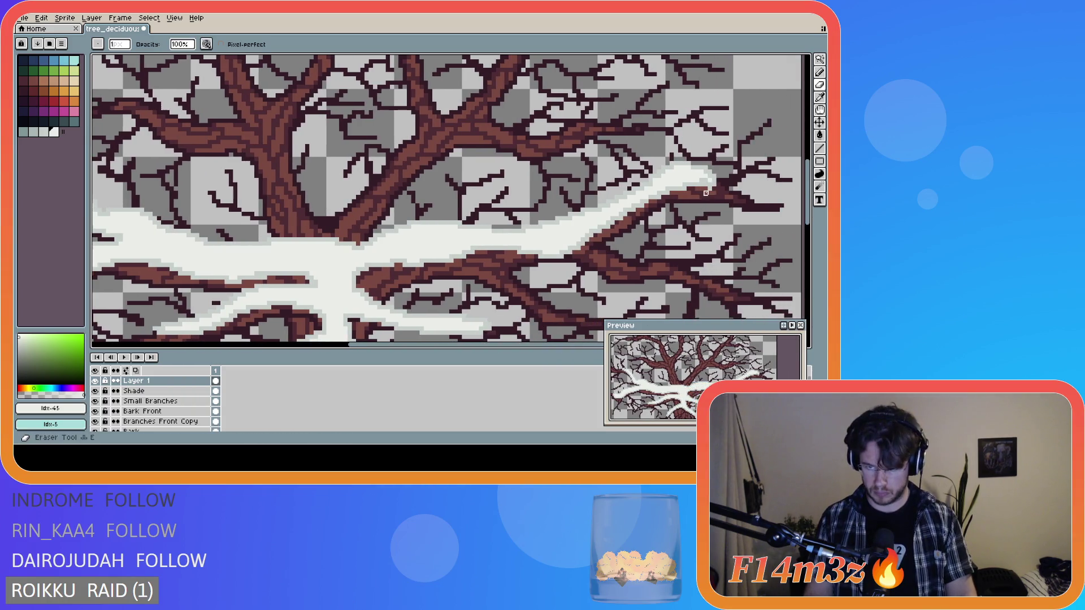
pyautogui.press('b')
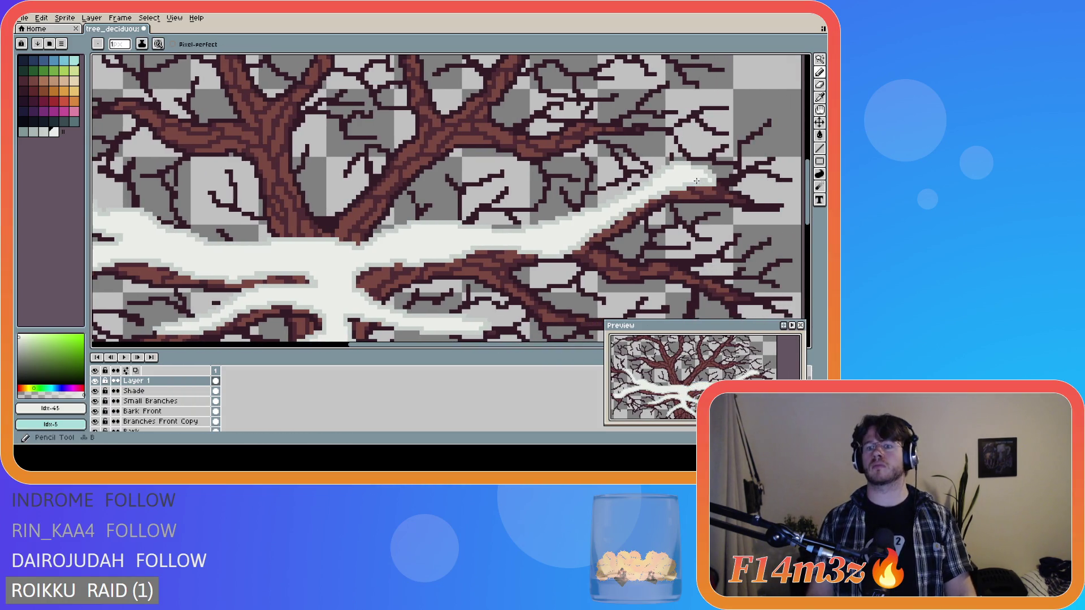
pyautogui.scroll(-2, 518, 295)
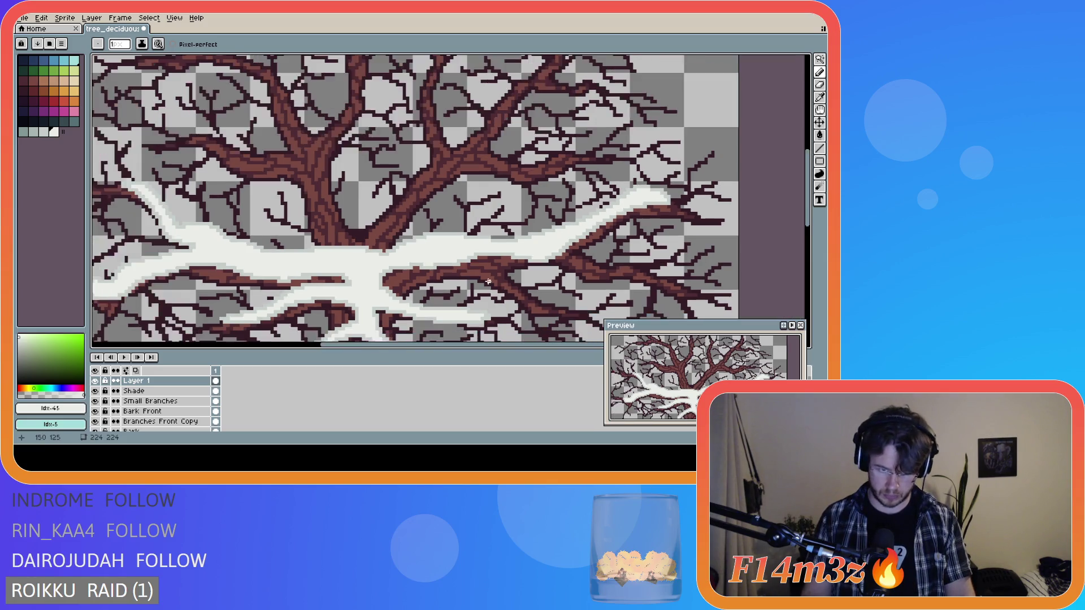
pyautogui.scroll(-3, 798, 219)
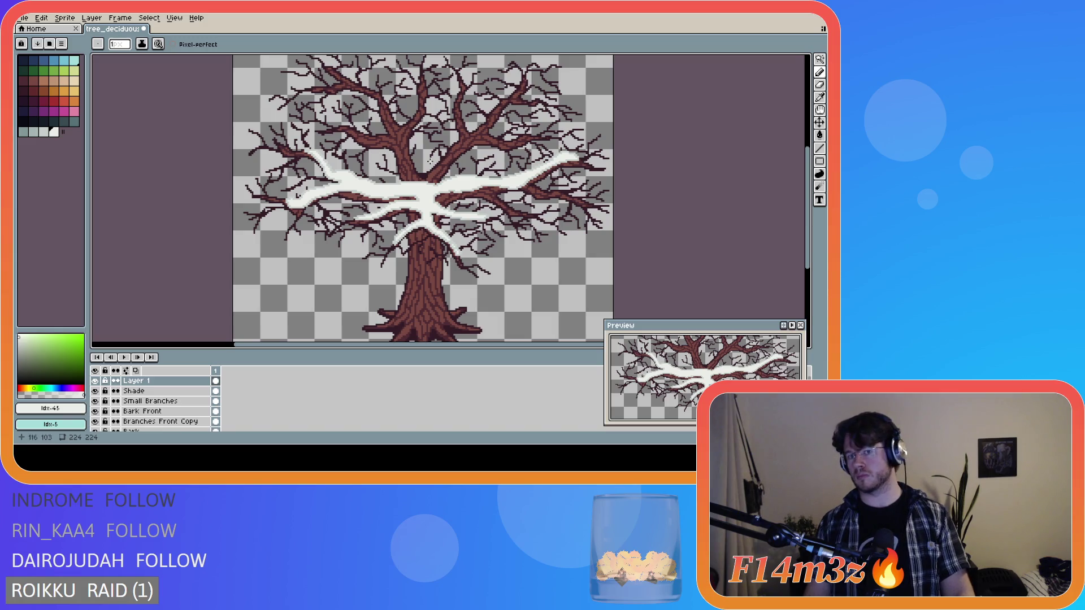
pyautogui.scroll(1, 474, 179)
pyautogui.scroll(1, 474, 178)
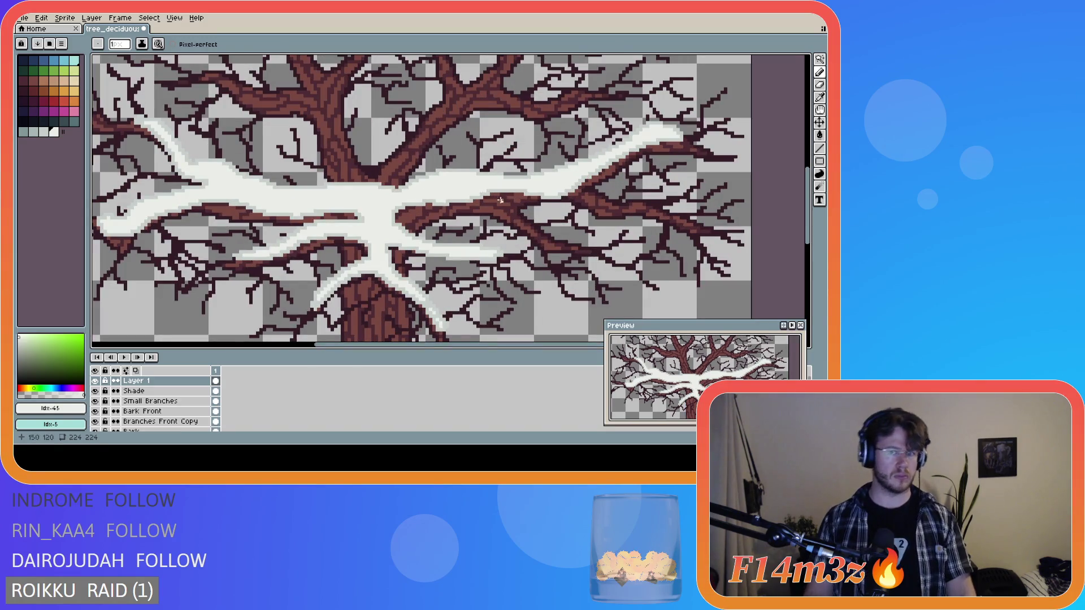
# - Paint light grey #c7cfcc shading along the right branch's snow
pyautogui.keyDown('alt'); pyautogui.click(534, 196); pyautogui.keyUp('alt')
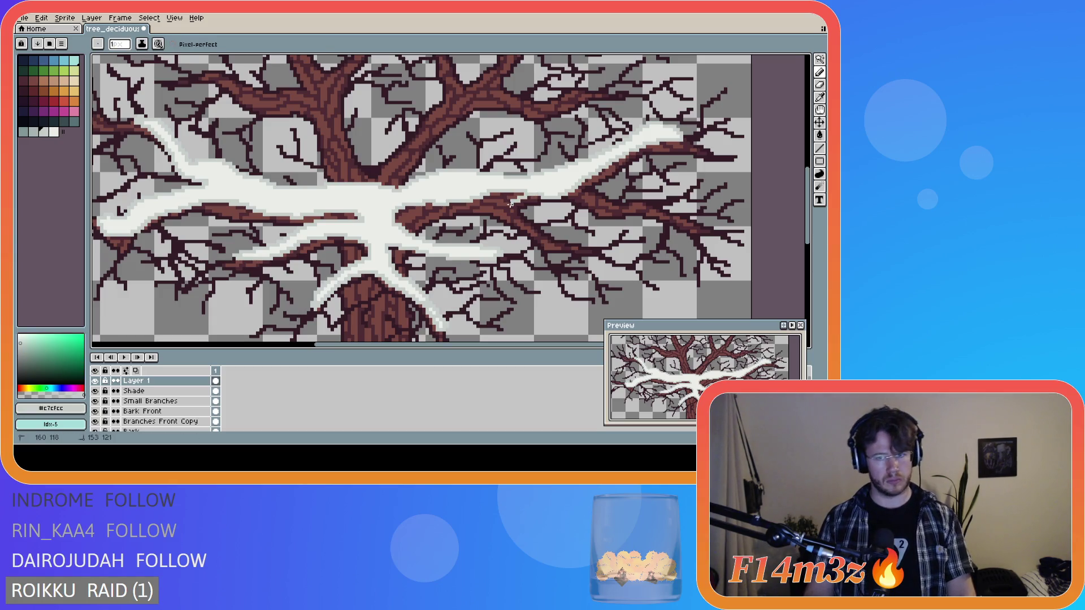
pyautogui.keyDown('alt'); pyautogui.click(541, 193); pyautogui.keyUp('alt')
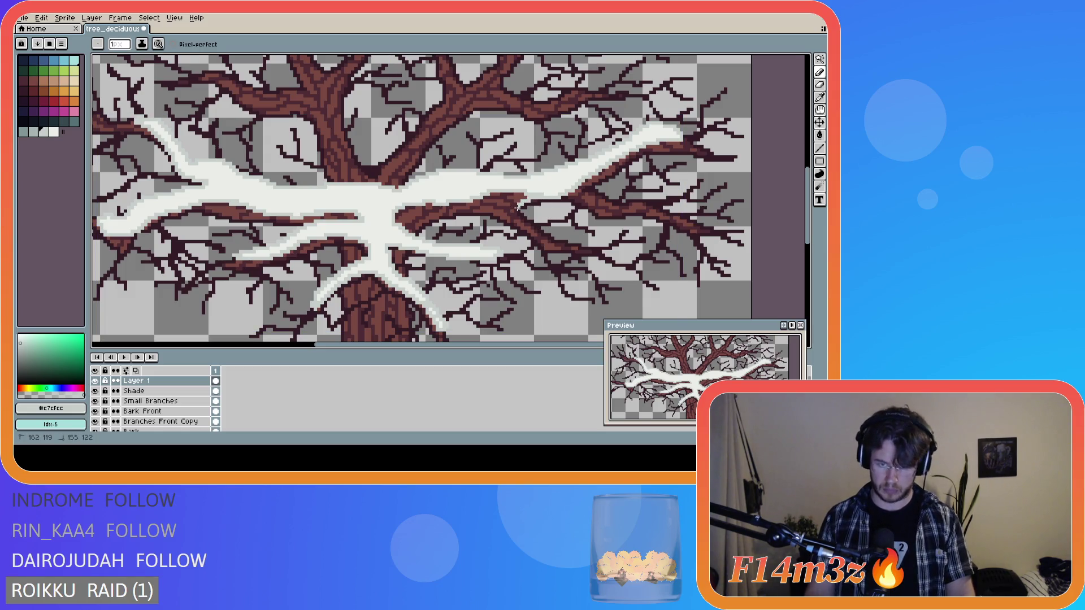
pyautogui.press('v')
pyautogui.press('b')
pyautogui.moveTo(549, 193)
pyautogui.mouseDown()
pyautogui.moveTo(521, 213)
pyautogui.moveTo(583, 244)
pyautogui.moveTo(551, 246)
pyautogui.moveTo(479, 205)
pyautogui.moveTo(390, 220)
pyautogui.mouseUp()
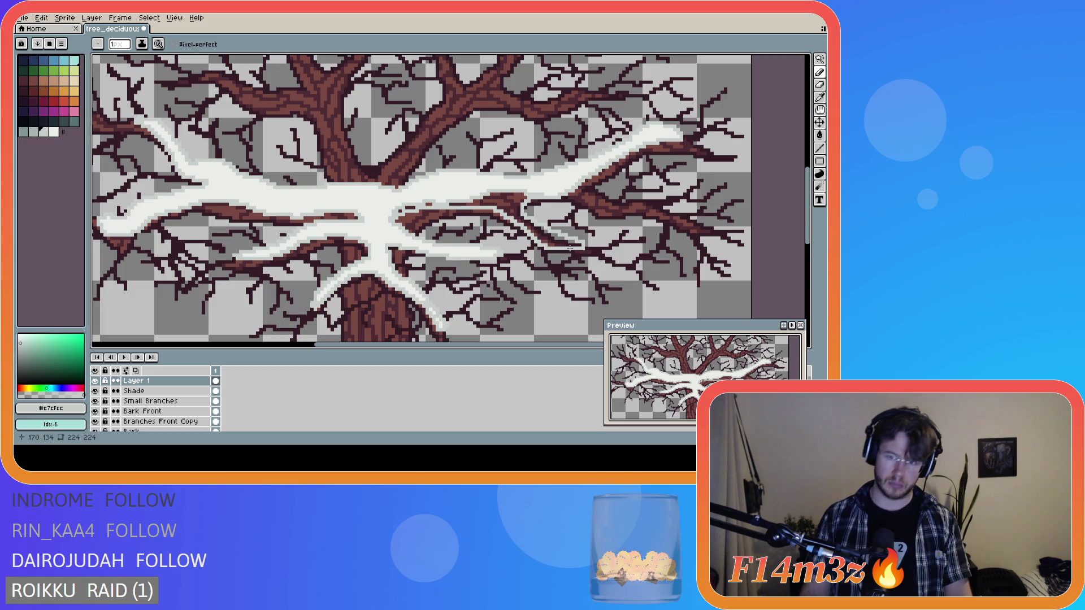
pyautogui.press('shift')
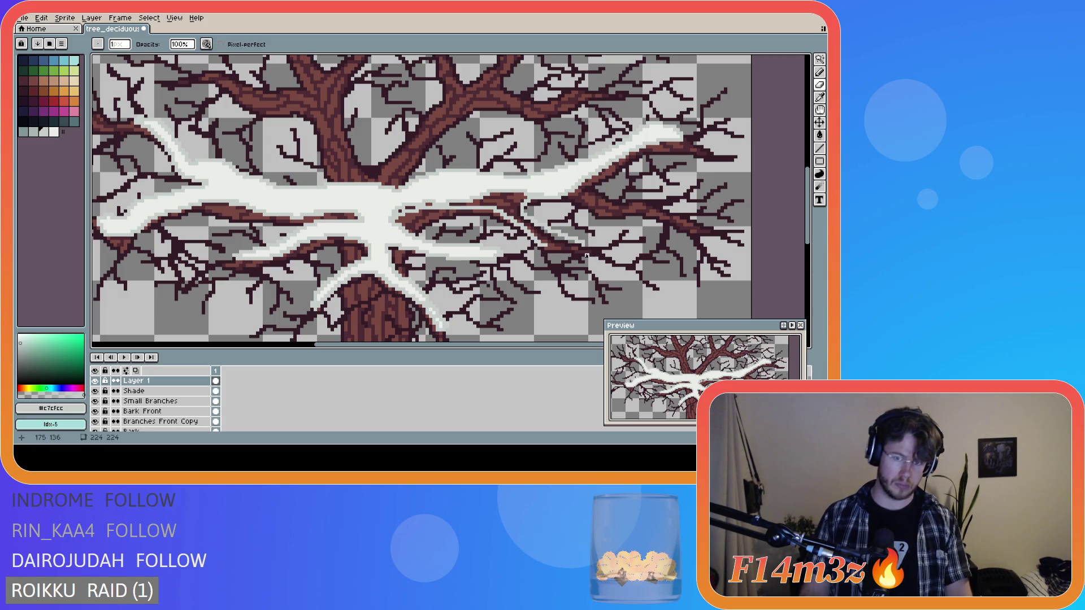
pyautogui.press('e')
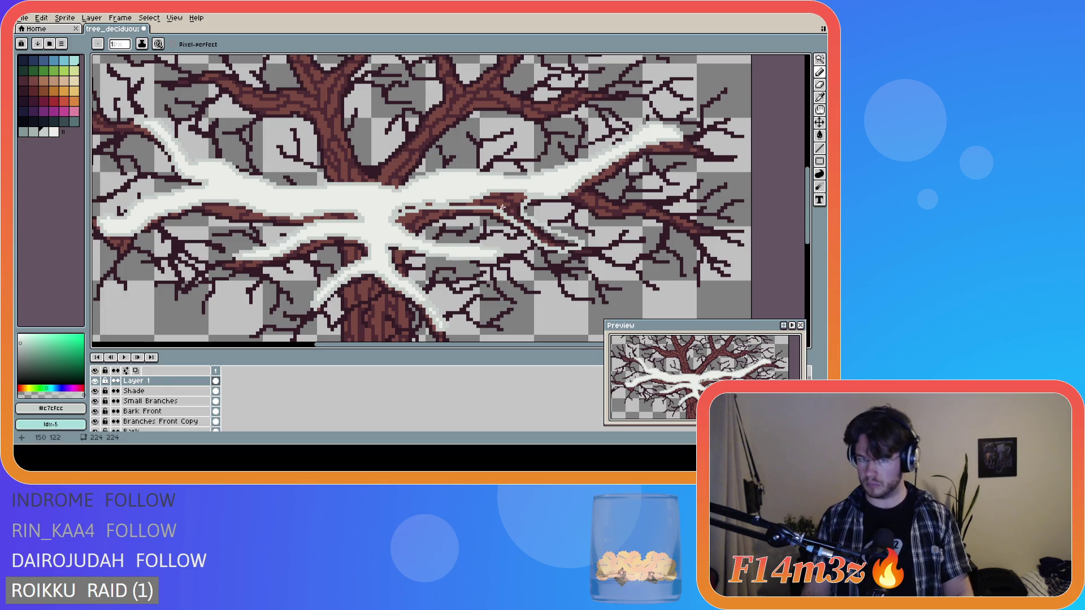
# - Fill the gap in the central snow with white and add pale pixels across it
pyautogui.press('g')
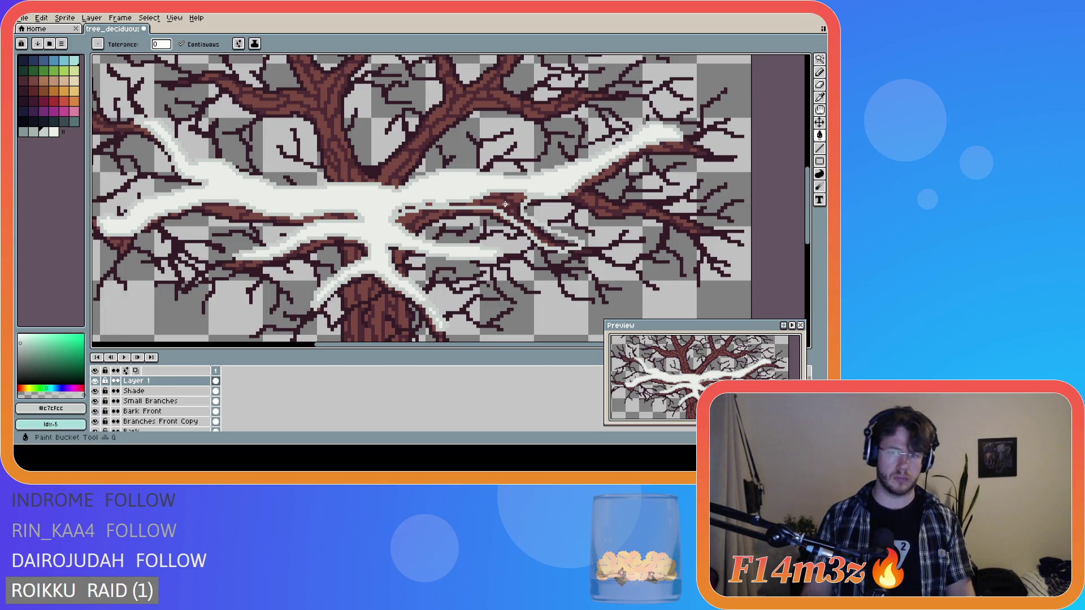
pyautogui.press(']')
pyautogui.click(498, 203)
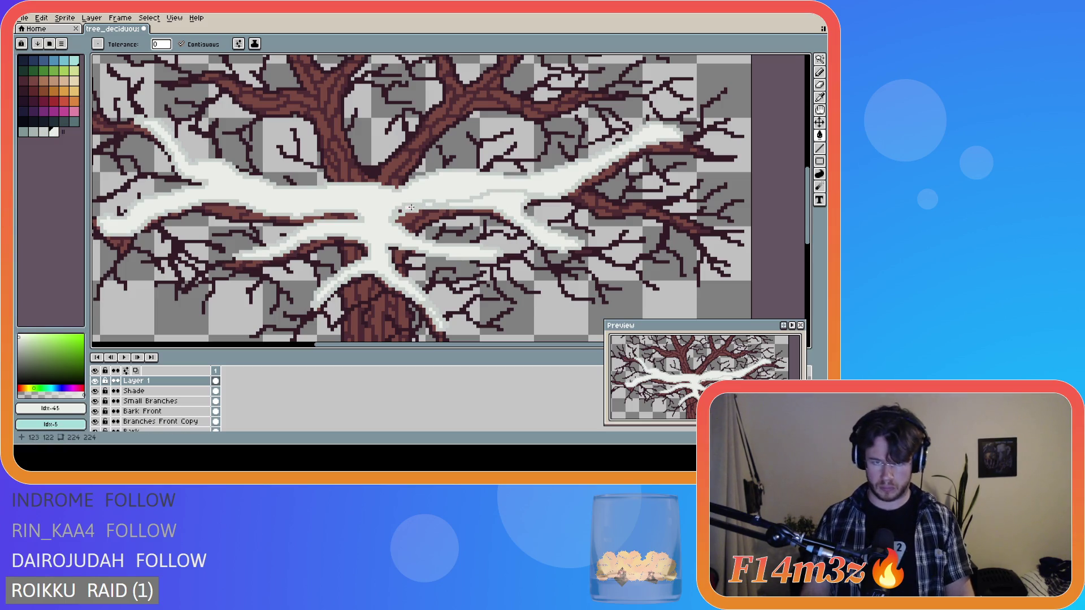
pyautogui.press('b')
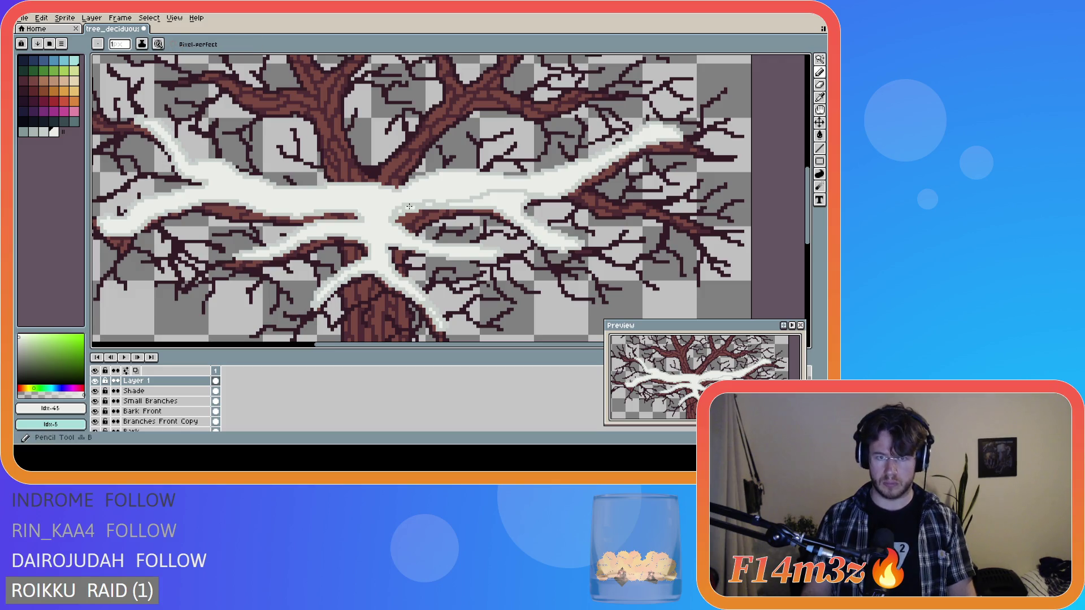
pyautogui.moveTo(387, 218)
pyautogui.mouseDown()
pyautogui.moveTo(434, 201)
pyautogui.moveTo(544, 192)
pyautogui.mouseUp()
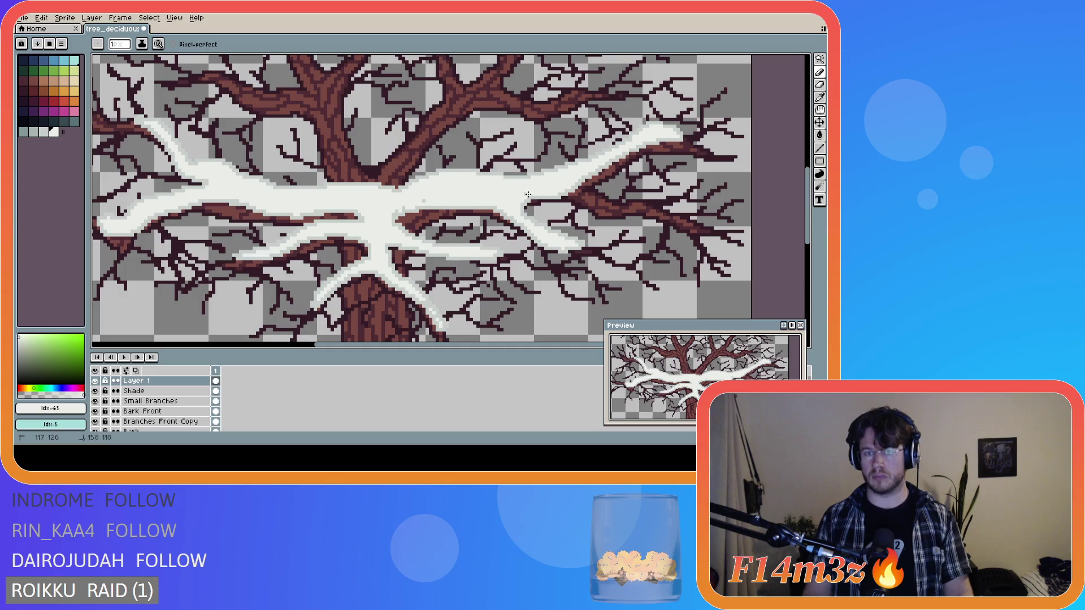
pyautogui.click(404, 207)
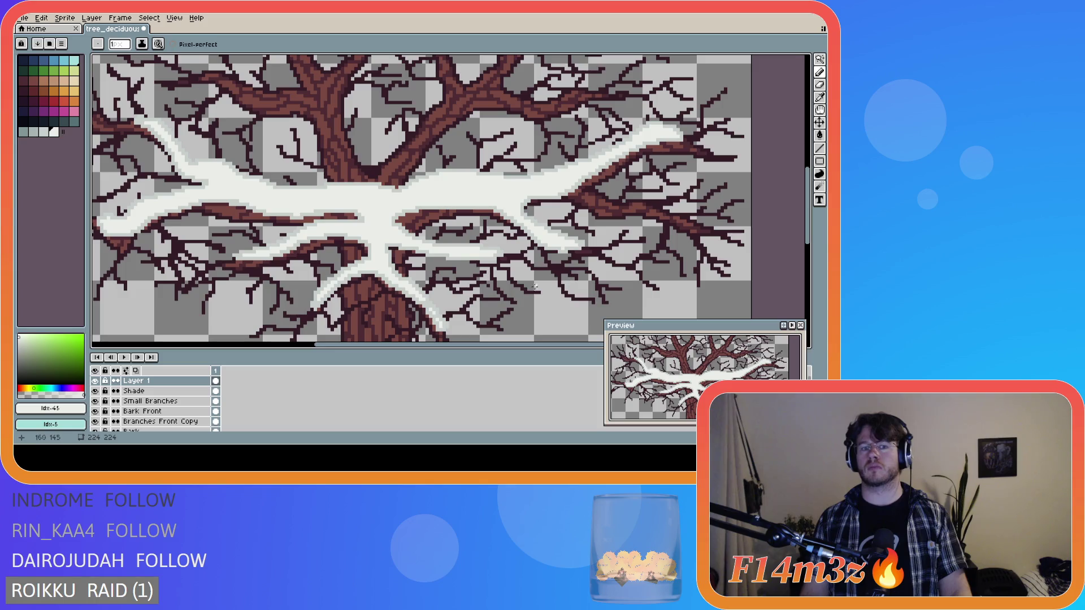
pyautogui.scroll(-1, 560, 247)
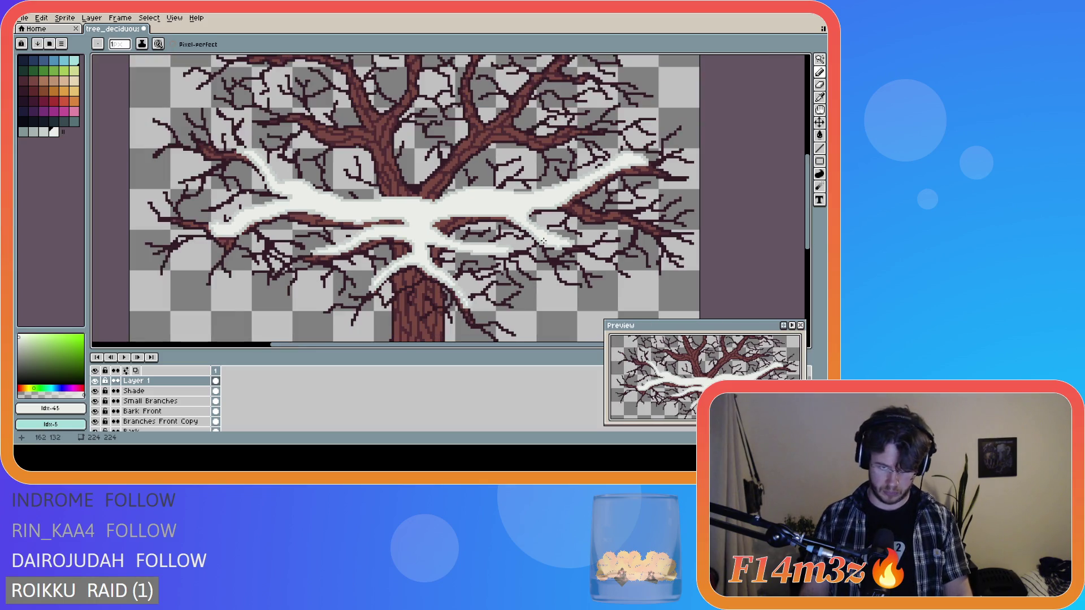
pyautogui.scroll(-1, 534, 238)
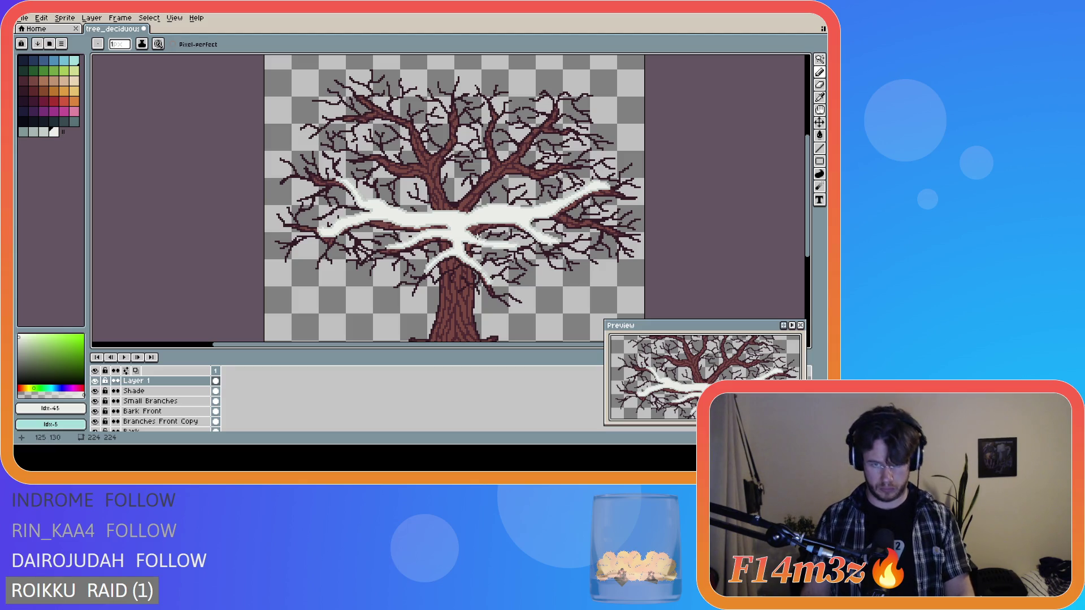
pyautogui.scroll(-1, 484, 225)
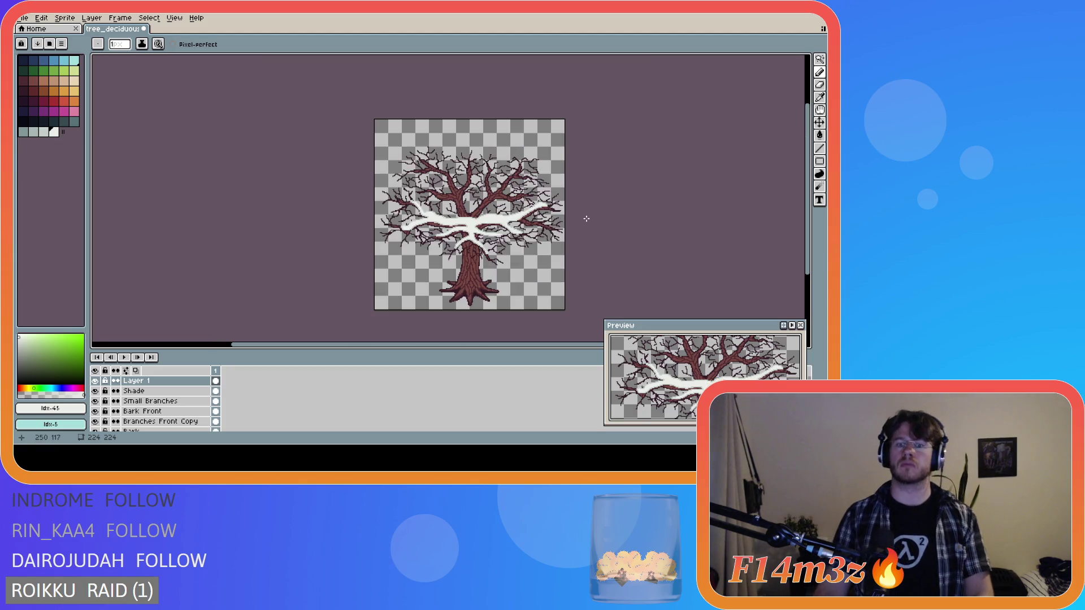
pyautogui.scroll(1, 596, 235)
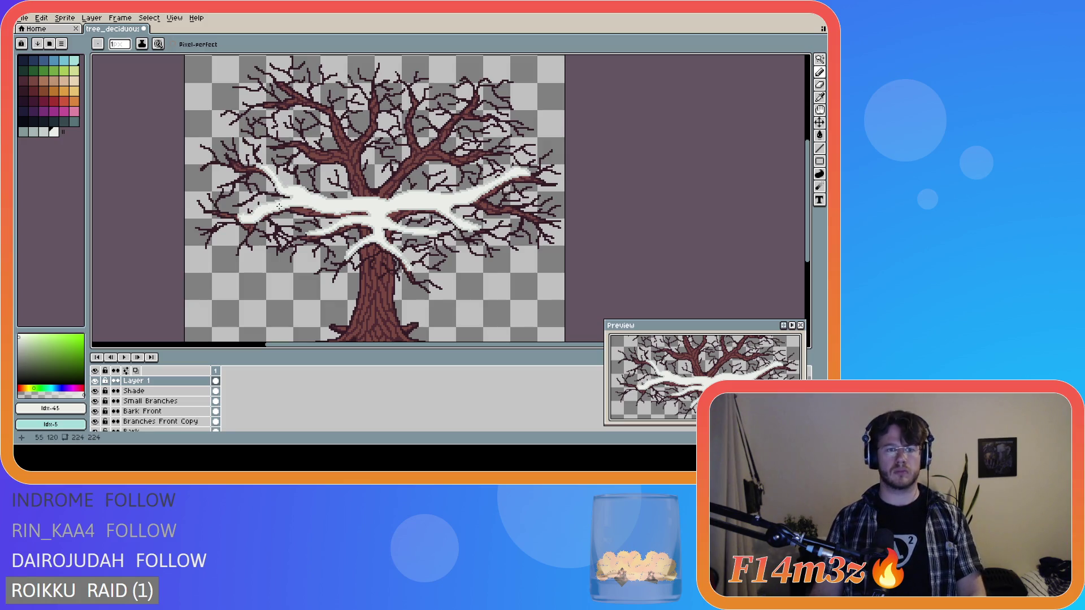
pyautogui.scroll(-2, 802, 199)
pyautogui.scroll(3, 805, 199)
pyautogui.scroll(1, 805, 196)
pyautogui.moveTo(806, 194); pyautogui.dragTo(809, 209)
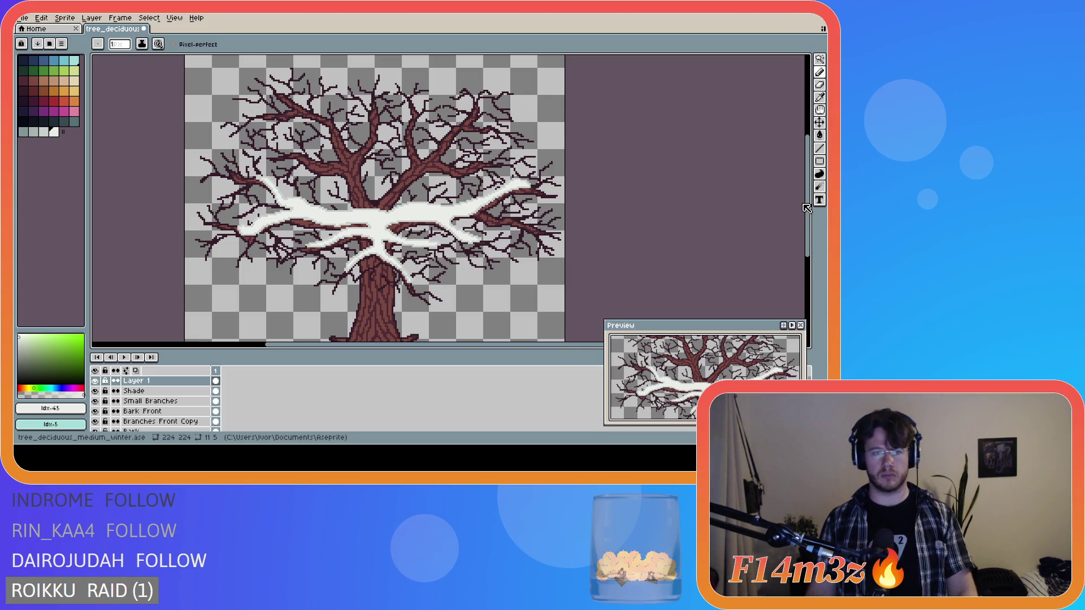
pyautogui.scroll(3, 329, 179)
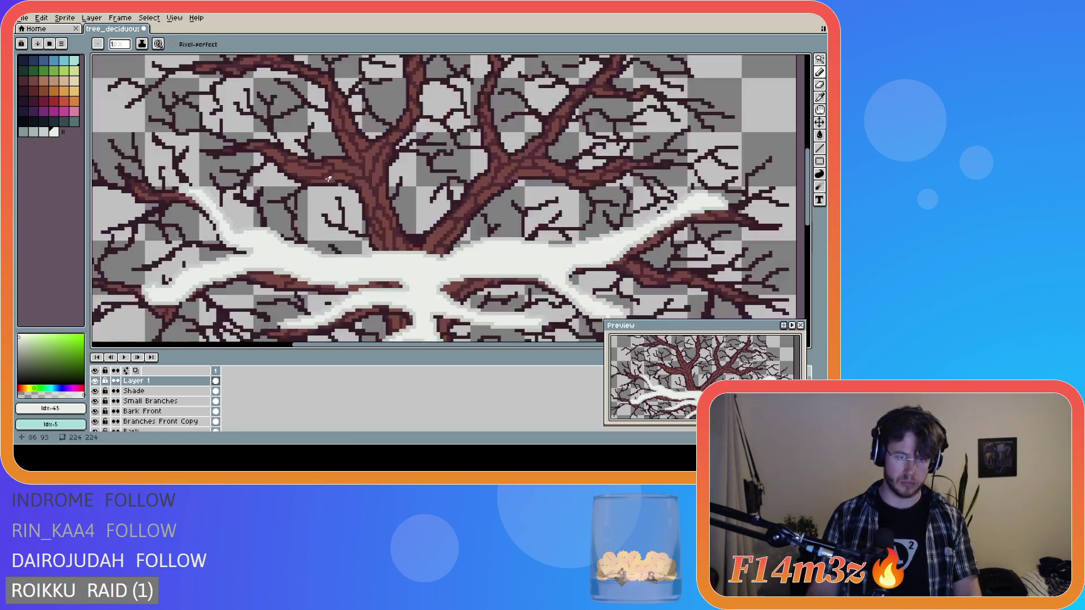
# - Paint light grey shading strokes along the upper-left branch's snow, redoing them until they fit
pyautogui.keyDown('alt'); pyautogui.click(184, 192); pyautogui.keyUp('alt')
pyautogui.moveTo(187, 192); pyautogui.dragTo(123, 178)
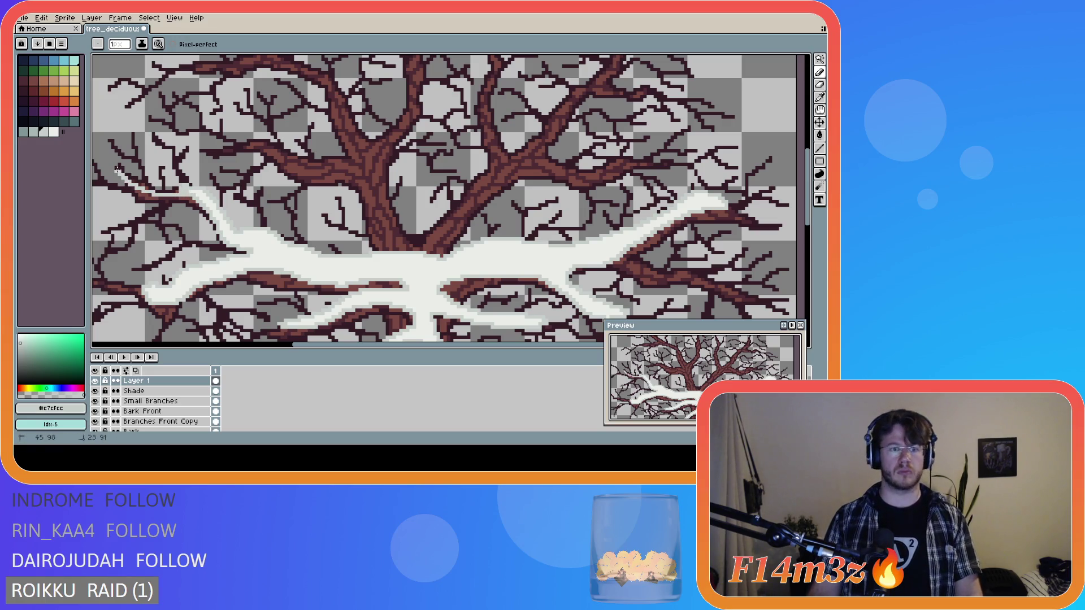
pyautogui.hotkey('ctrl', 'z')
pyautogui.moveTo(186, 195)
pyautogui.mouseDown()
pyautogui.moveTo(136, 193)
pyautogui.moveTo(164, 196)
pyautogui.moveTo(117, 171)
pyautogui.mouseUp()
pyautogui.hotkey('ctrl', 'z')
pyautogui.hotkey('ctrl', 'z')
pyautogui.hotkey('ctrl', 'z')
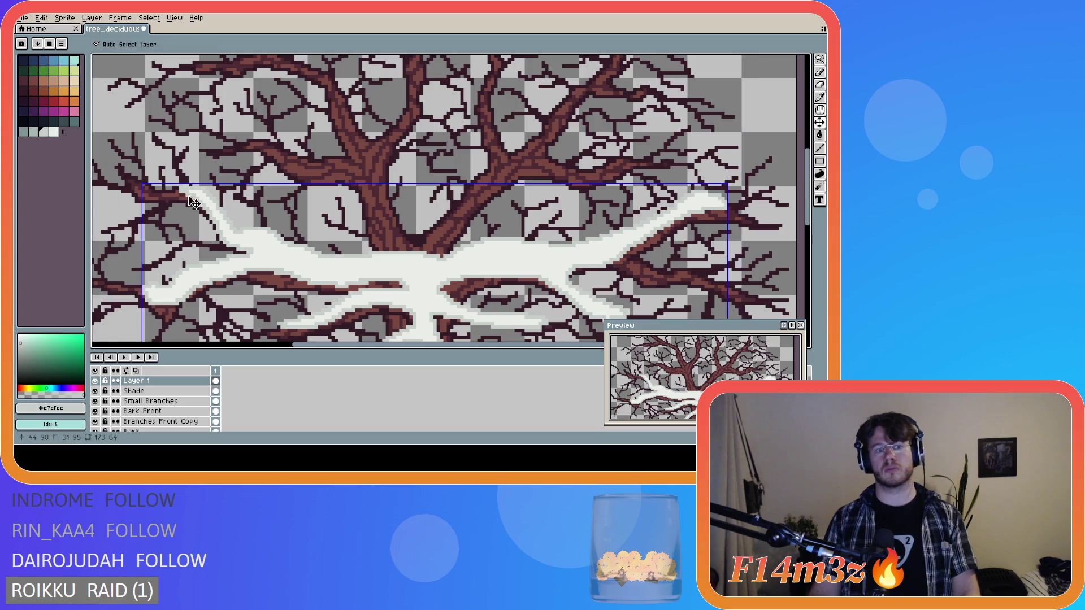
pyautogui.moveTo(160, 194); pyautogui.dragTo(120, 174)
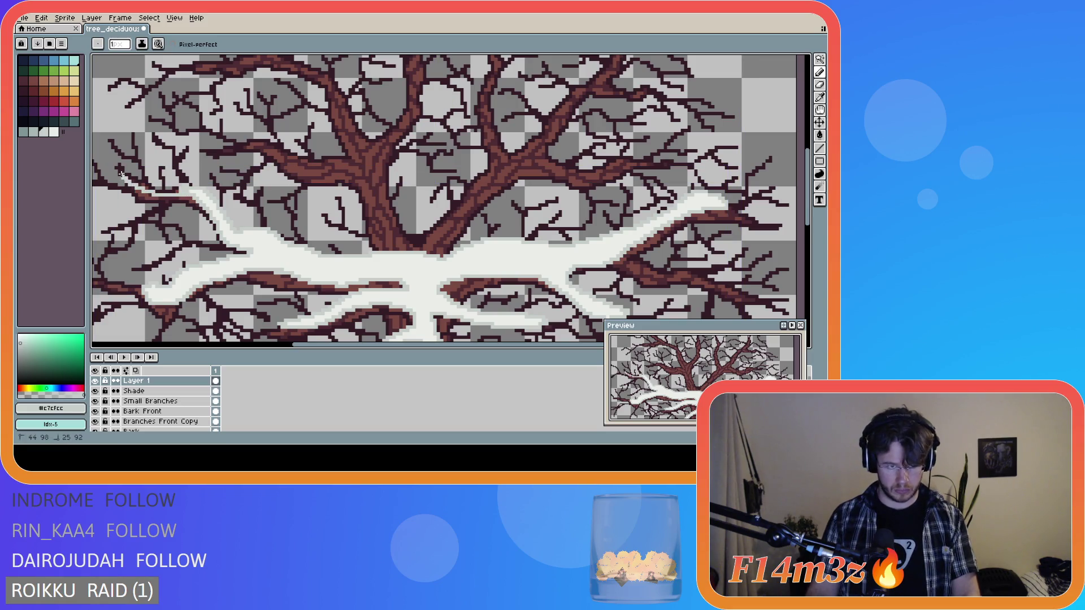
pyautogui.hotkey('ctrl', 'z')
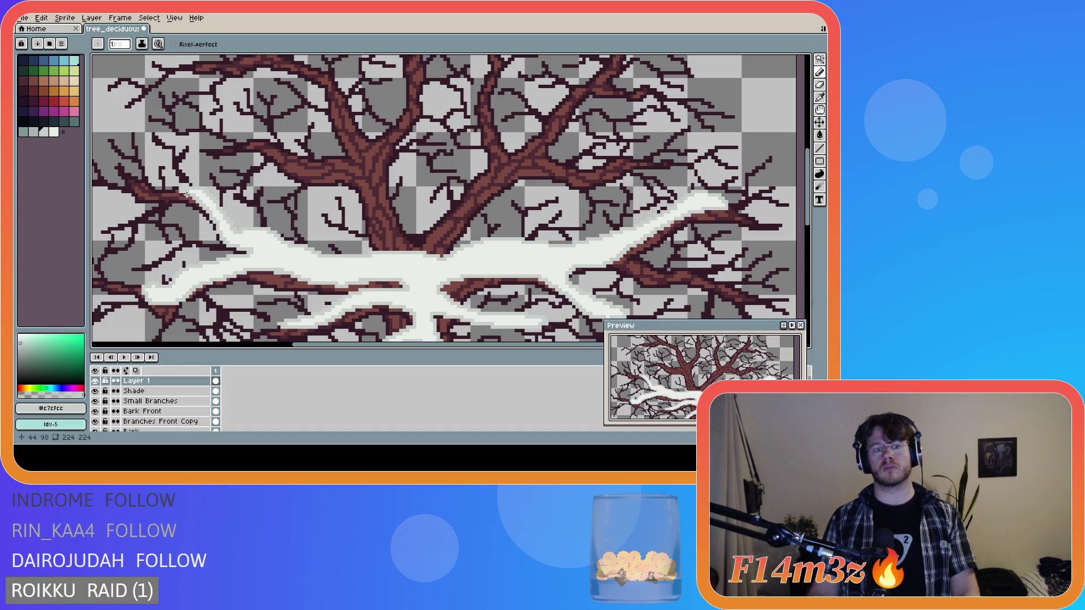
pyautogui.moveTo(173, 195)
pyautogui.mouseDown()
pyautogui.moveTo(138, 192)
pyautogui.moveTo(118, 169)
pyautogui.moveTo(180, 185)
pyautogui.mouseUp()
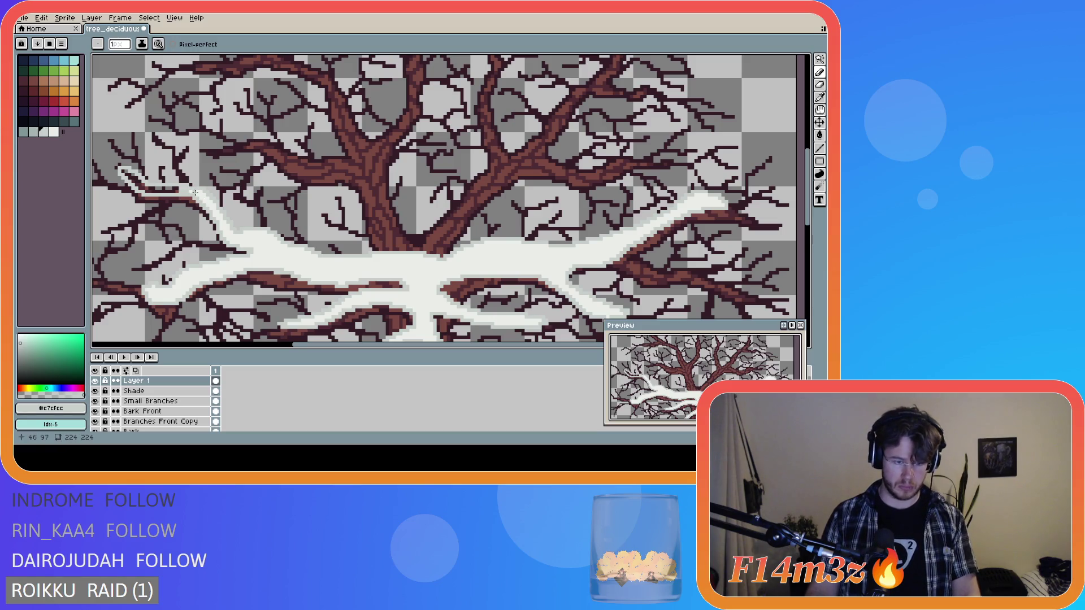
# - Paint a short white stroke along the branch and fill the new snow outline white
pyautogui.keyDown('alt'); pyautogui.click(194, 191); pyautogui.keyUp('alt')
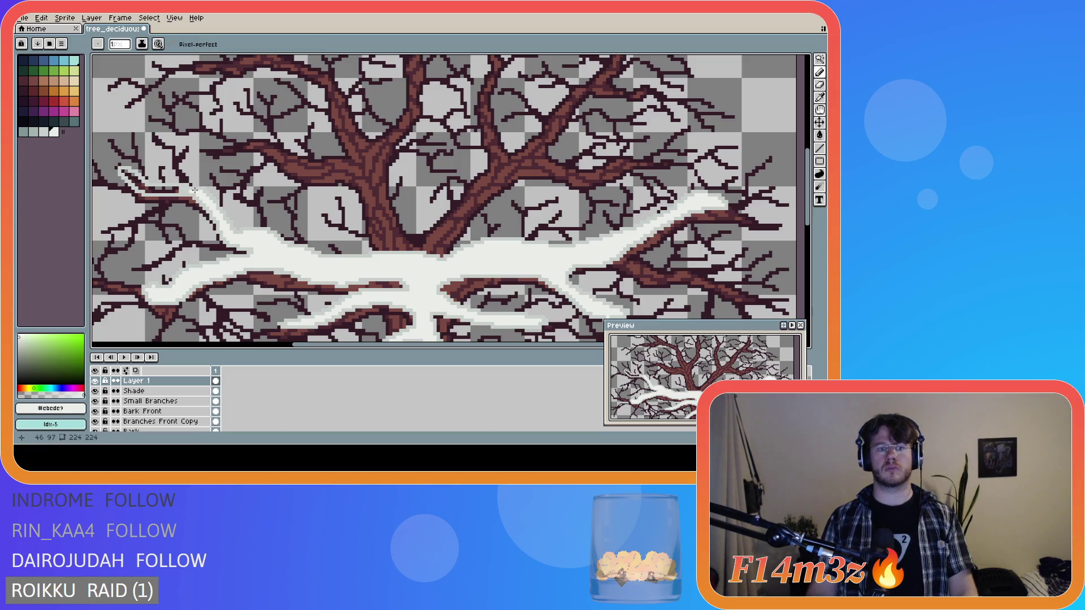
pyautogui.moveTo(194, 190); pyautogui.dragTo(168, 192)
pyautogui.press('g')
pyautogui.click(167, 191)
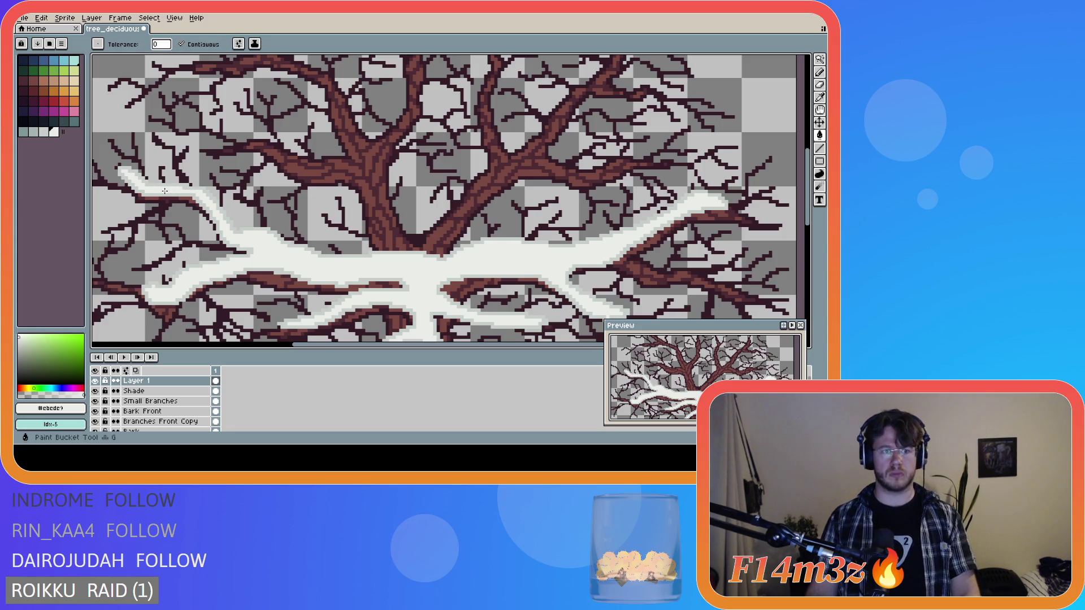
pyautogui.scroll(-3, 319, 245)
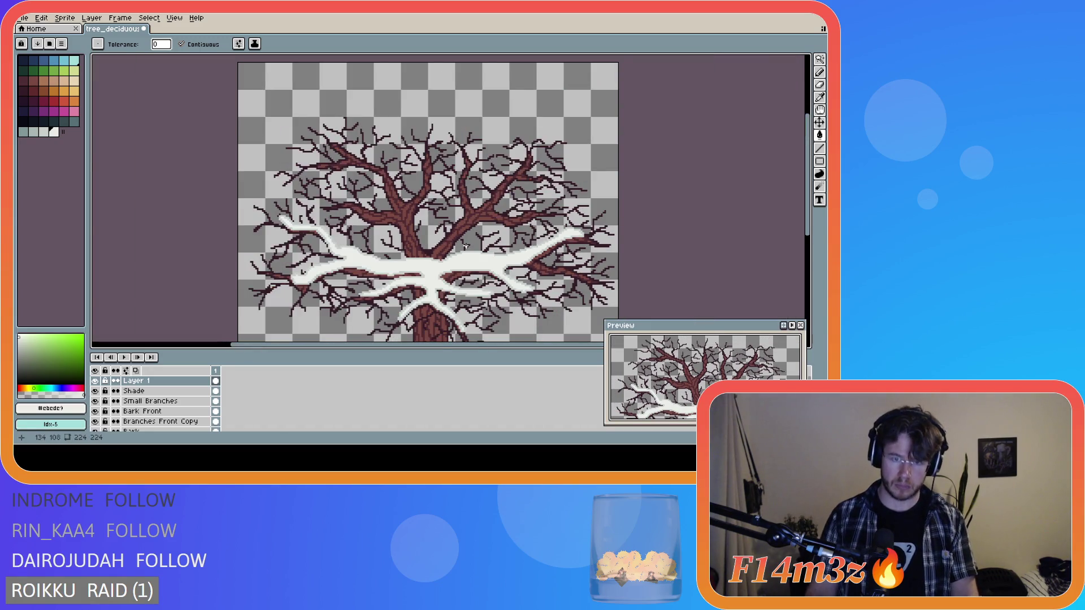
pyautogui.moveTo(807, 229); pyautogui.dragTo(808, 256)
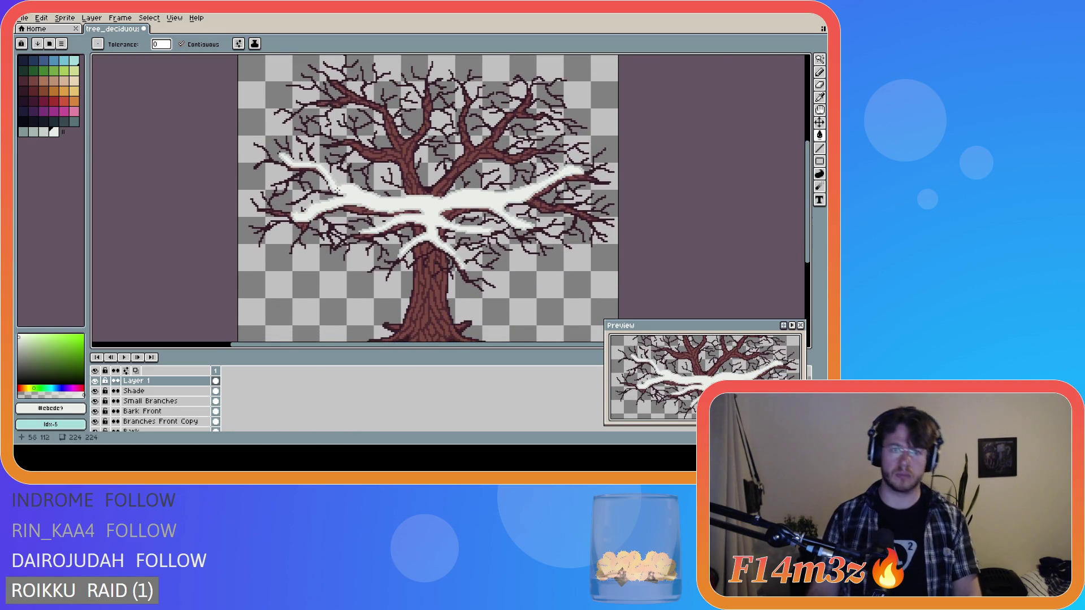
pyautogui.scroll(3, 344, 191)
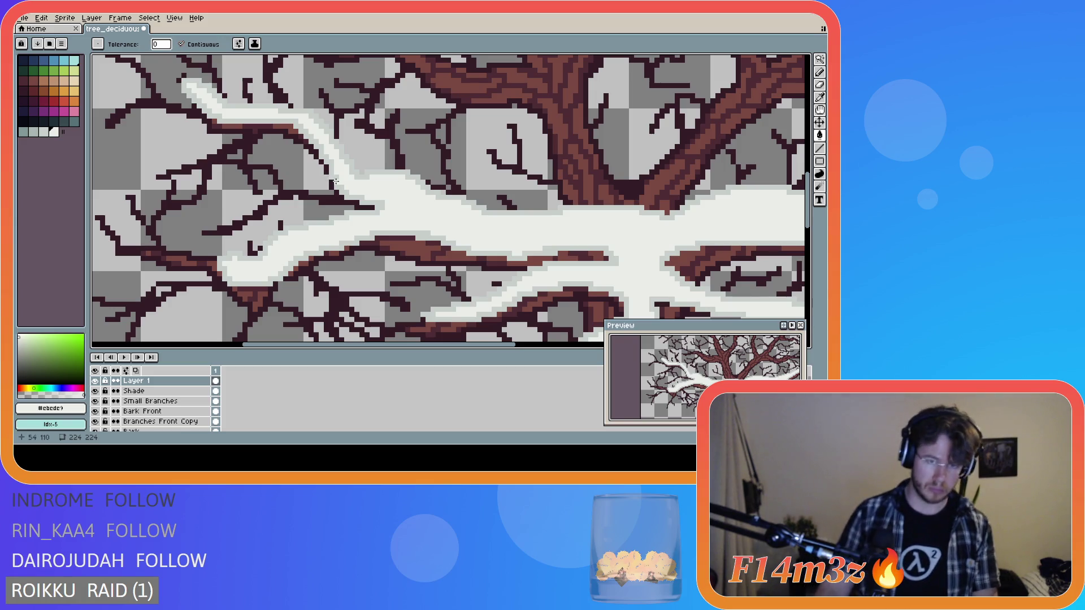
# - Sample the gray snow edge, tidy pixels, and fill two small snow gaps with white
pyautogui.press('i')
pyautogui.click(335, 179)
pyautogui.press('e')
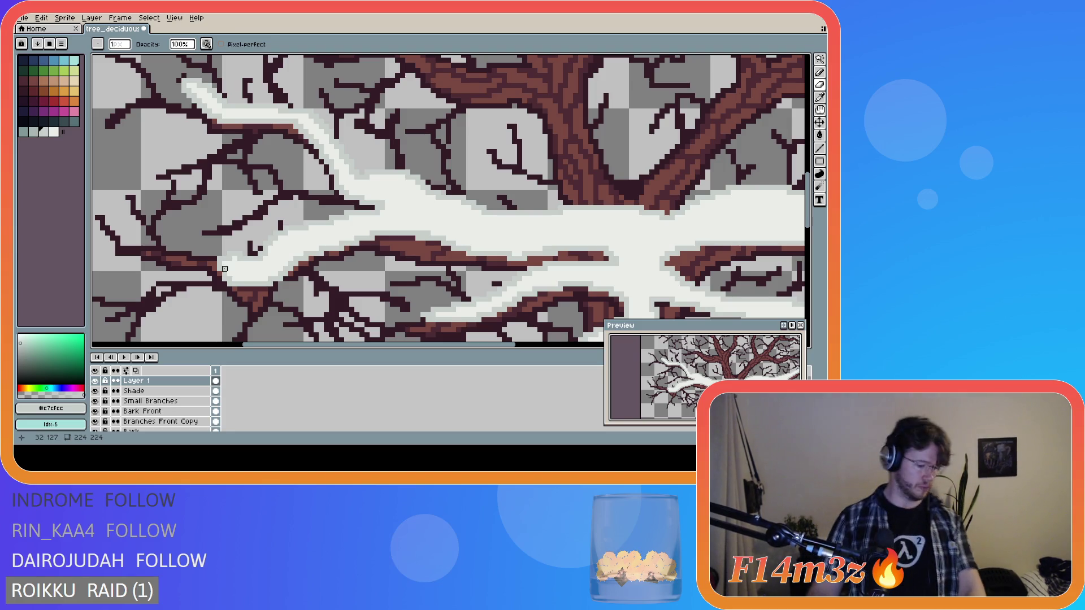
pyautogui.press('i')
pyautogui.press('b')
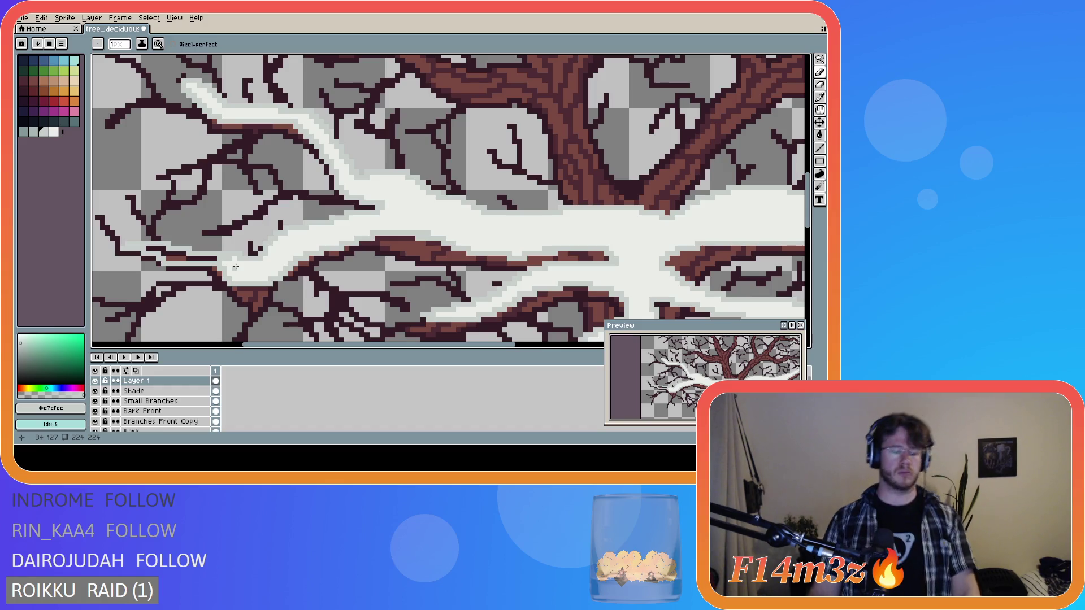
pyautogui.keyDown('alt'); pyautogui.click(232, 265); pyautogui.keyUp('alt')
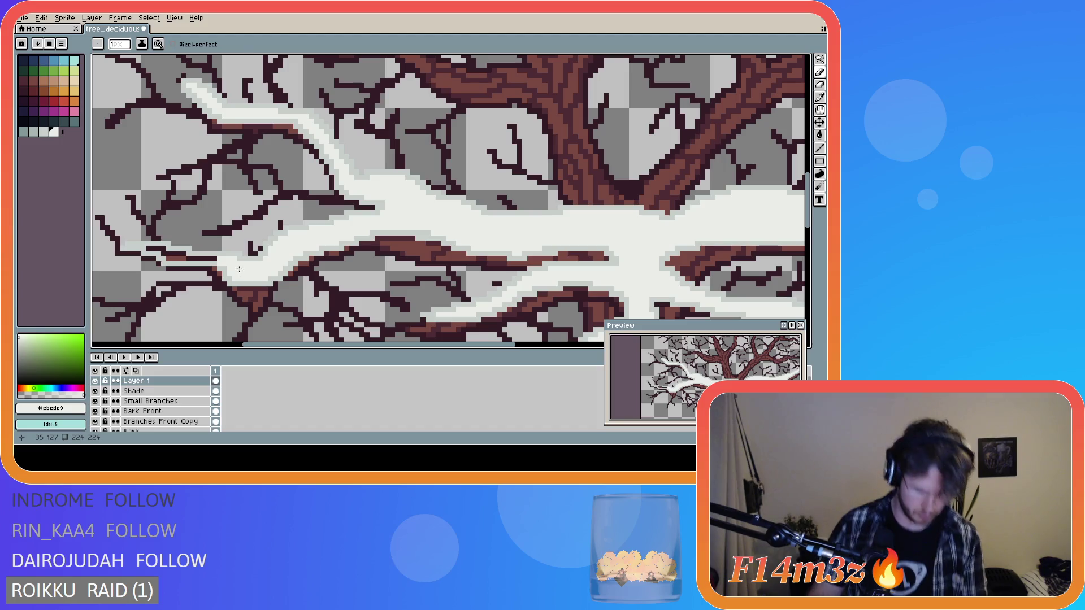
pyautogui.press('g')
pyautogui.click(220, 258)
pyautogui.click(181, 254)
pyautogui.scroll(-3, 423, 271)
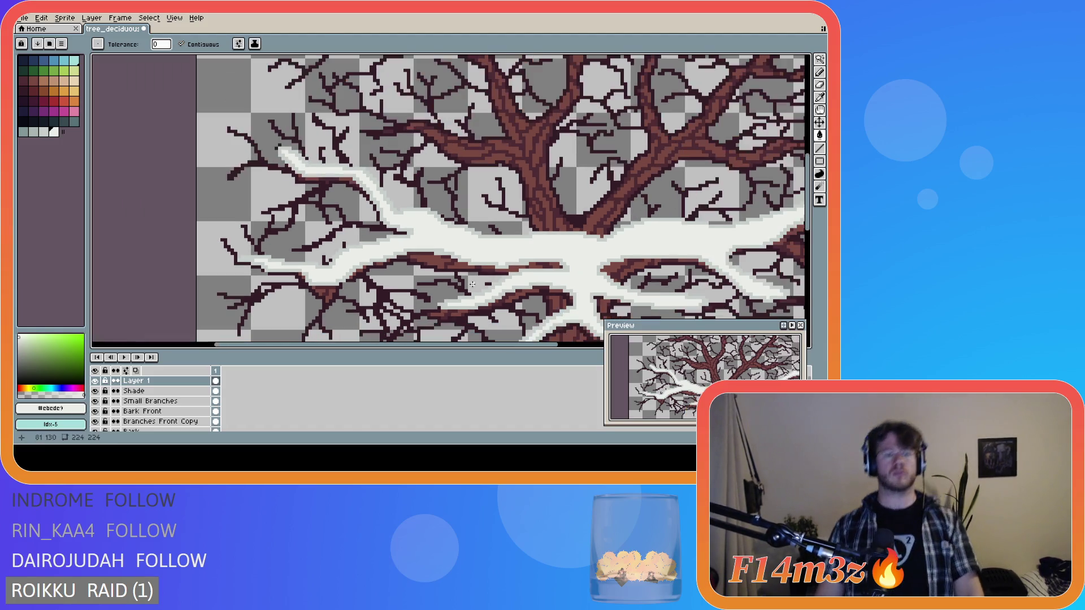
pyautogui.scroll(-3, 509, 321)
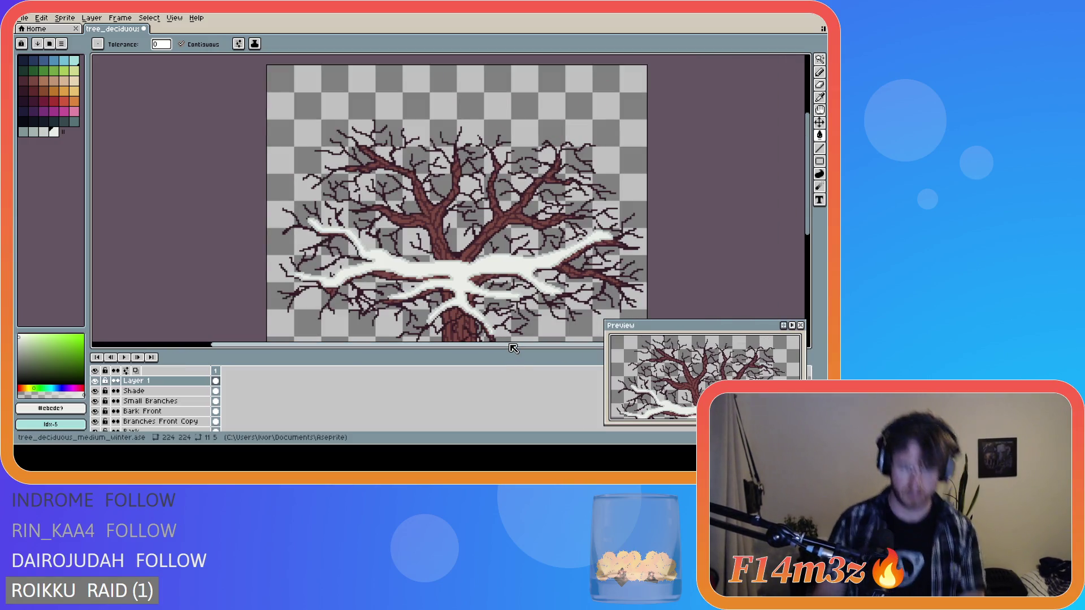
pyautogui.scroll(3, 299, 278)
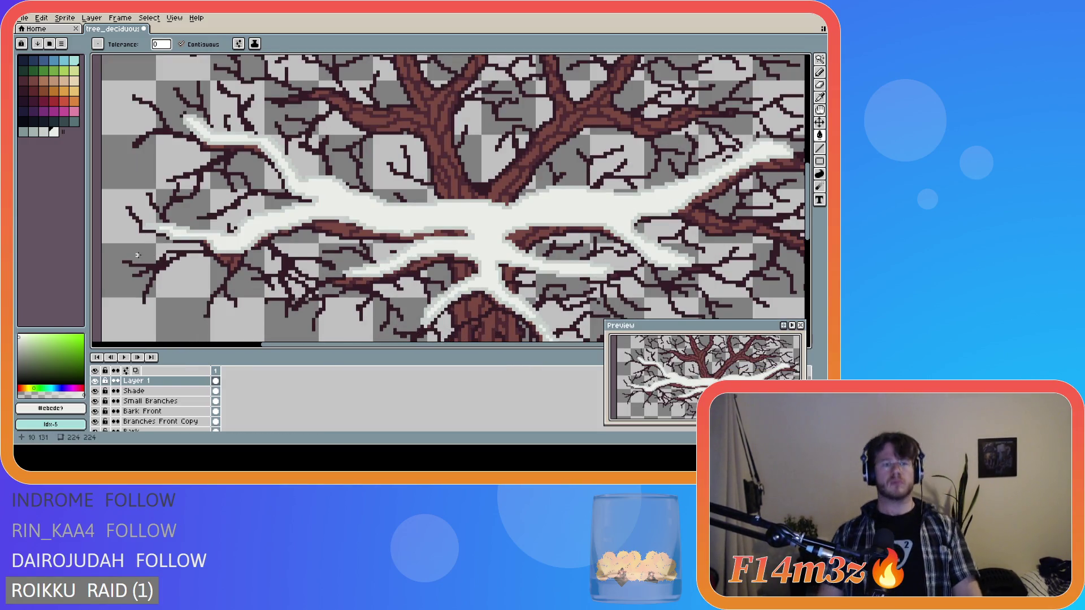
pyautogui.press('b')
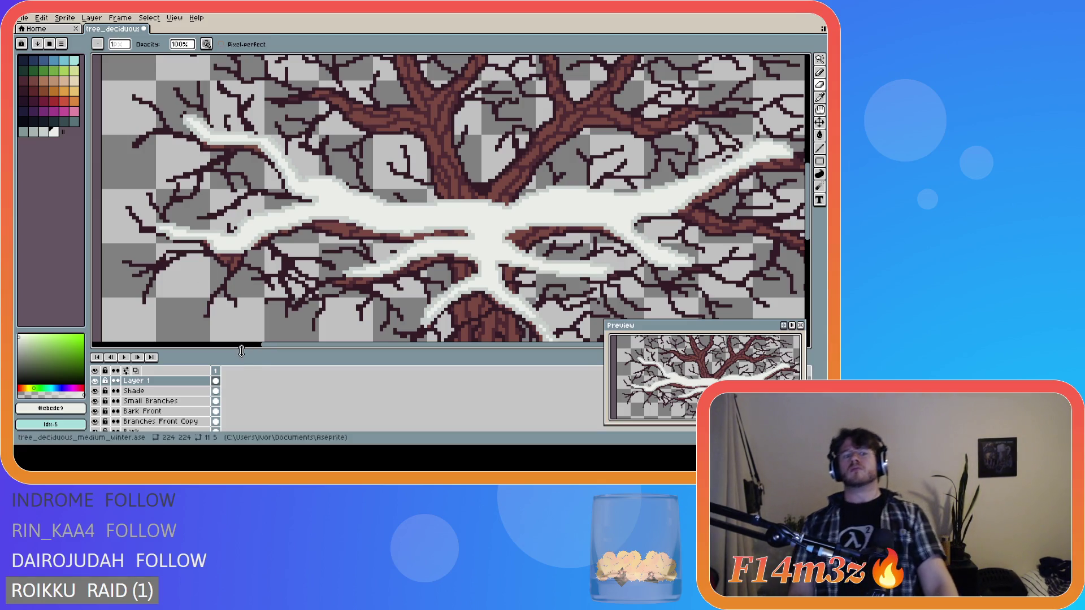
pyautogui.scroll(-3, 313, 316)
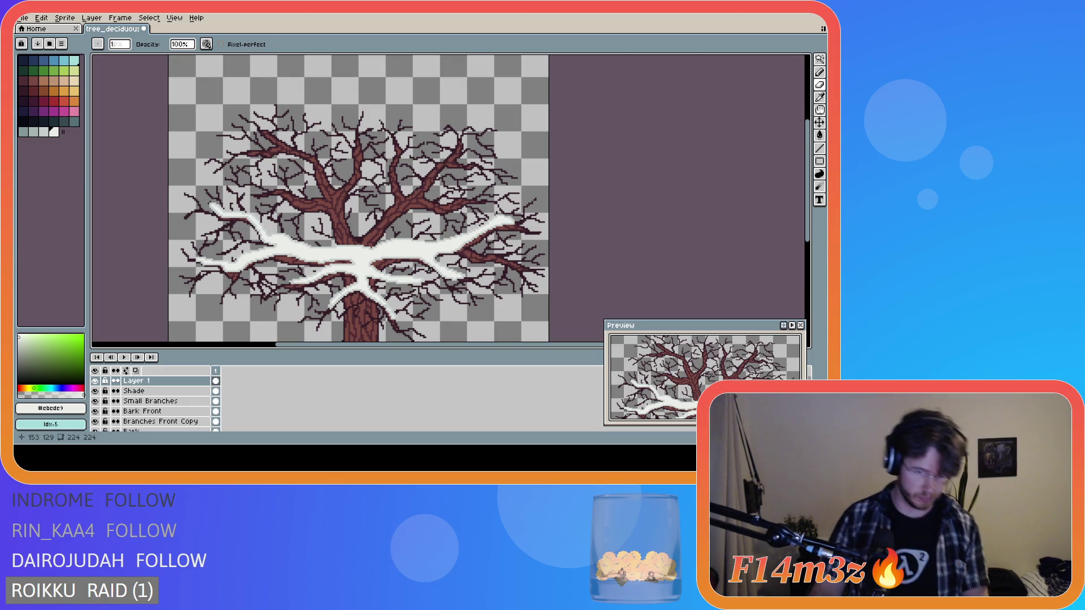
pyautogui.click(96, 381)
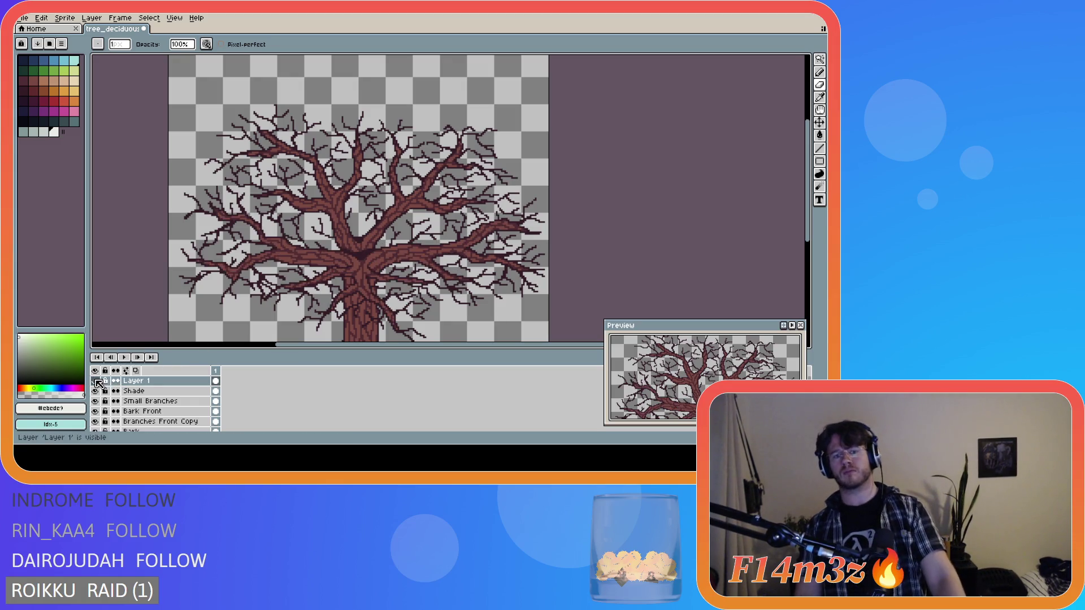
pyautogui.click(96, 382)
pyautogui.click(96, 381)
pyautogui.click(96, 382)
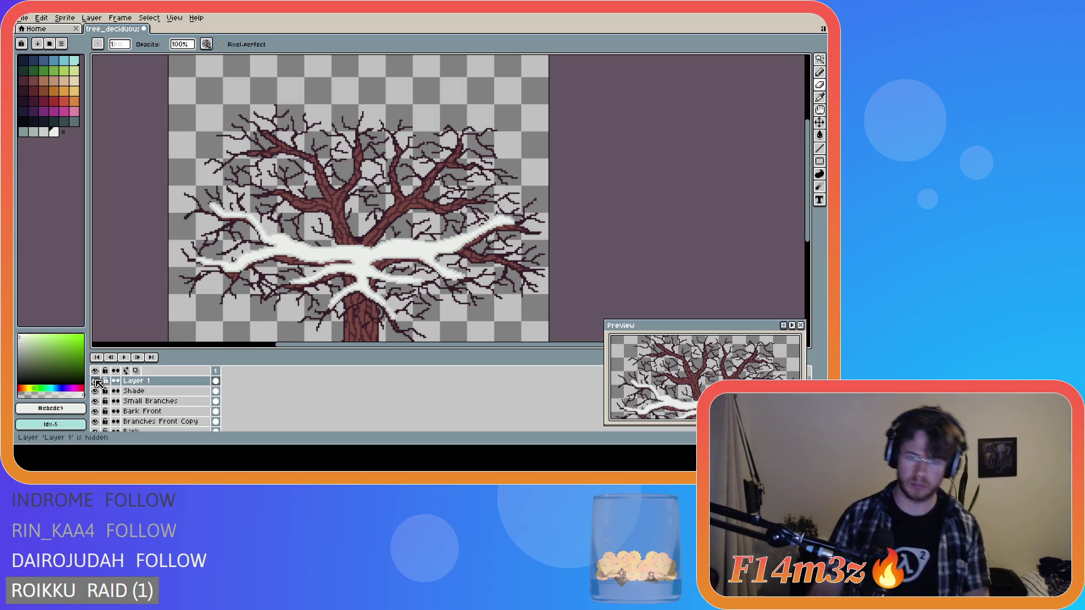
pyautogui.scroll(2, 352, 288)
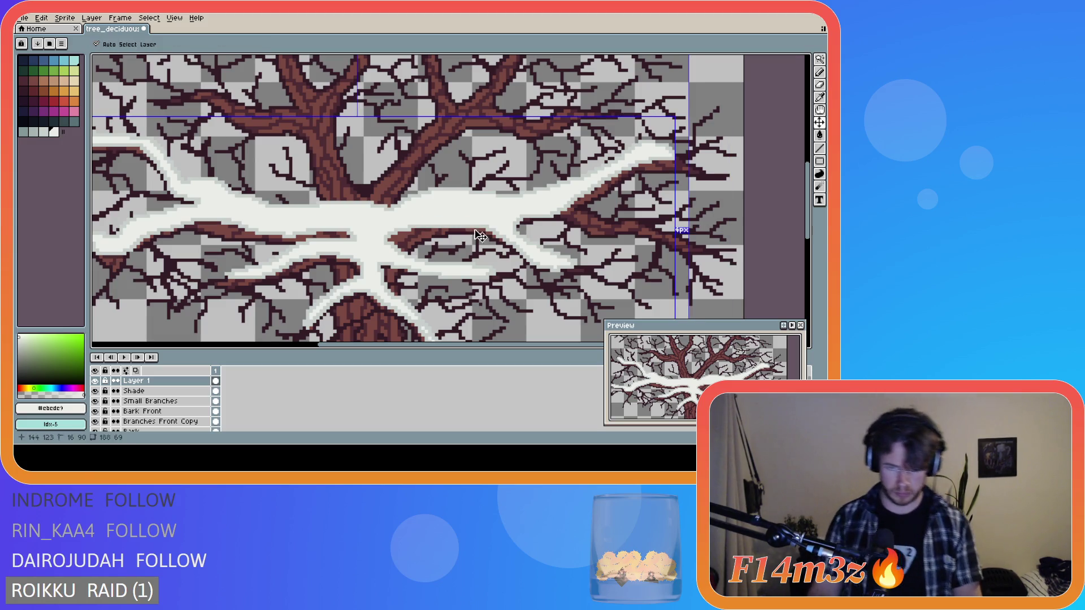
# - Try several dark-brown branch strokes across the snow, undoing each one
pyautogui.moveTo(475, 220); pyautogui.dragTo(419, 223)
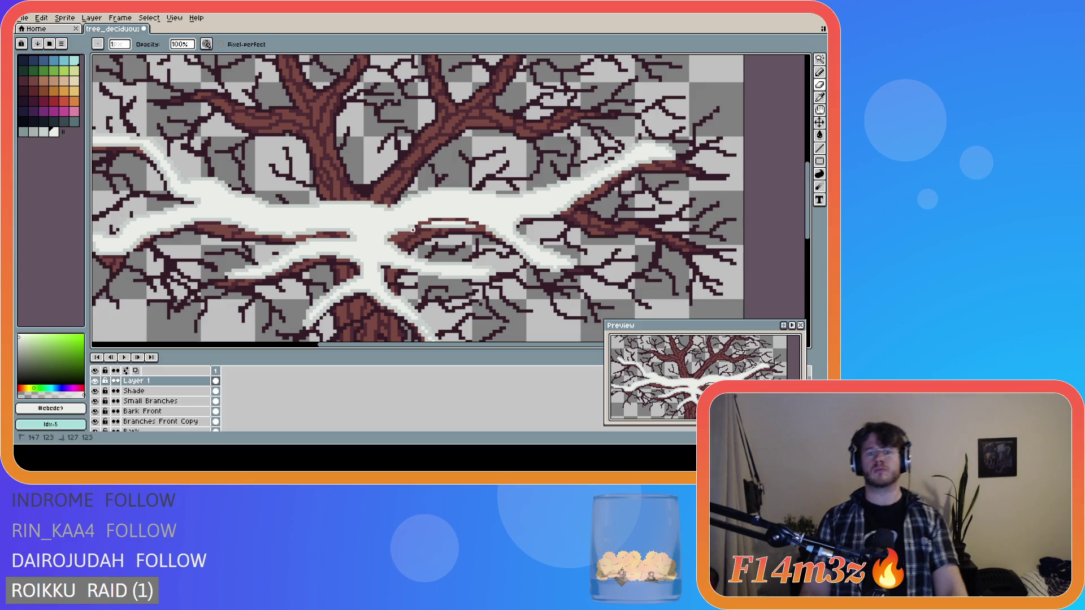
pyautogui.hotkey('ctrl', 'z')
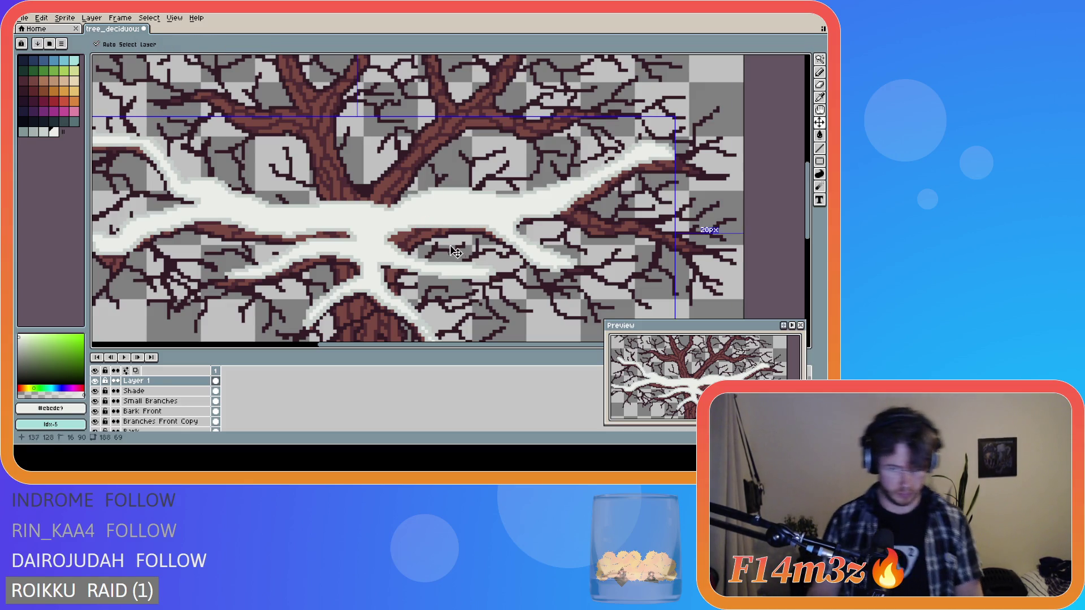
pyautogui.moveTo(483, 225); pyautogui.dragTo(406, 228)
pyautogui.hotkey('ctrl', 'z')
pyautogui.hotkey('ctrl', 'z')
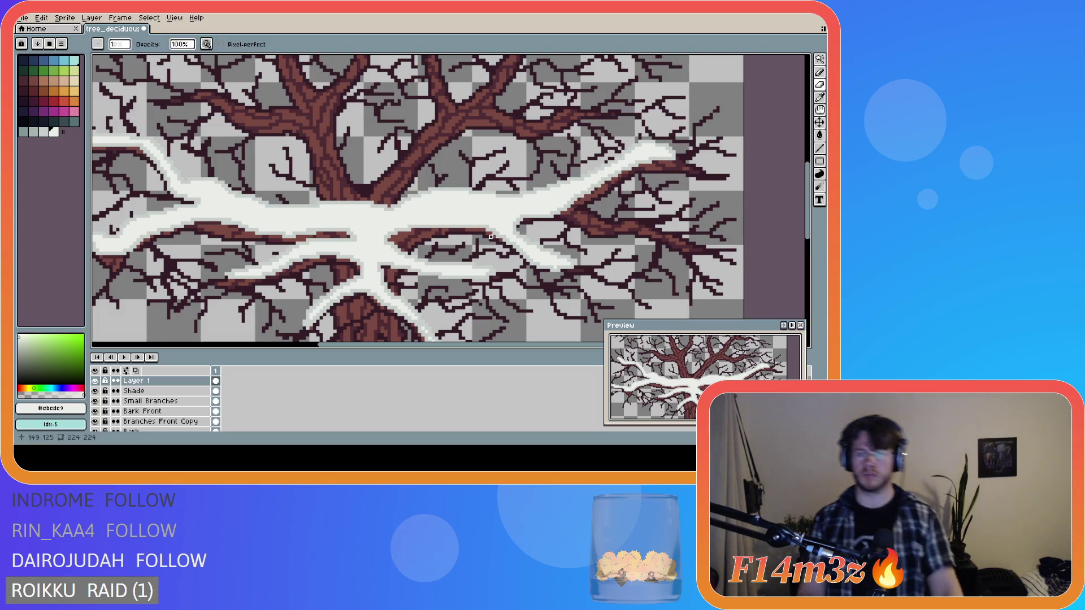
pyautogui.moveTo(480, 228); pyautogui.dragTo(425, 225)
pyautogui.hotkey('ctrl', 'z')
pyautogui.hotkey('ctrl', 'z')
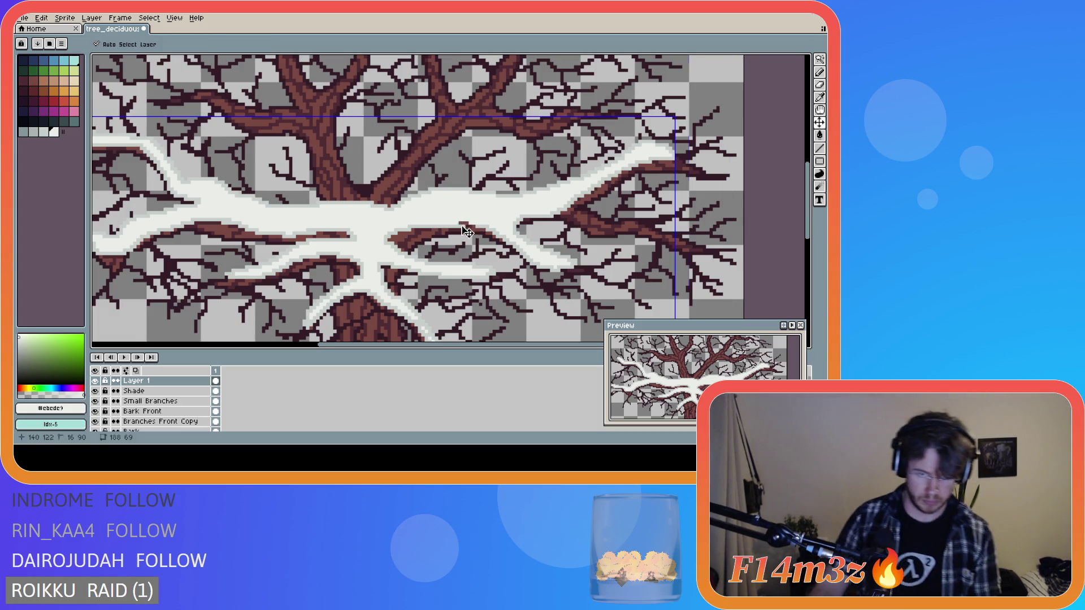
pyautogui.moveTo(482, 228)
pyautogui.mouseDown()
pyautogui.moveTo(426, 223)
pyautogui.moveTo(396, 237)
pyautogui.mouseUp()
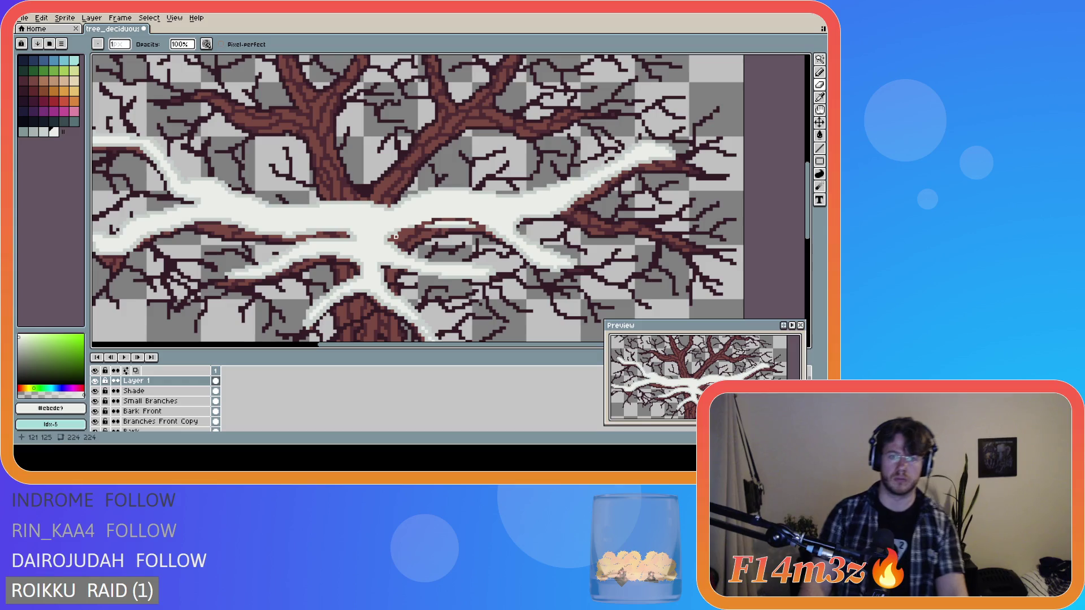
pyautogui.hotkey('ctrl', 'z')
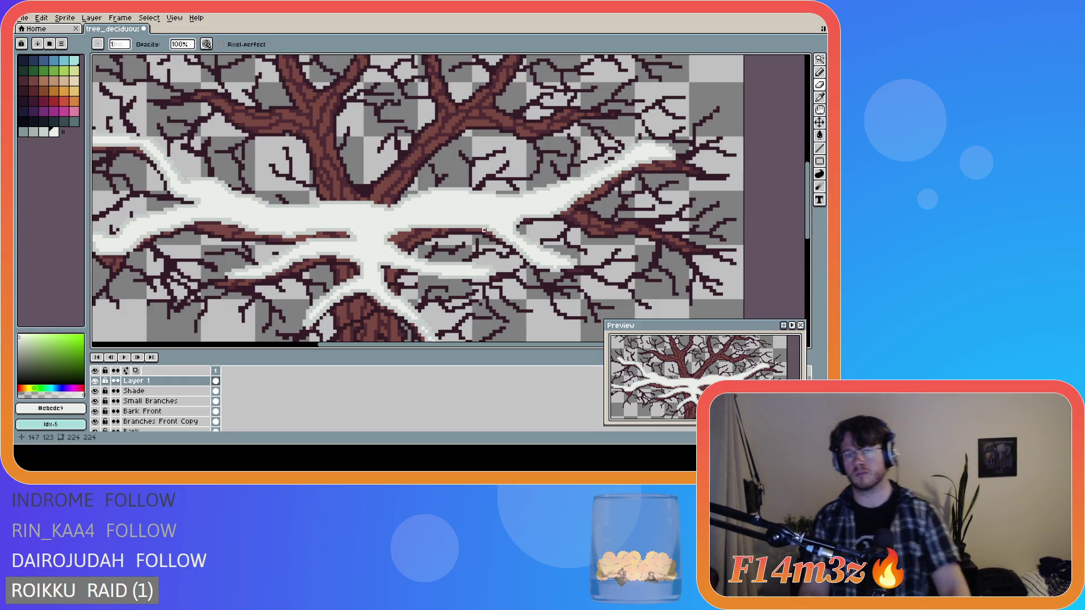
# - Redraw the brown branch across the snow and darken its top edge
pyautogui.moveTo(475, 224)
pyautogui.mouseDown()
pyautogui.moveTo(428, 220)
pyautogui.moveTo(403, 232)
pyautogui.mouseUp()
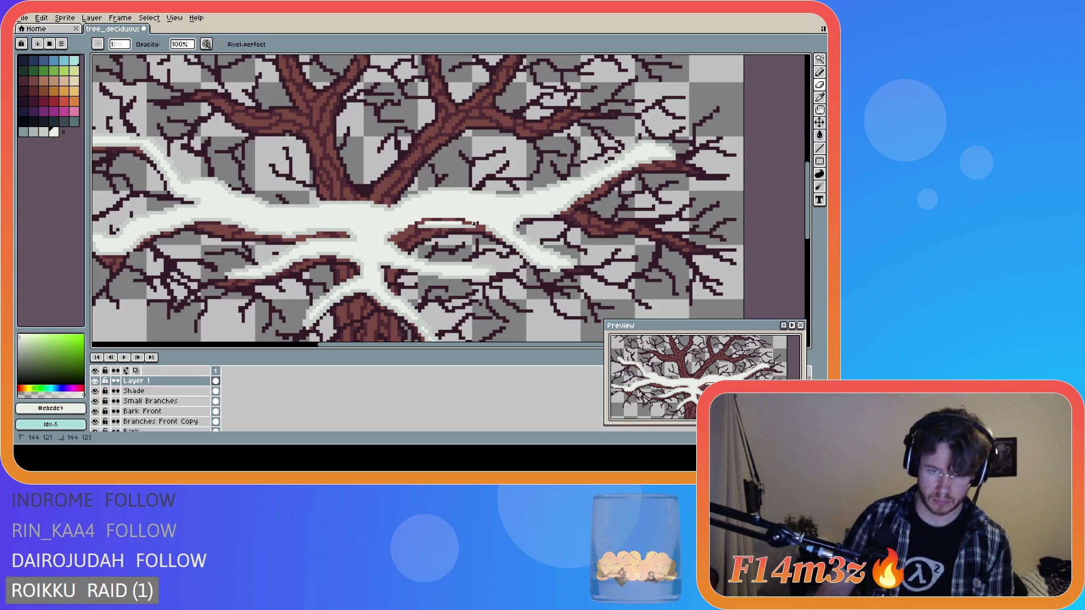
pyautogui.moveTo(475, 224)
pyautogui.mouseDown()
pyautogui.moveTo(432, 222)
pyautogui.moveTo(457, 223)
pyautogui.mouseUp()
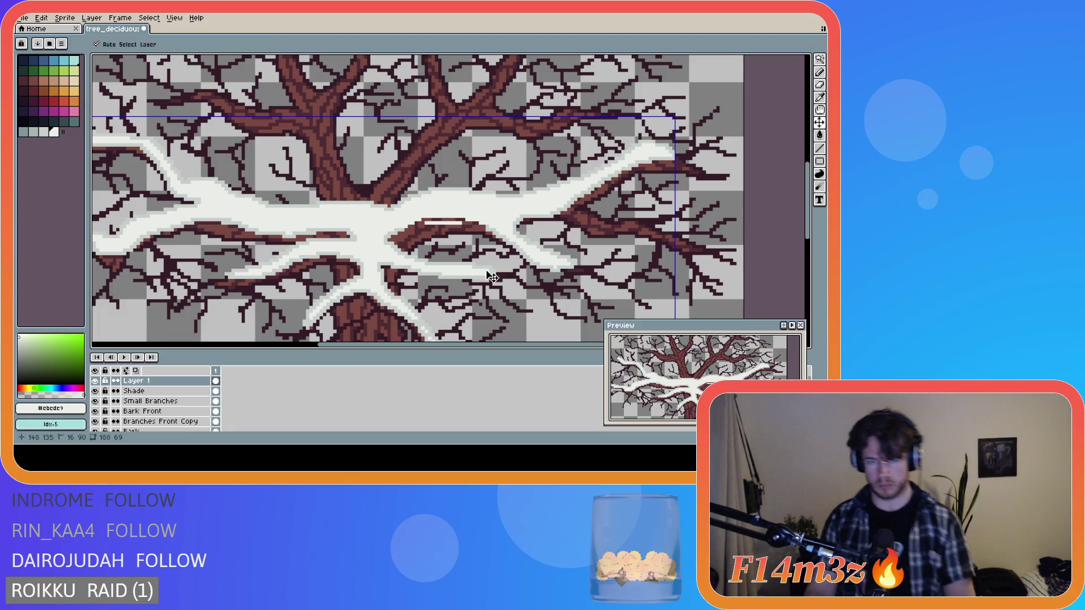
pyautogui.hotkey('ctrl', 'z')
pyautogui.hotkey('ctrl', 'z')
pyautogui.moveTo(484, 236)
pyautogui.mouseDown()
pyautogui.moveTo(415, 224)
pyautogui.moveTo(472, 226)
pyautogui.mouseUp()
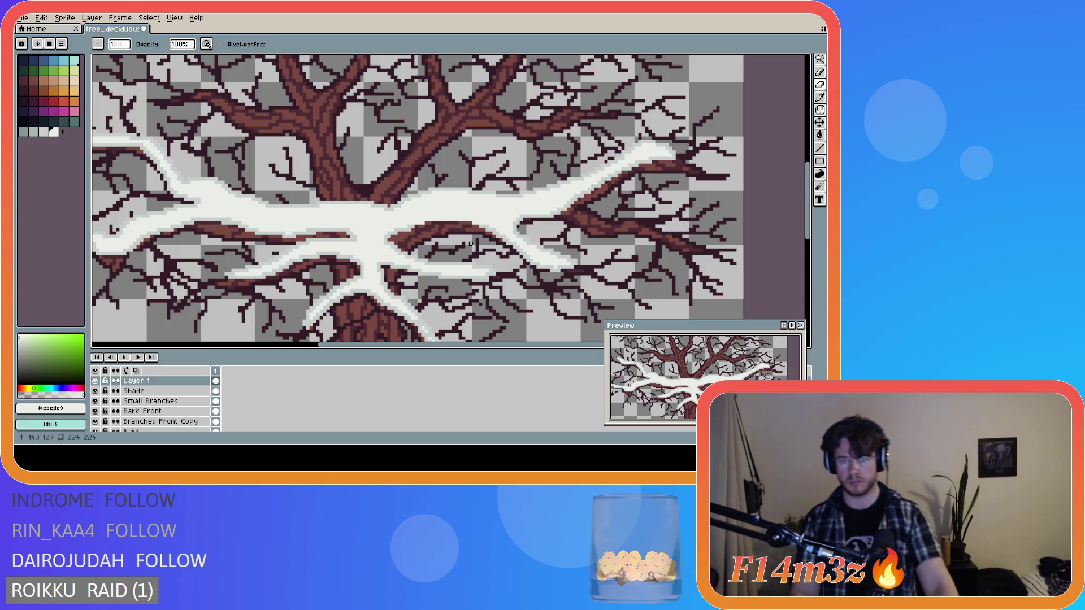
# - Sample the gray snow shade #c7cfcc for the pencil and zoom out to review the tree
pyautogui.press('i')
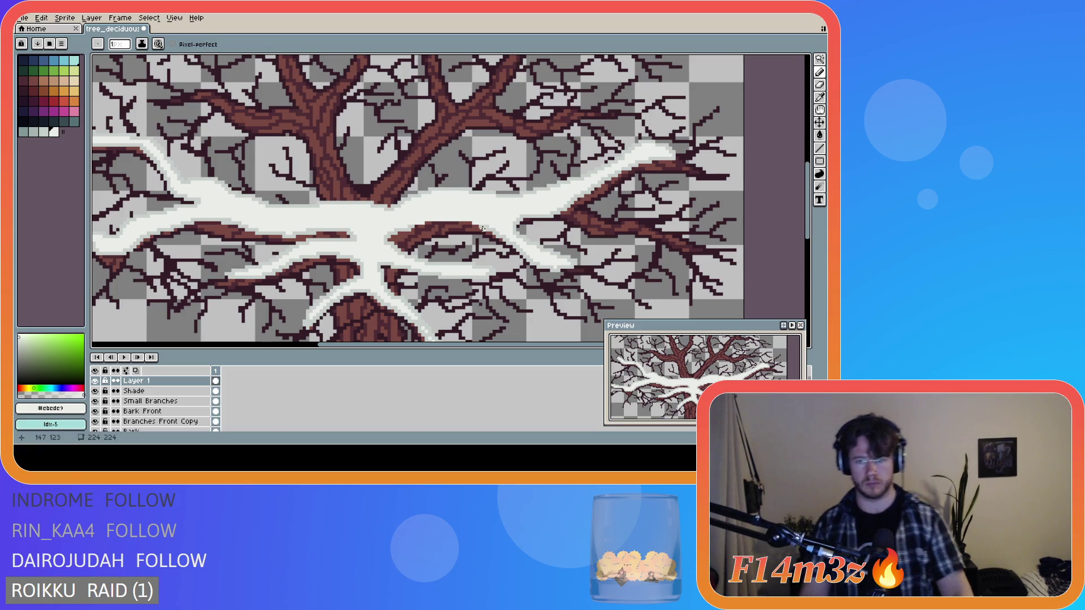
pyautogui.click(479, 225)
pyautogui.press('b')
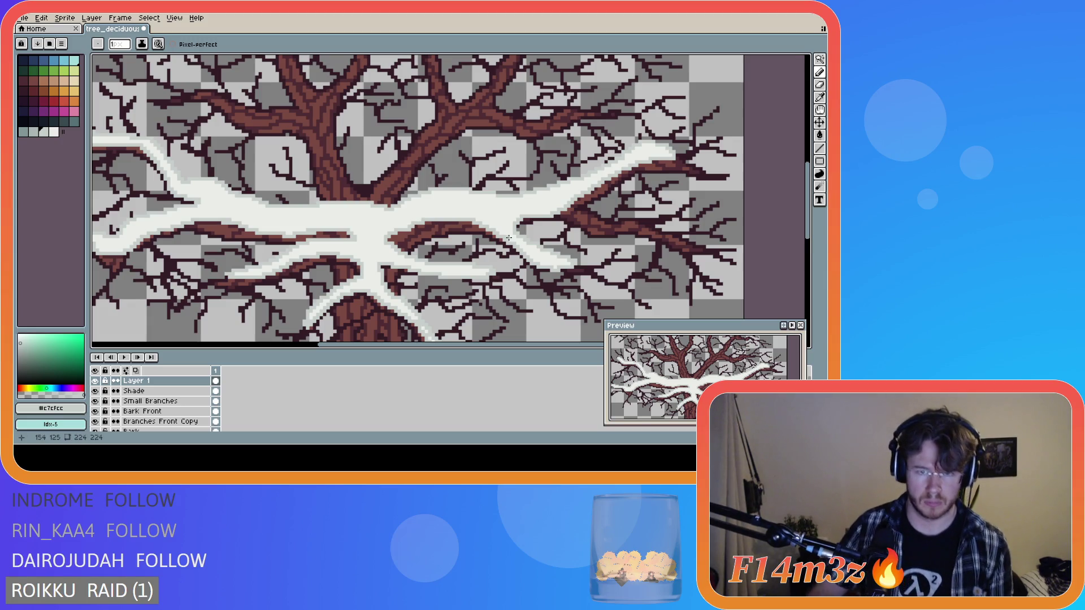
pyautogui.scroll(-3, 503, 268)
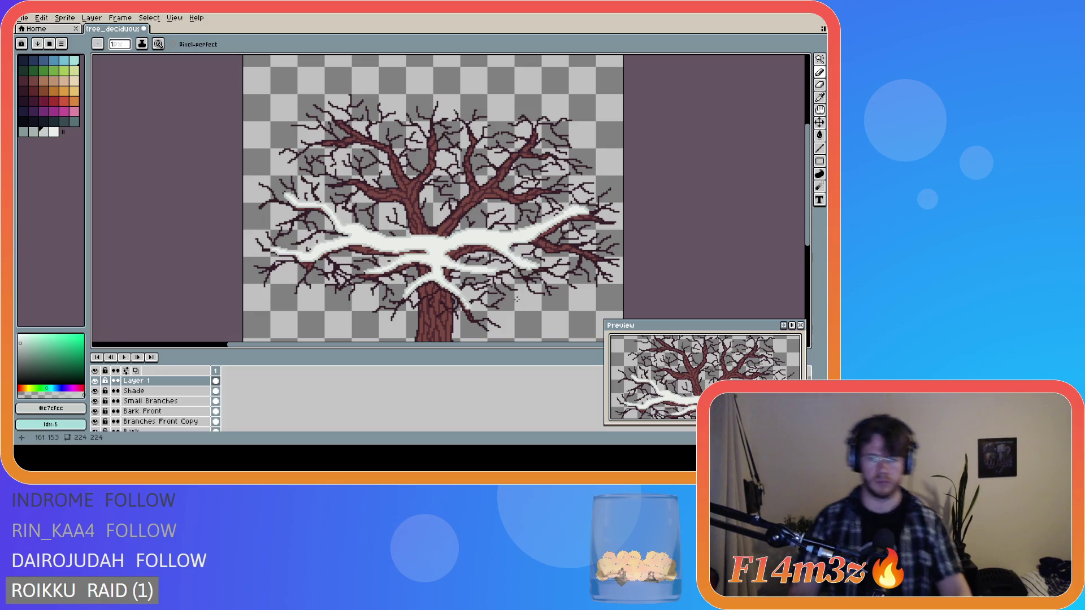
pyautogui.scroll(3, 491, 292)
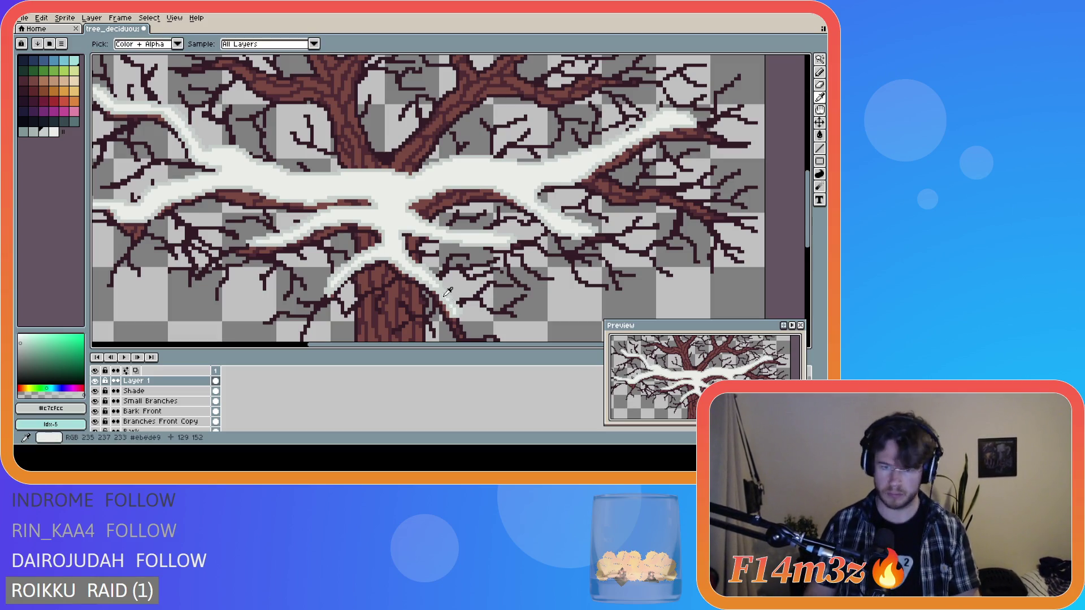
# - Add a short #ebede9 white stroke by the trunk and #c7cfcc gray shading along it
pyautogui.keyDown('alt'); pyautogui.click(444, 296); pyautogui.keyUp('alt')
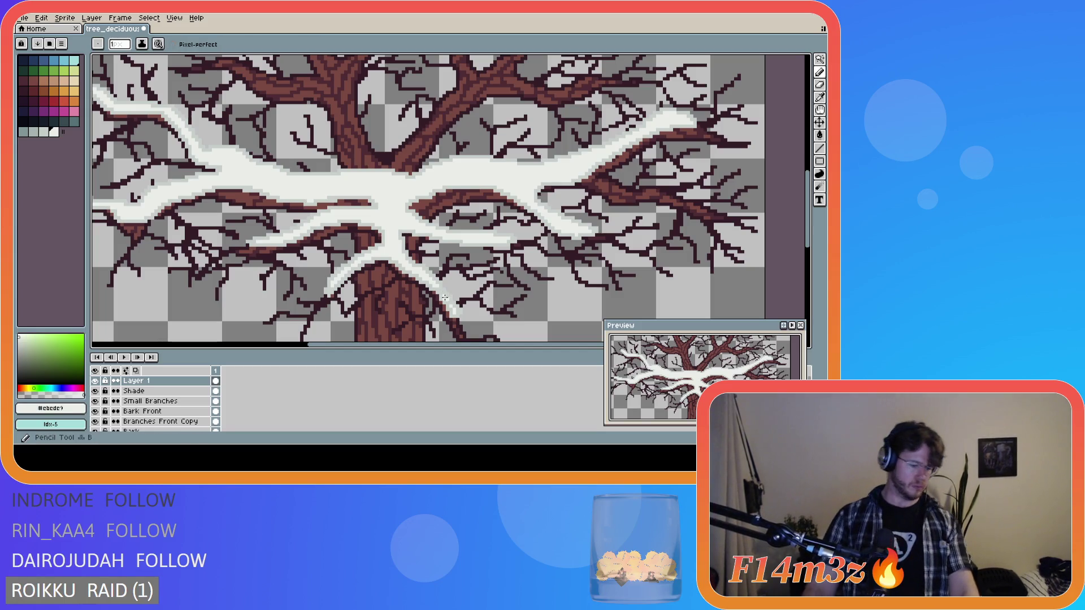
pyautogui.moveTo(437, 288); pyautogui.dragTo(442, 294)
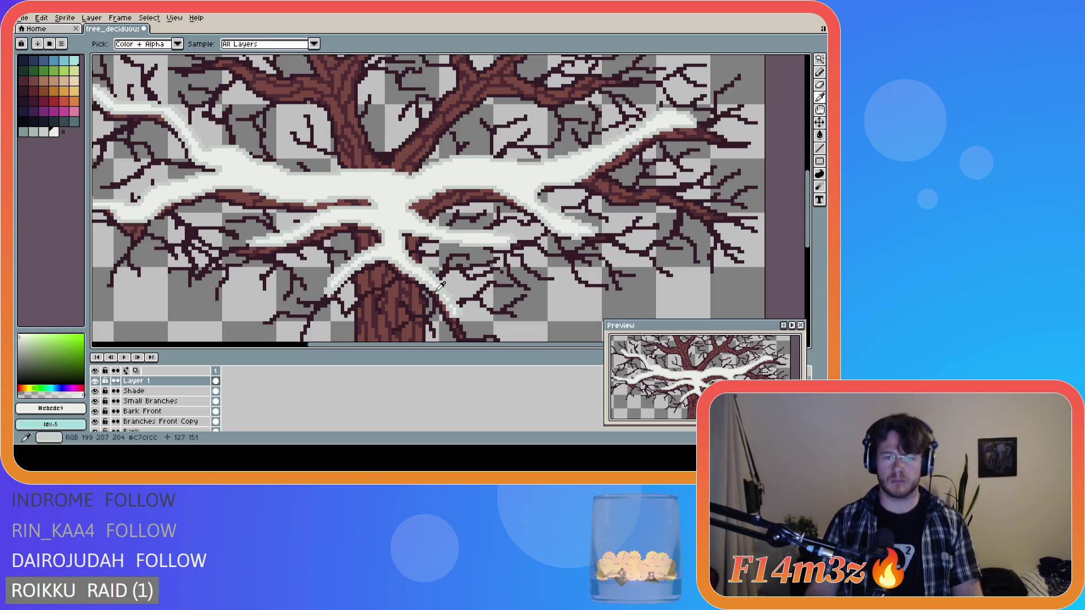
pyautogui.keyDown('alt'); pyautogui.click(436, 291); pyautogui.keyUp('alt')
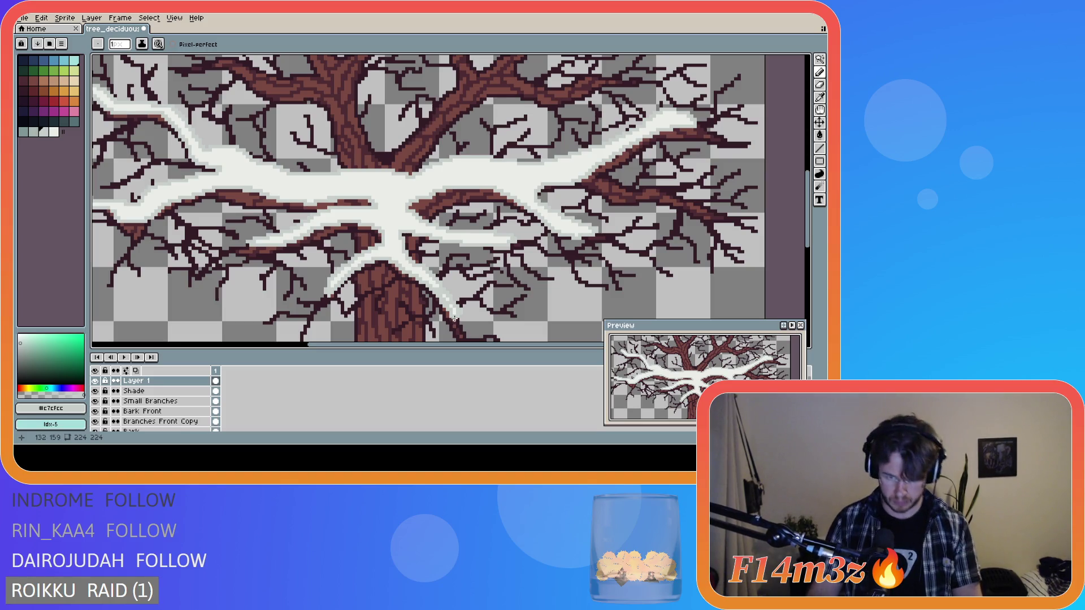
pyautogui.moveTo(452, 316); pyautogui.dragTo(463, 338)
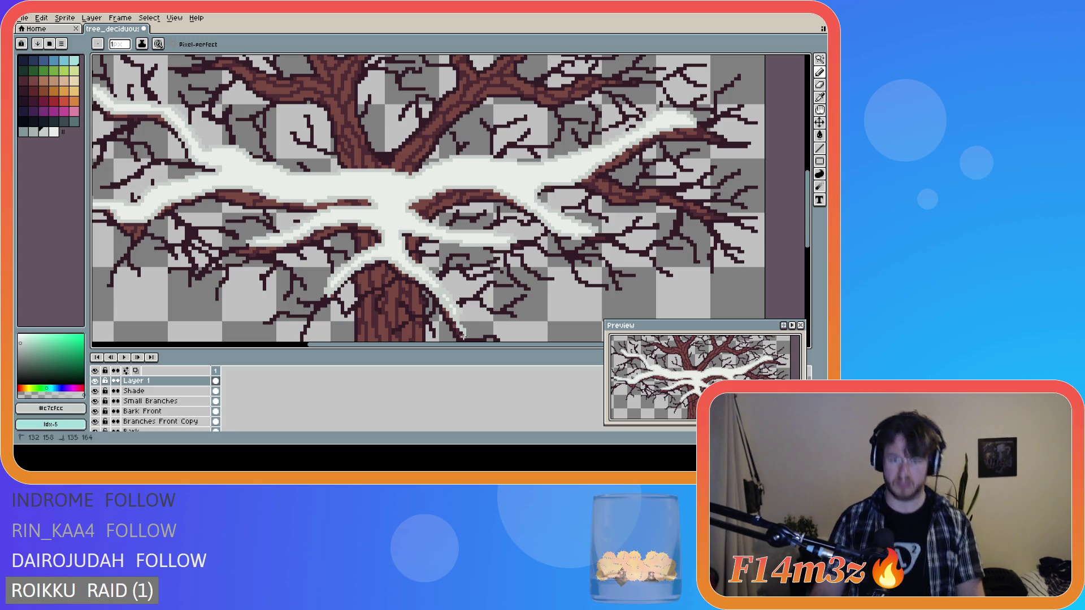
pyautogui.moveTo(809, 238); pyautogui.dragTo(712, 269)
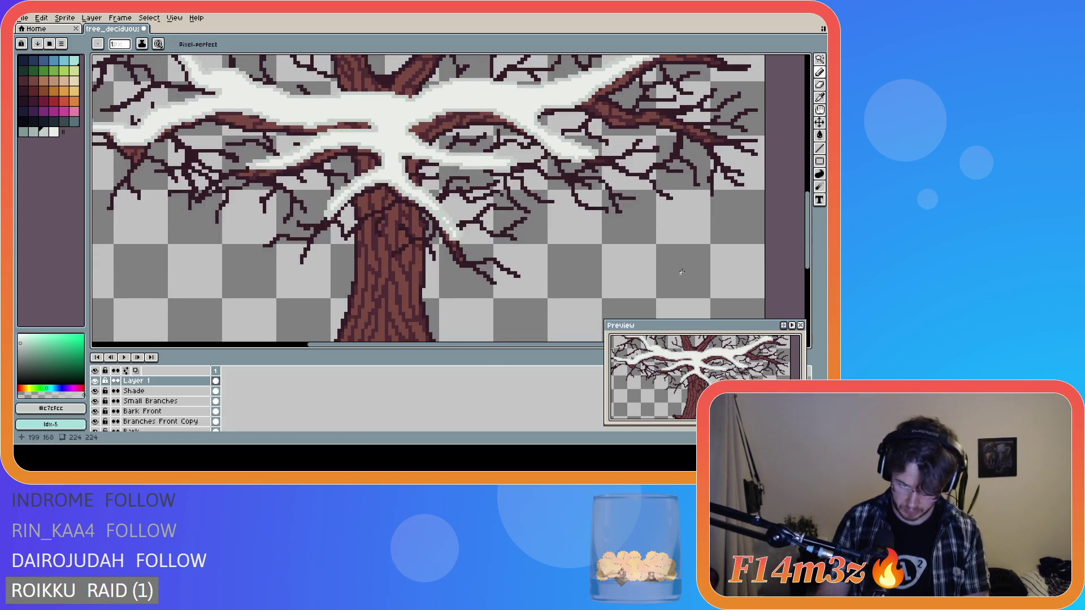
# - Draw a gray shade stroke down the fork beside the trunk, then pick white back up
pyautogui.moveTo(451, 239); pyautogui.dragTo(465, 257)
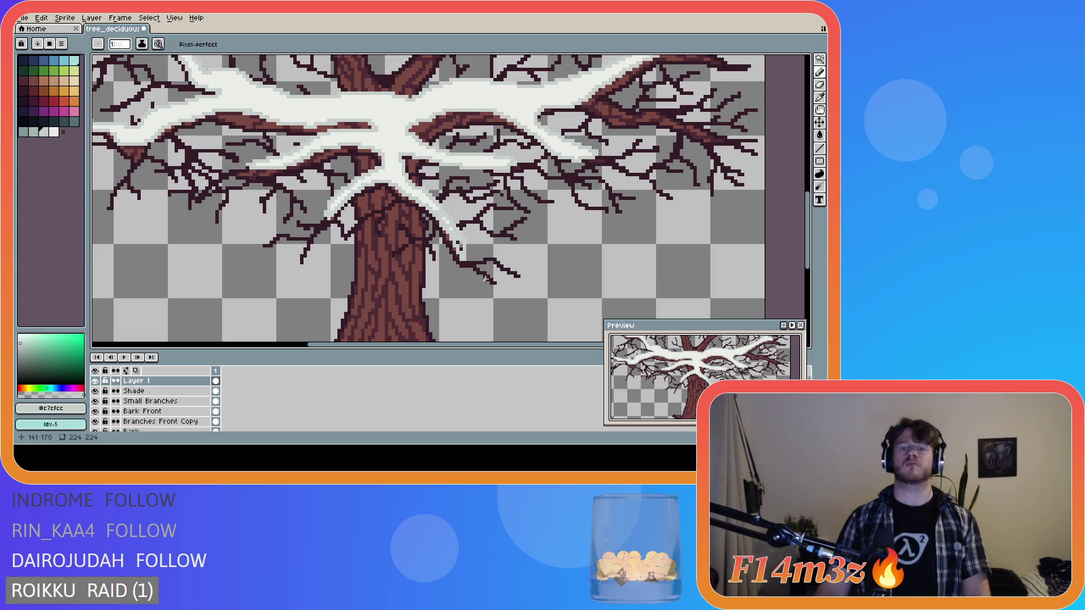
pyautogui.keyDown('alt'); pyautogui.click(443, 219); pyautogui.keyUp('alt')
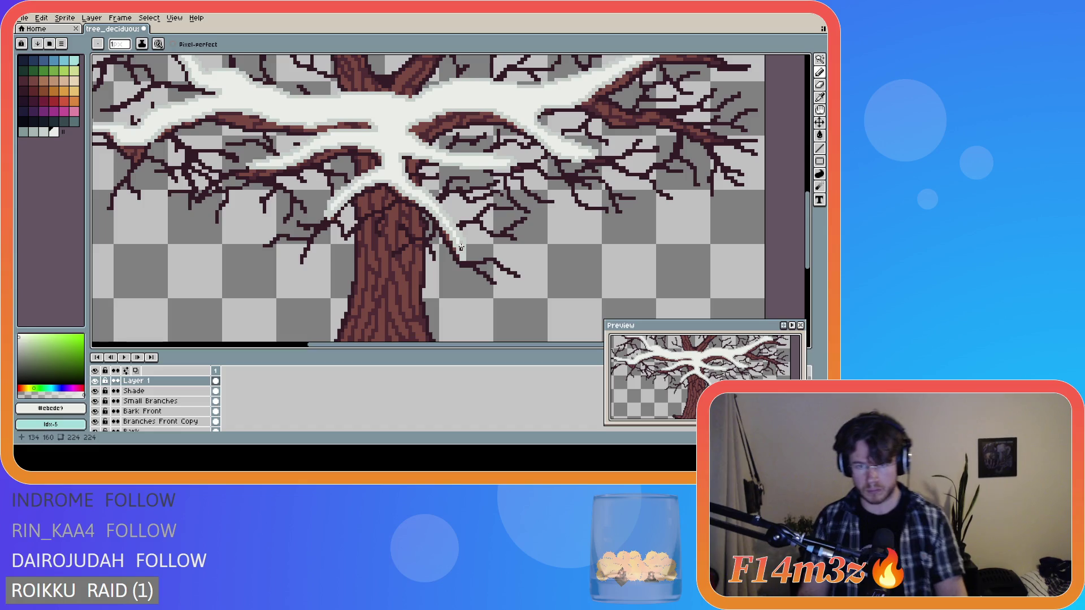
pyautogui.press('v')
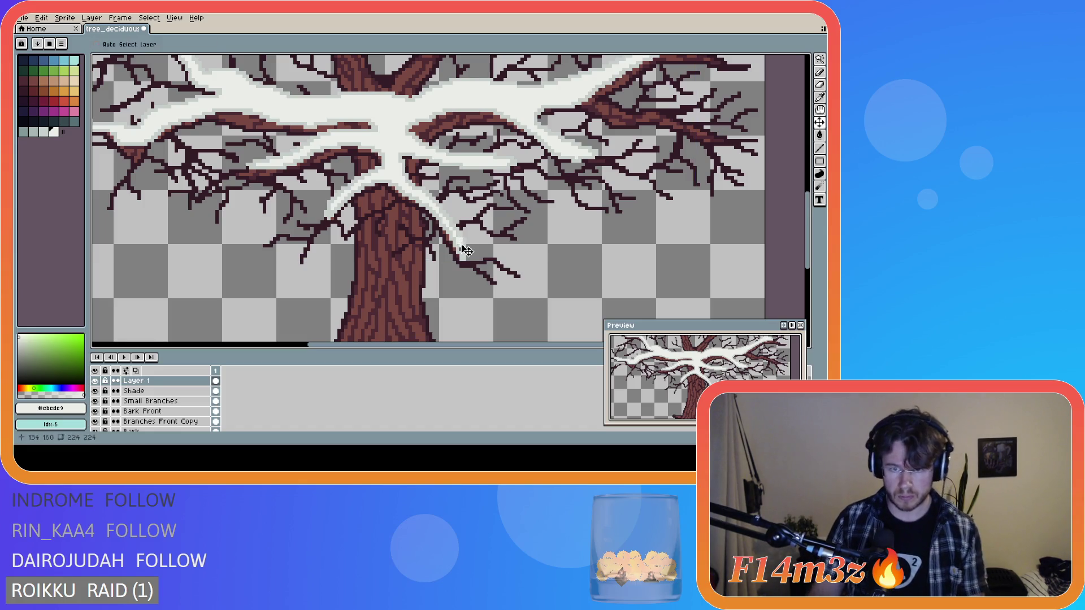
pyautogui.press('b')
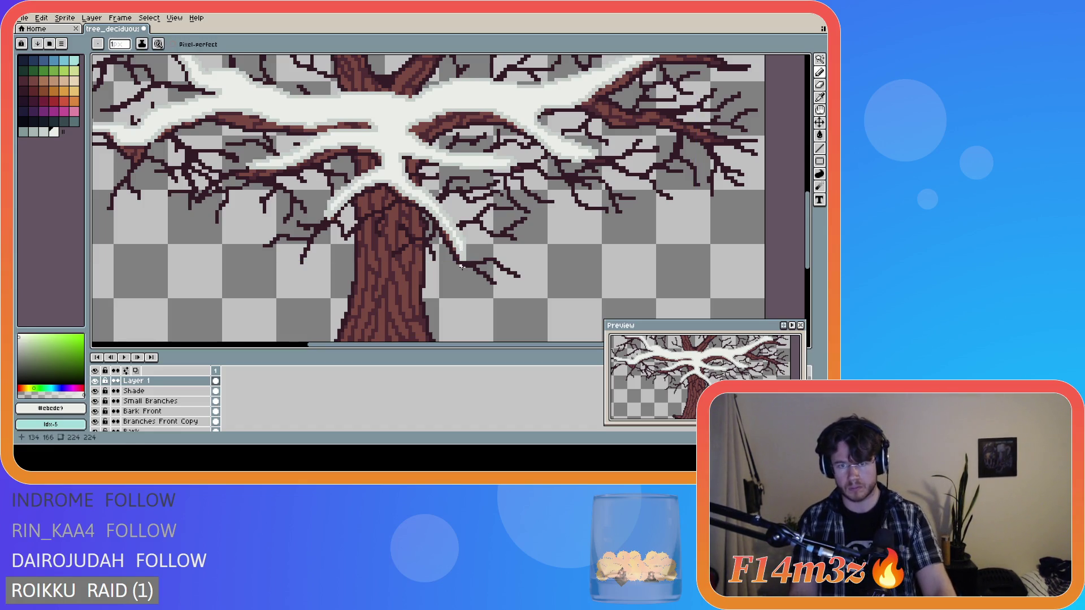
pyautogui.press('shift')
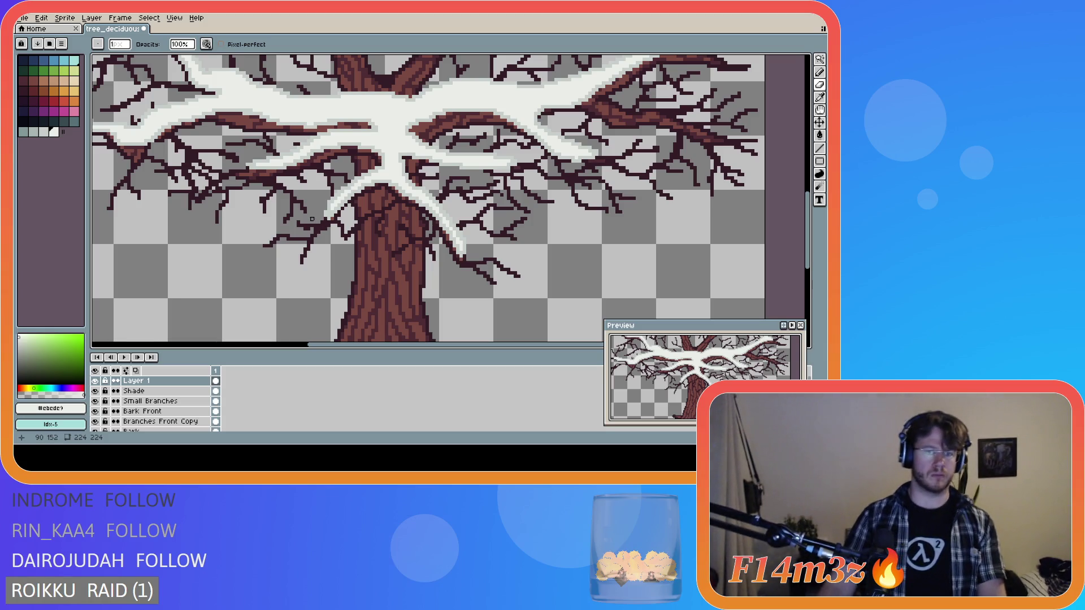
# - Add straight-line snow strokes alternating gray and white #ebede9, then zoom out to the whole tree
pyautogui.keyDown('alt'); pyautogui.click(322, 209); pyautogui.keyUp('alt')
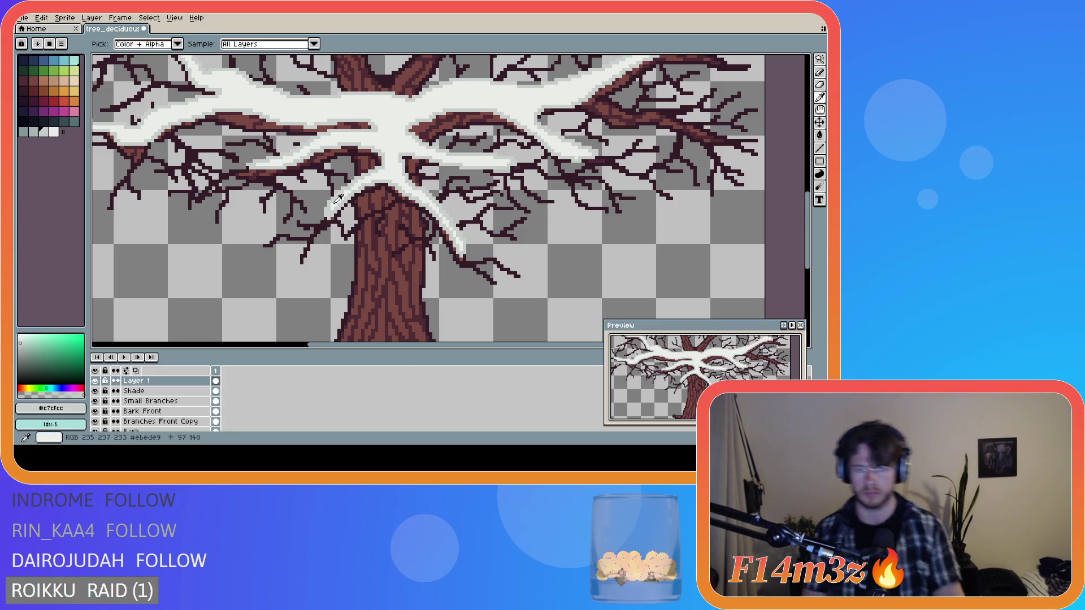
pyautogui.keyDown('alt'); pyautogui.click(334, 208); pyautogui.keyUp('alt')
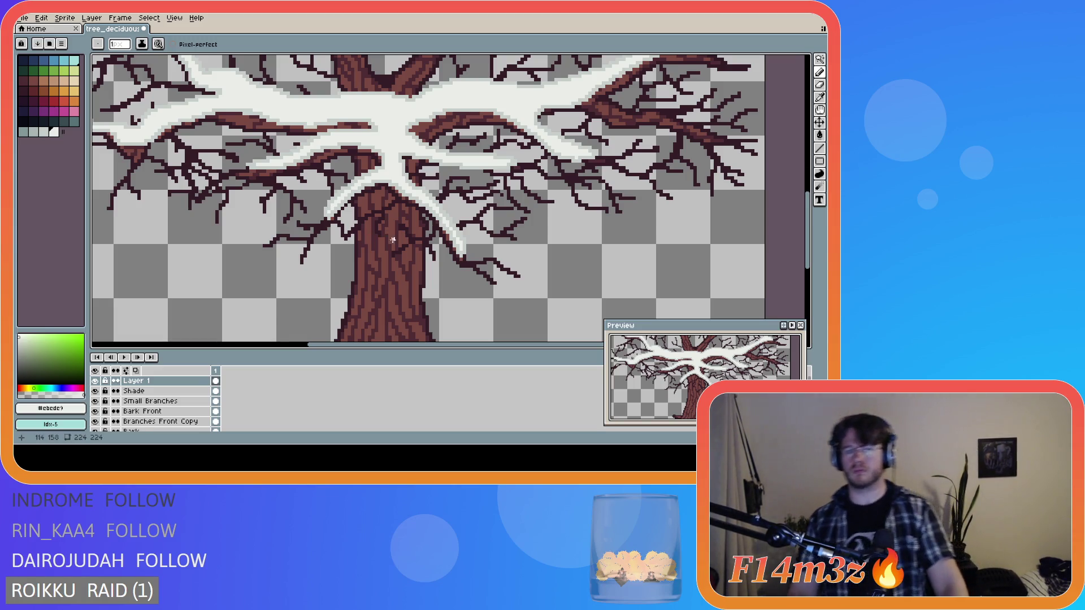
pyautogui.press('shift')
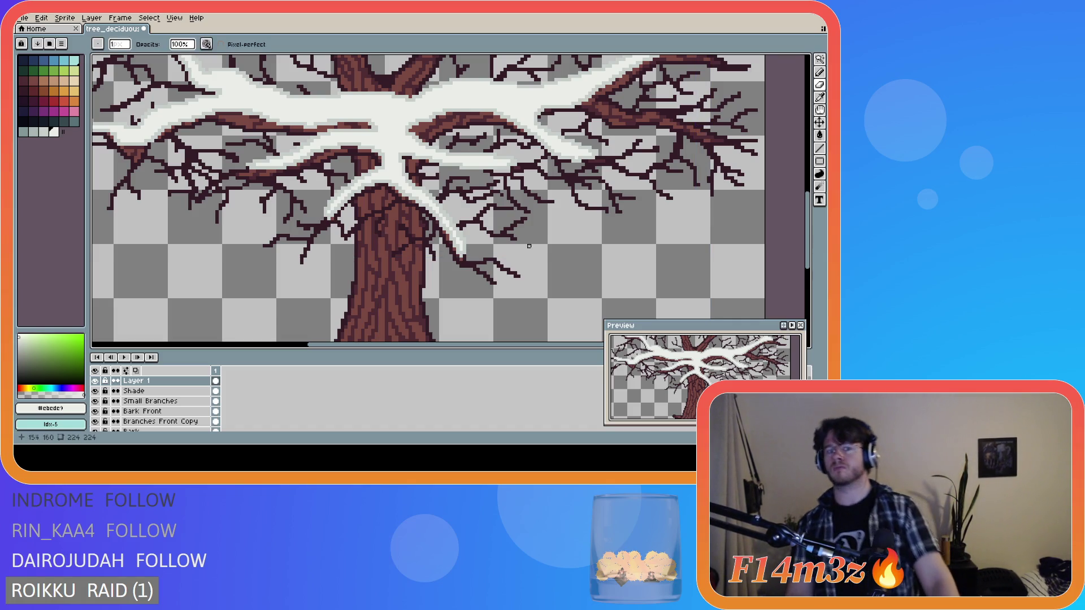
pyautogui.scroll(-1, 572, 253)
pyautogui.scroll(-1, 561, 243)
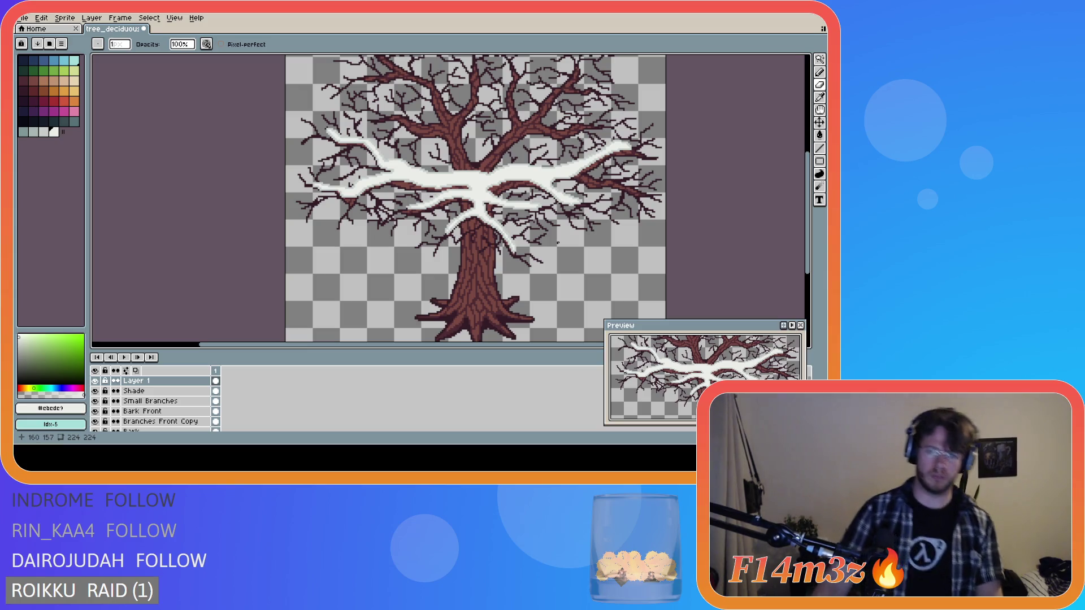
# - Move Layer 1 beneath Small Branches, select the Shade layer, and zoom to check the twigs over snow
pyautogui.scroll(-1, 557, 243)
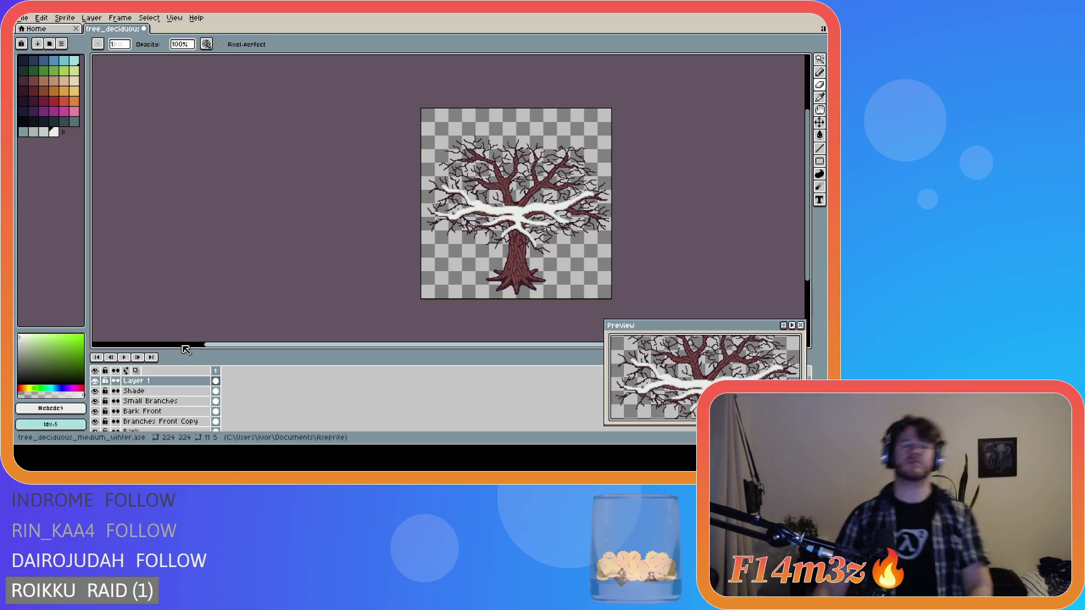
pyautogui.moveTo(174, 387); pyautogui.dragTo(180, 409)
pyautogui.click(177, 392)
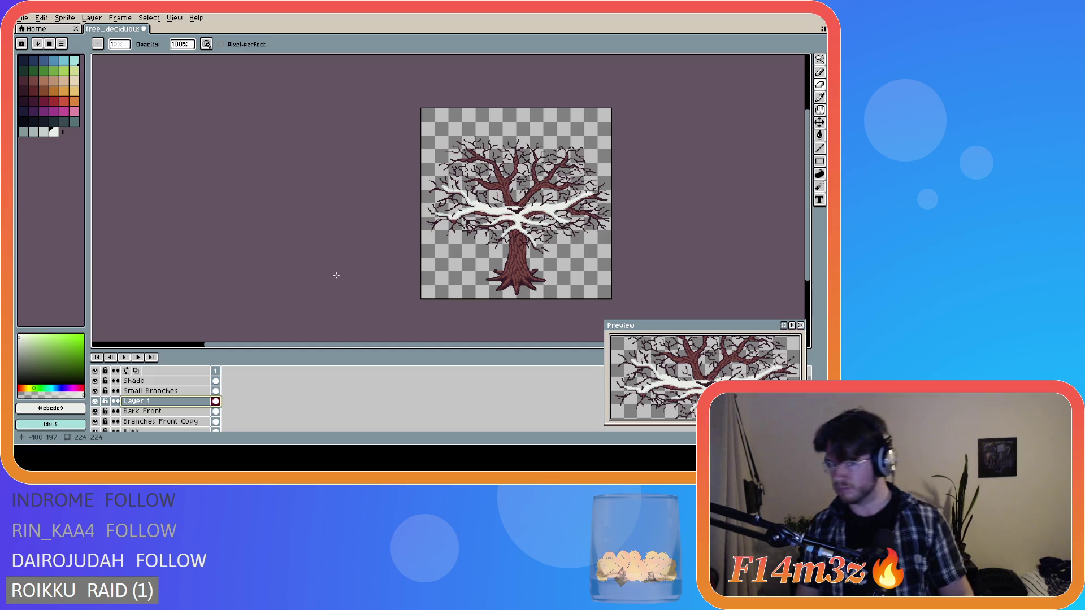
pyautogui.scroll(3, 466, 227)
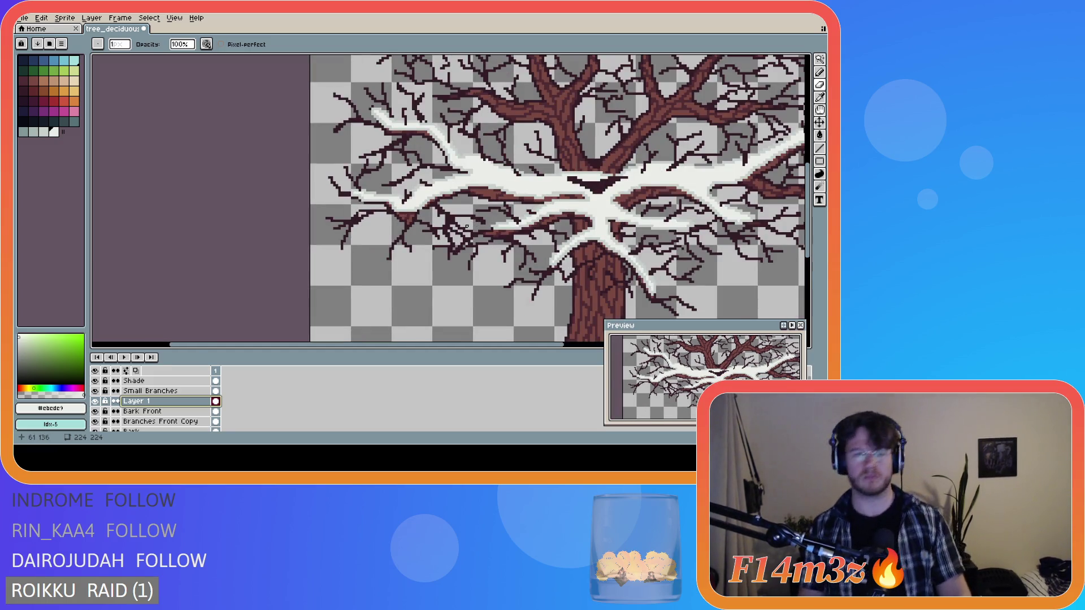
pyautogui.scroll(-2, 466, 226)
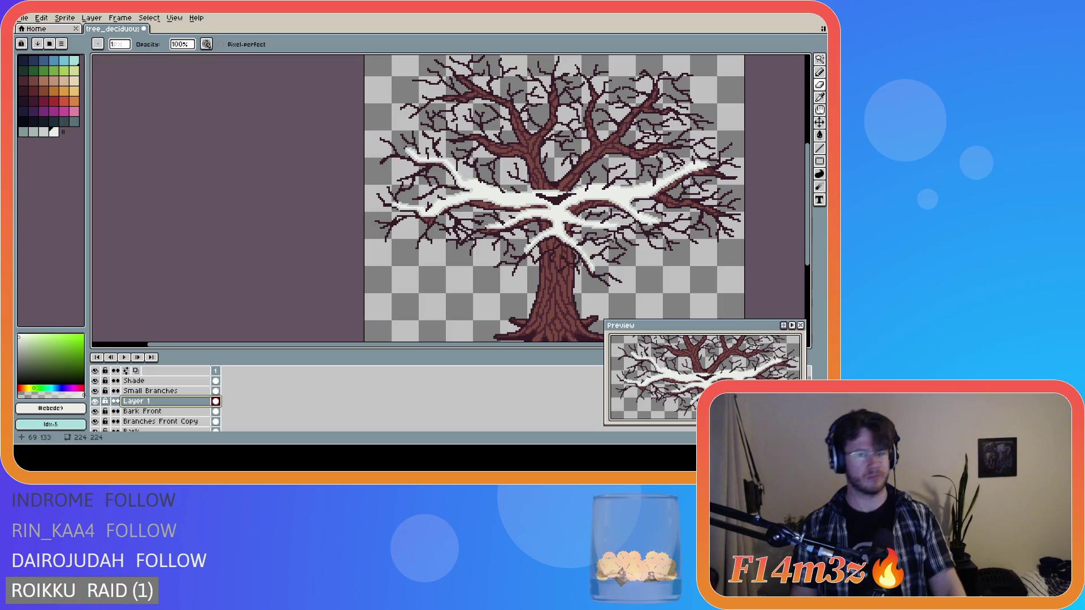